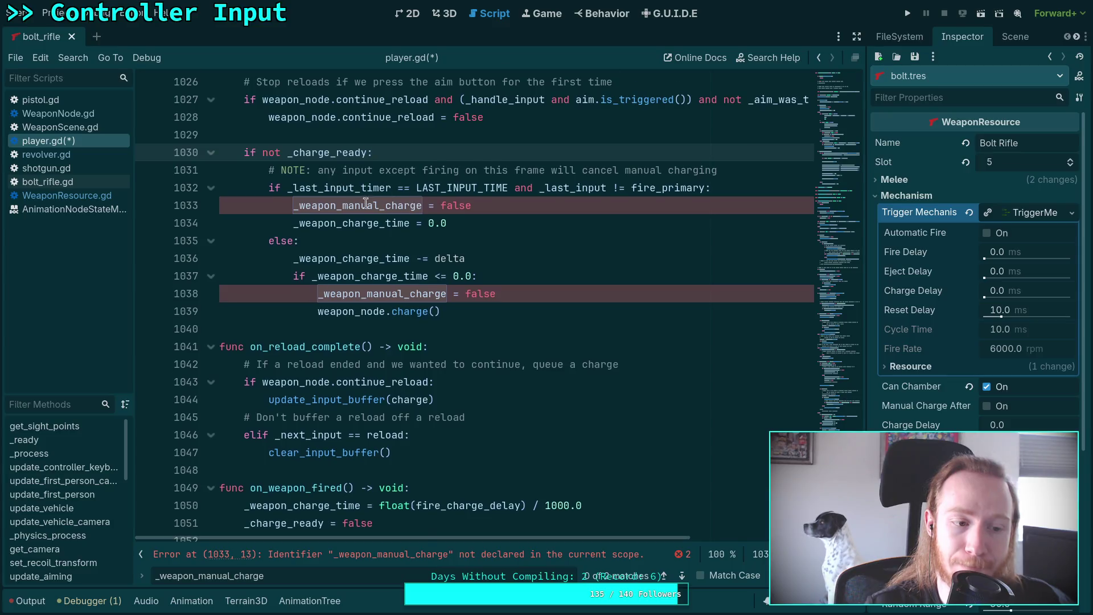
- Review the charge countdown code and select the manual-charge block on lines 1033–1039
{"action": "scroll", "coordinate": [439, 221], "scroll_direction": "up", "scroll_amount": 5}
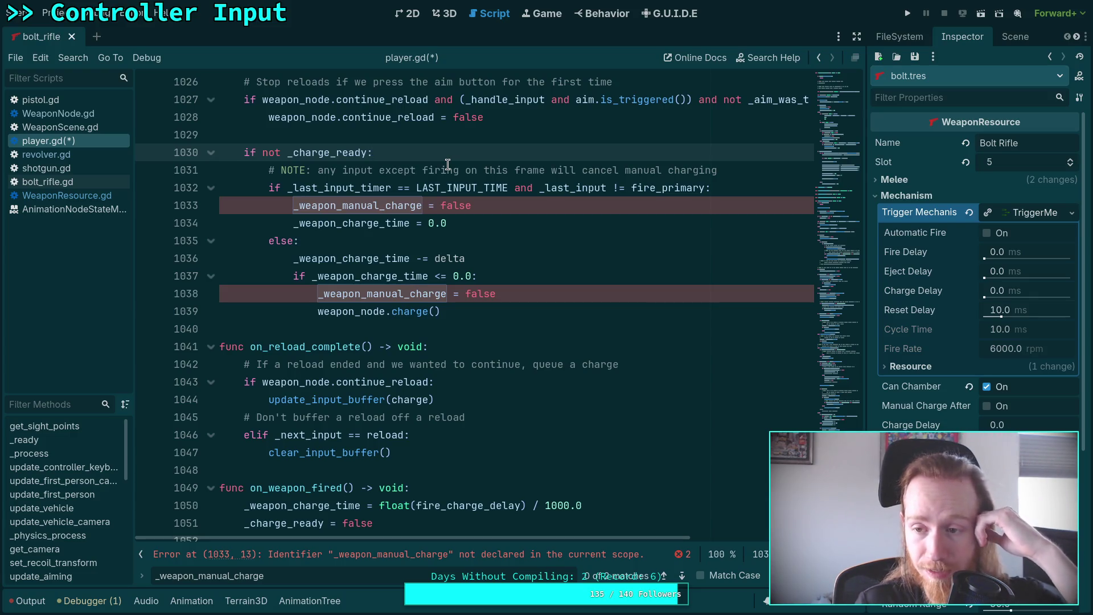
{"action": "left_click", "coordinate": [444, 239]}
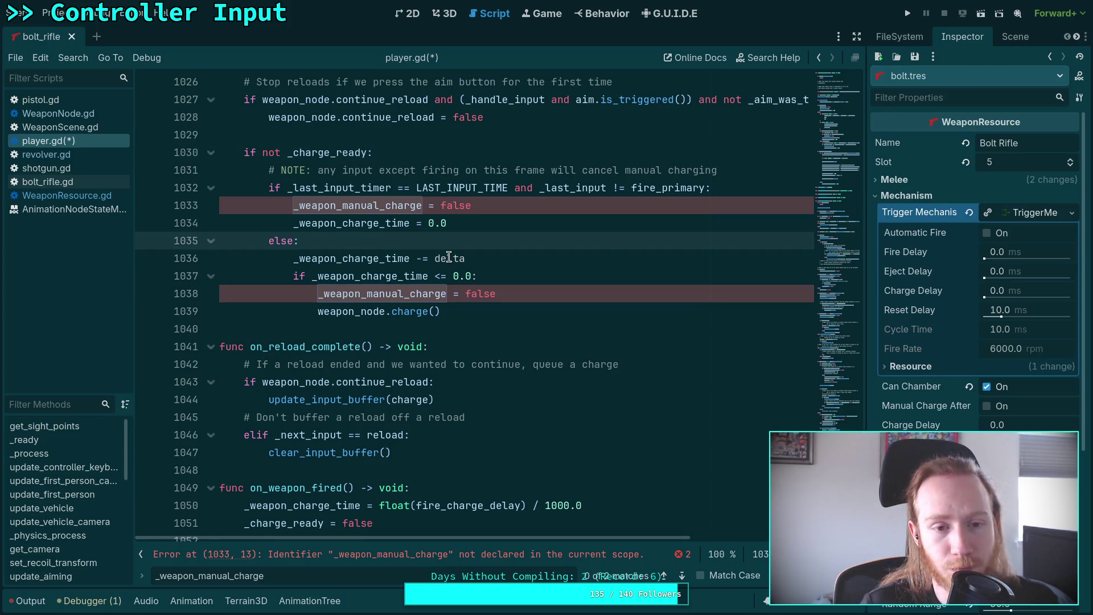
{"action": "mouse_move", "coordinate": [449, 257]}
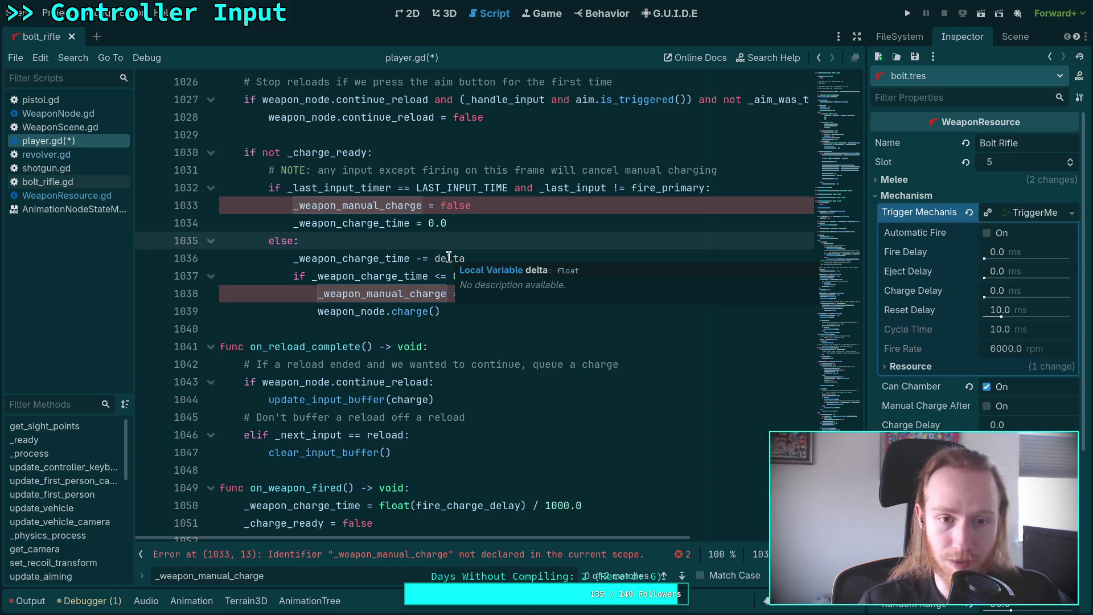
{"action": "left_click_drag", "start_coordinate": [441, 312], "coordinate": [250, 193]}
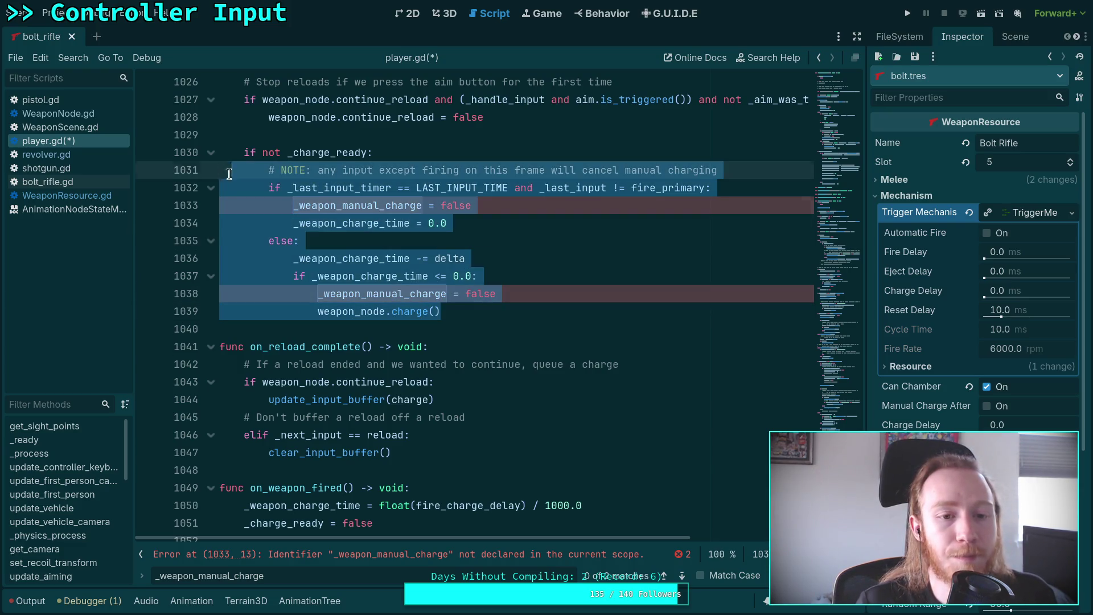
{"action": "scroll", "coordinate": [428, 306], "scroll_direction": "up", "scroll_amount": 15}
{"action": "scroll", "coordinate": [429, 306], "scroll_direction": "up", "scroll_amount": 13}
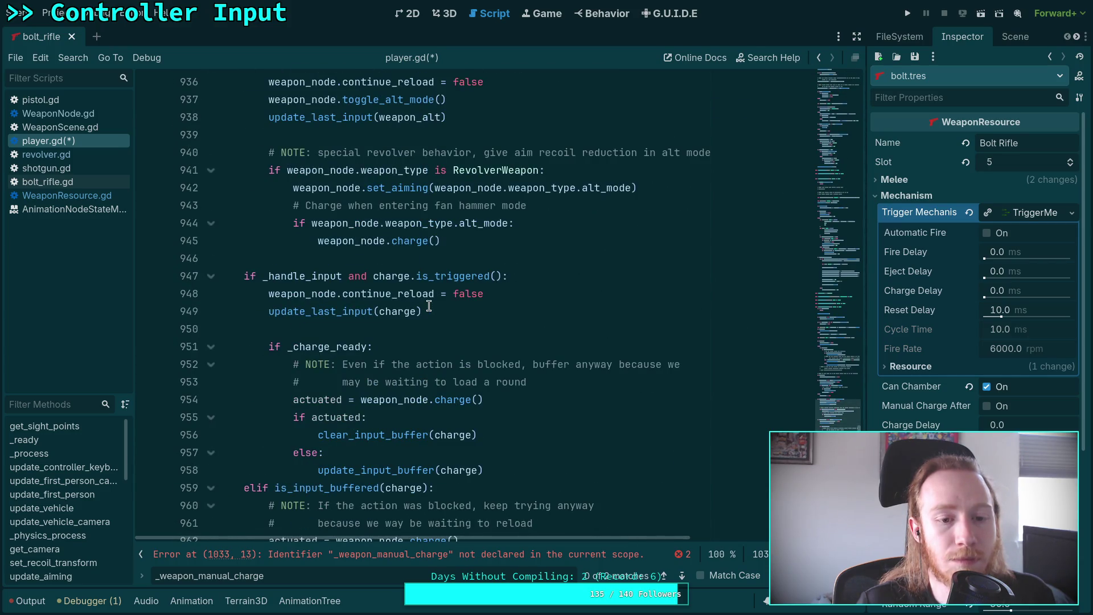
{"action": "scroll", "coordinate": [428, 305], "scroll_direction": "down", "scroll_amount": 3}
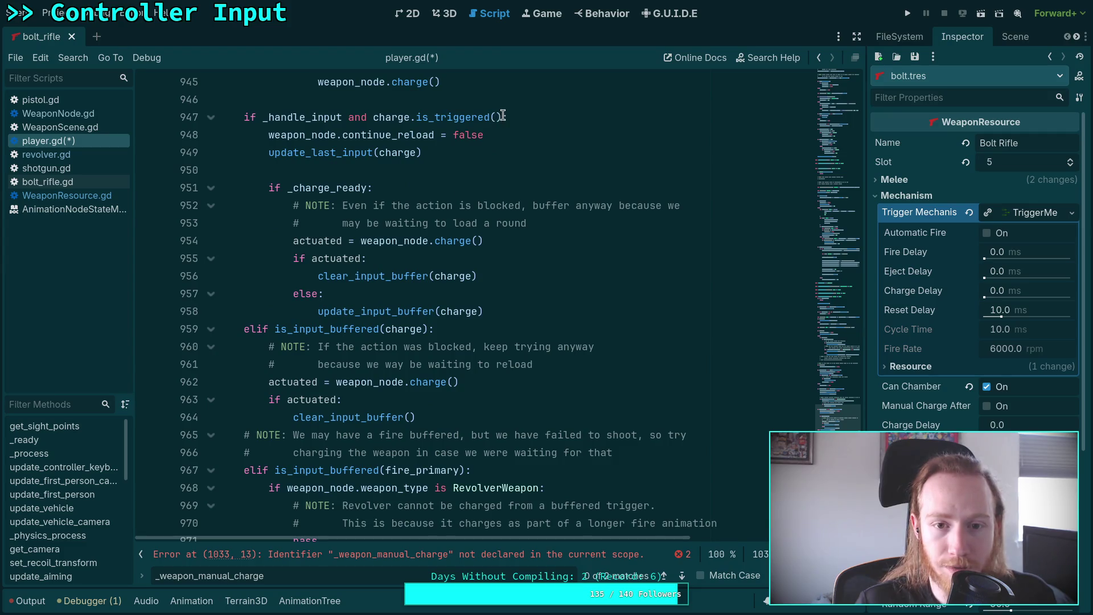
- Check the charge logic on lines 947–951 and put the caret after line 959's condition
{"action": "left_click", "coordinate": [507, 115]}
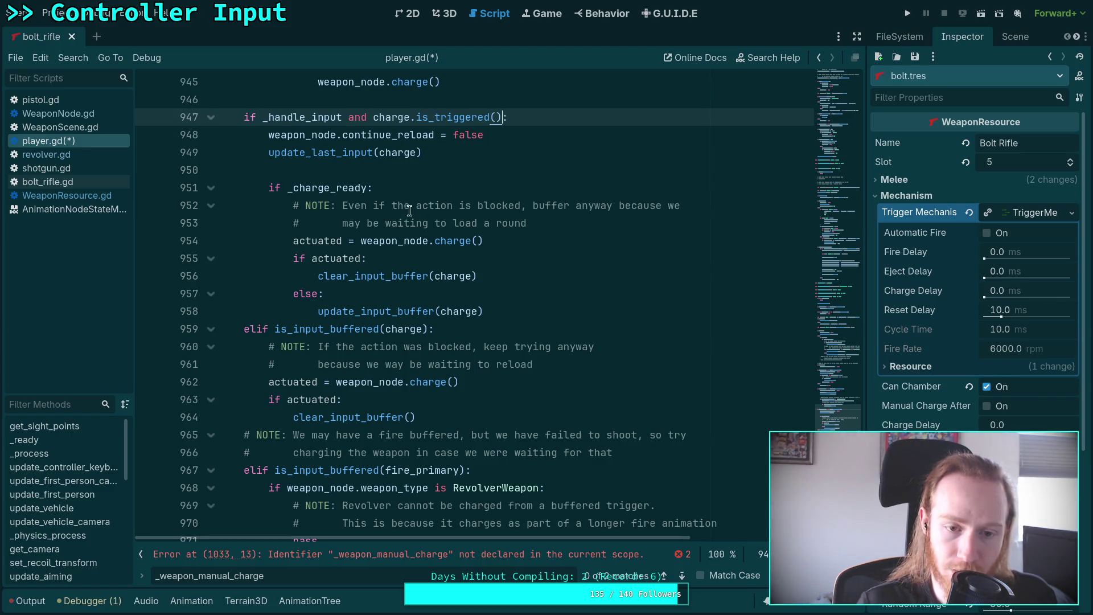
{"action": "left_click", "coordinate": [368, 188]}
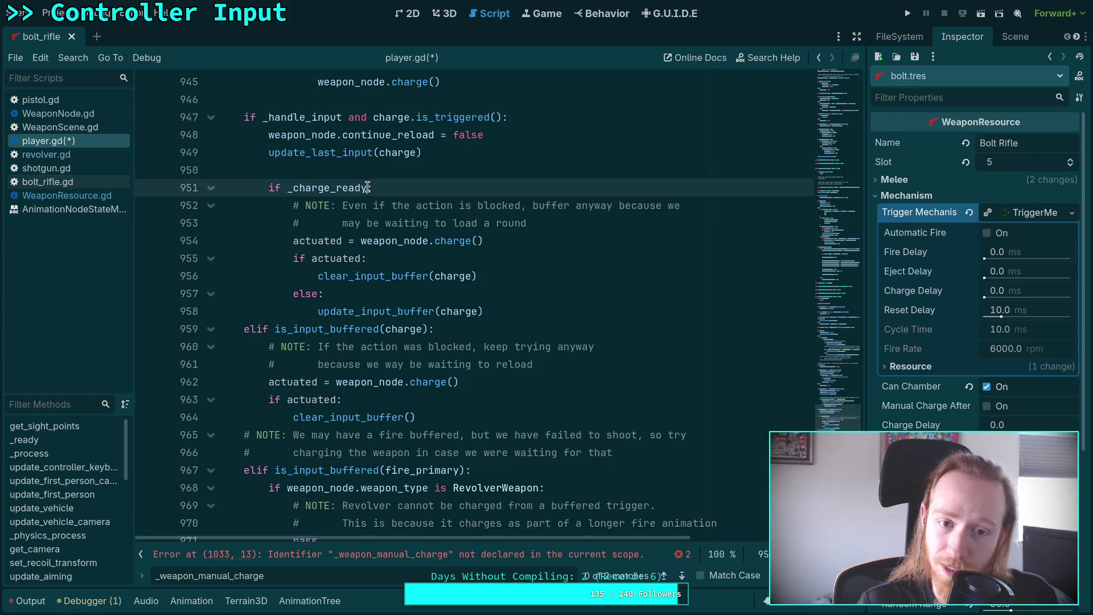
{"action": "scroll", "coordinate": [413, 259], "scroll_direction": "down", "scroll_amount": 2}
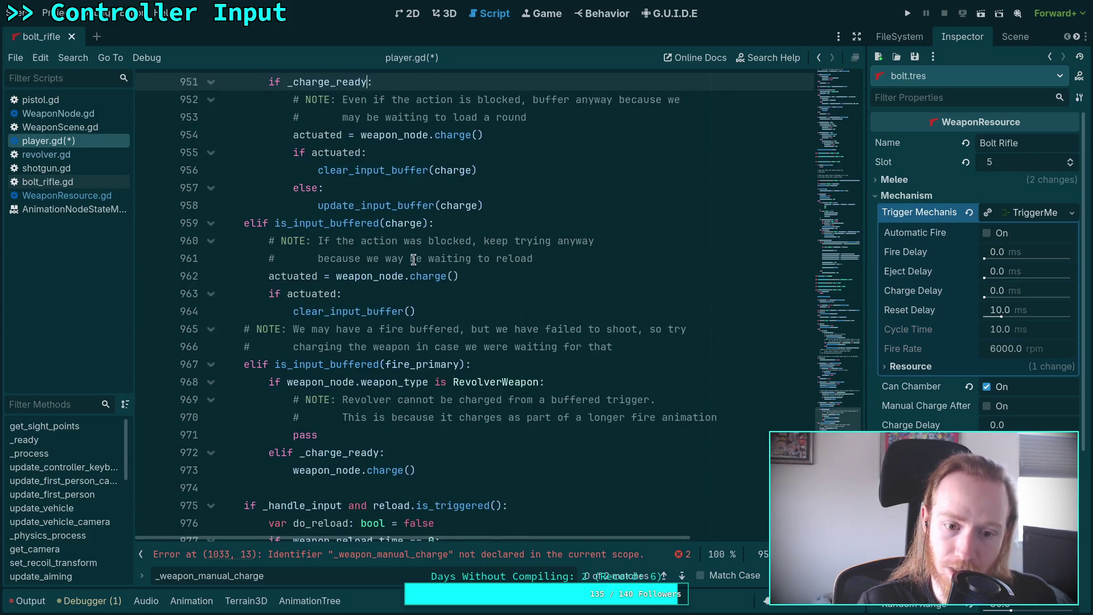
{"action": "left_click", "coordinate": [425, 228]}
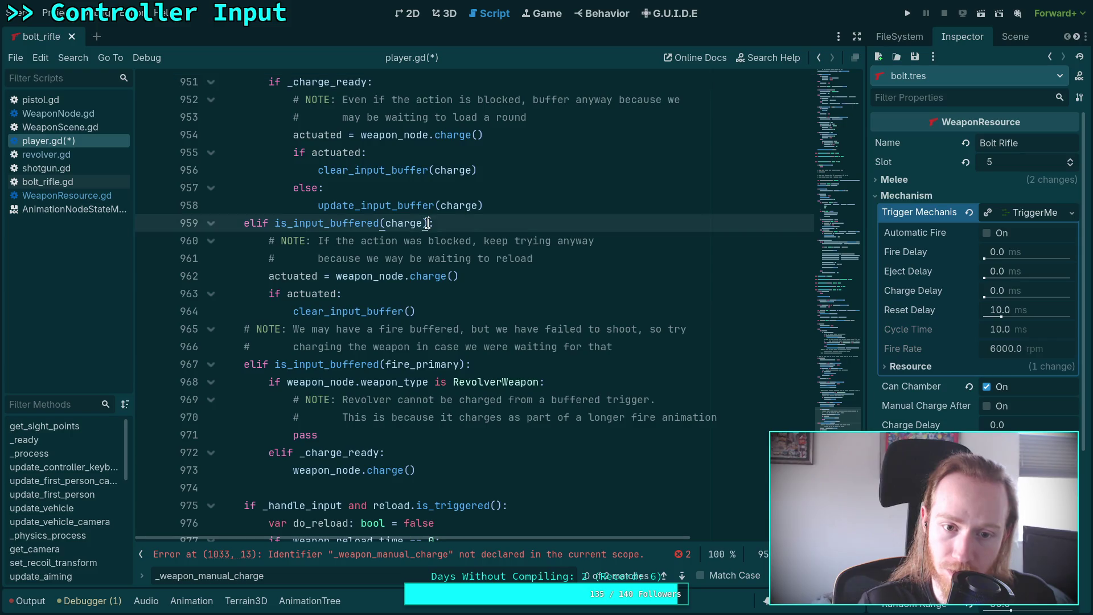
{"action": "scroll", "coordinate": [477, 251], "scroll_direction": "up", "scroll_amount": 1}
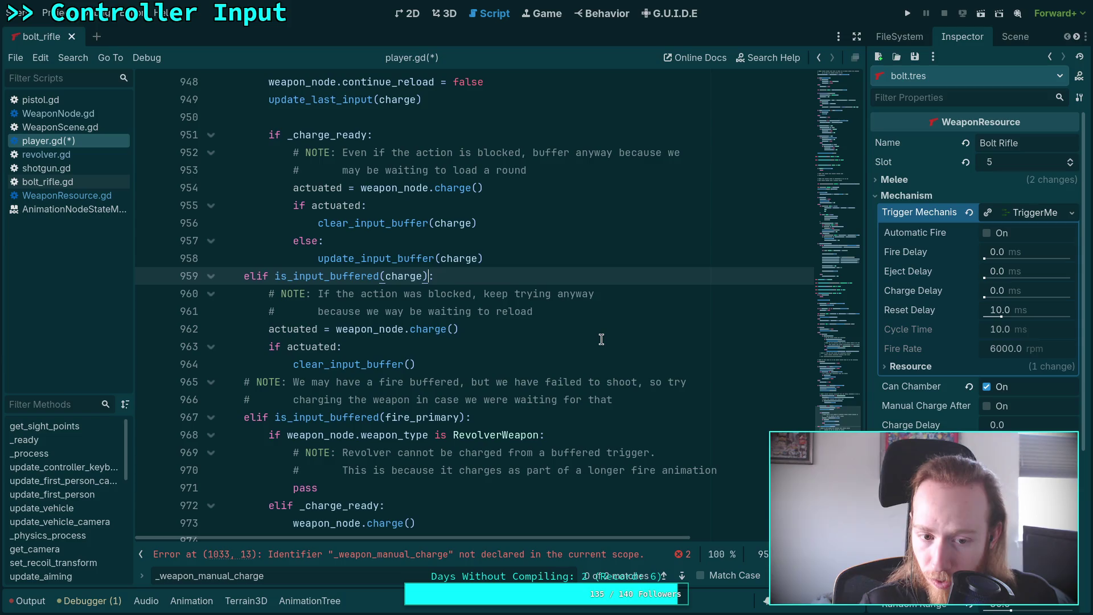
{"action": "scroll", "coordinate": [608, 335], "scroll_direction": "down", "scroll_amount": 1}
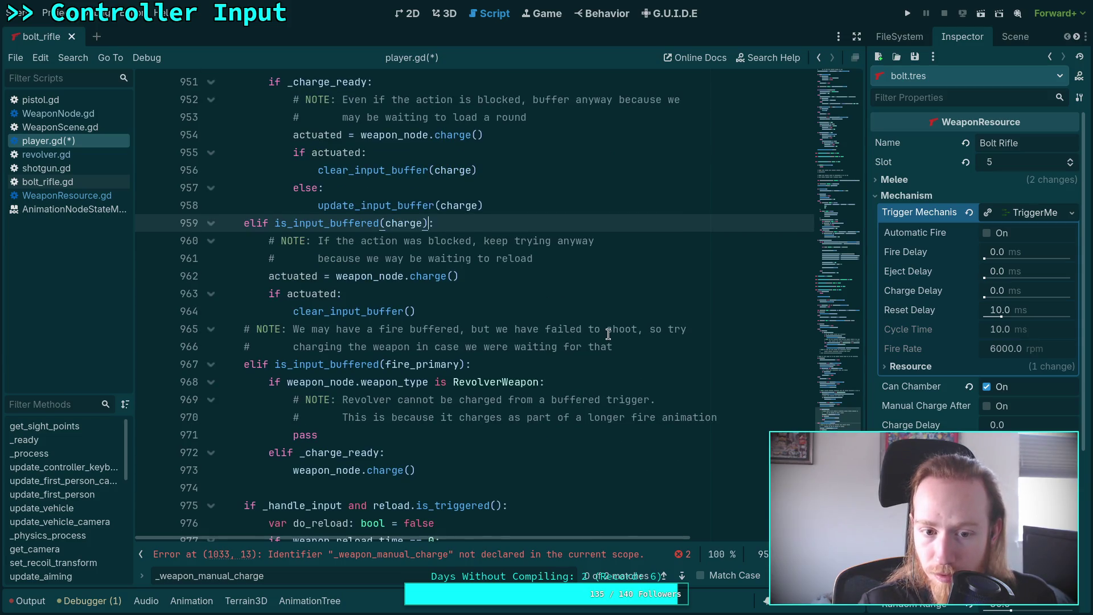
{"action": "scroll", "coordinate": [608, 334], "scroll_direction": "up", "scroll_amount": 3}
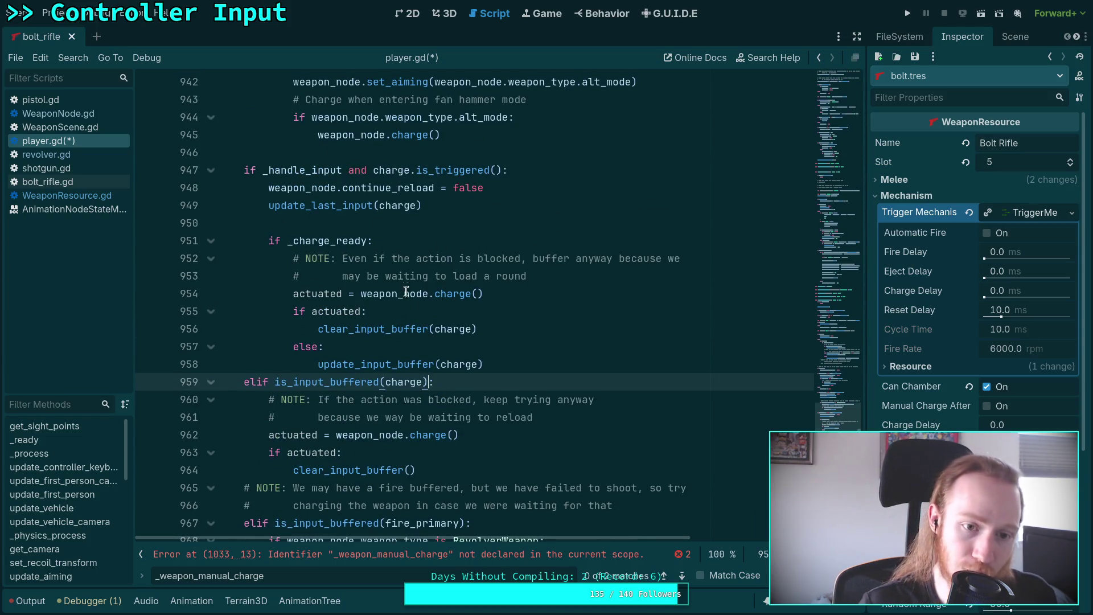
{"action": "scroll", "coordinate": [467, 319], "scroll_direction": "down", "scroll_amount": 1}
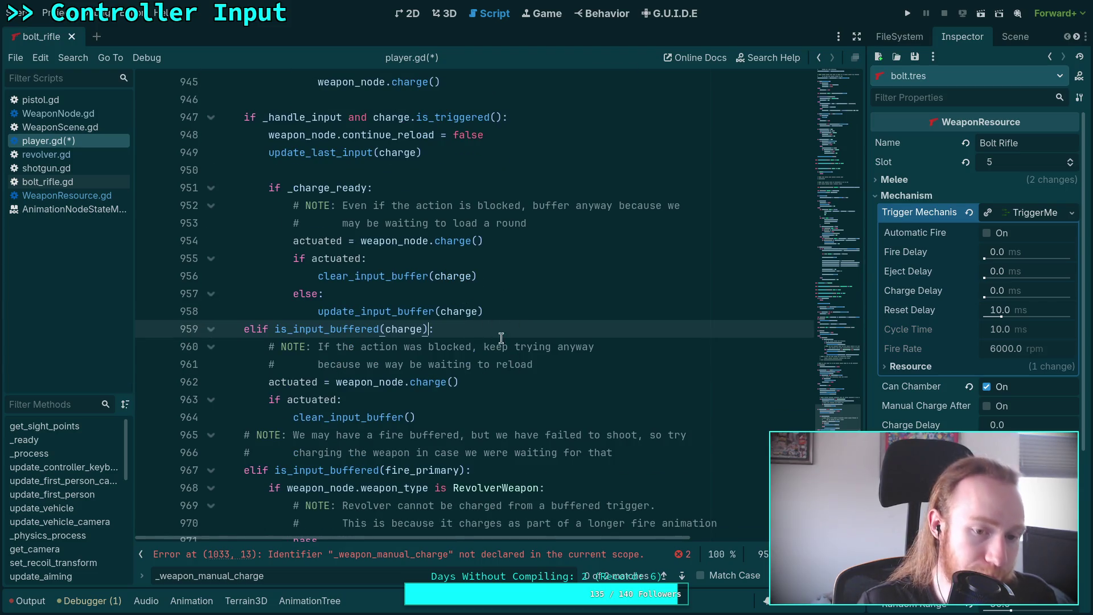
{"action": "scroll", "coordinate": [495, 333], "scroll_direction": "down", "scroll_amount": 1}
- Append 'or _weapon_auto_charge' to the buffered-charge condition on line 959
{"action": "type", "text": "or"}
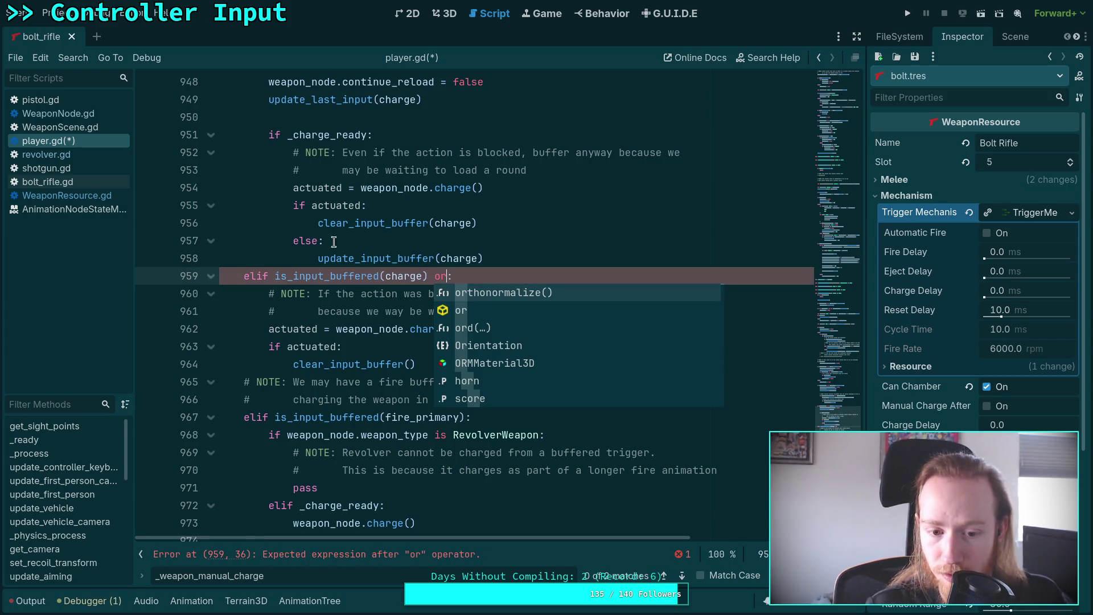
{"action": "scroll", "coordinate": [339, 309], "scroll_direction": "down", "scroll_amount": 1}
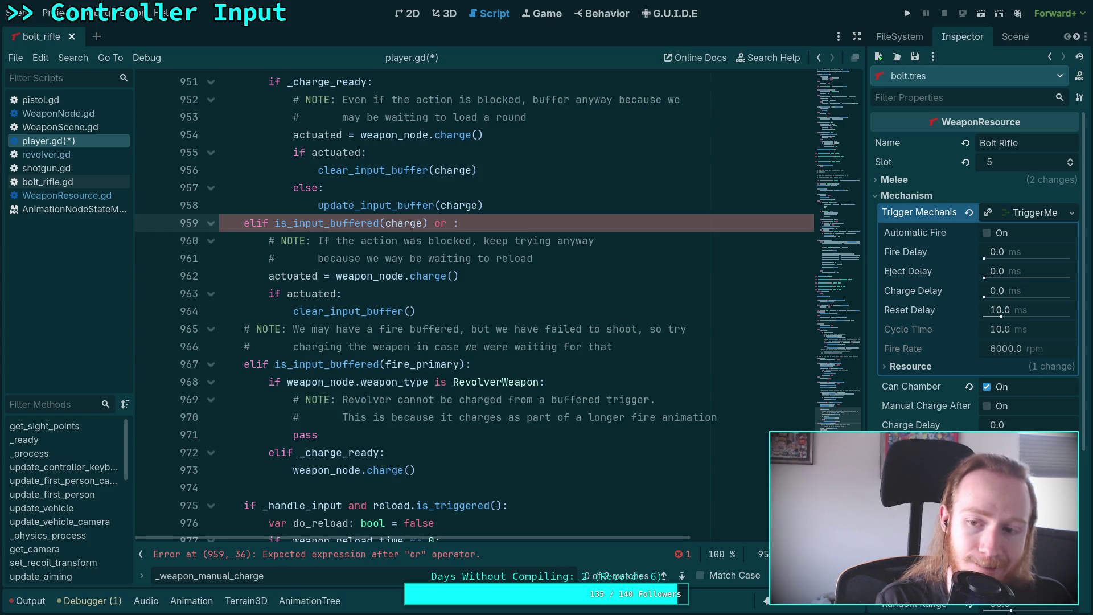
{"action": "type", "text": "_wea"}
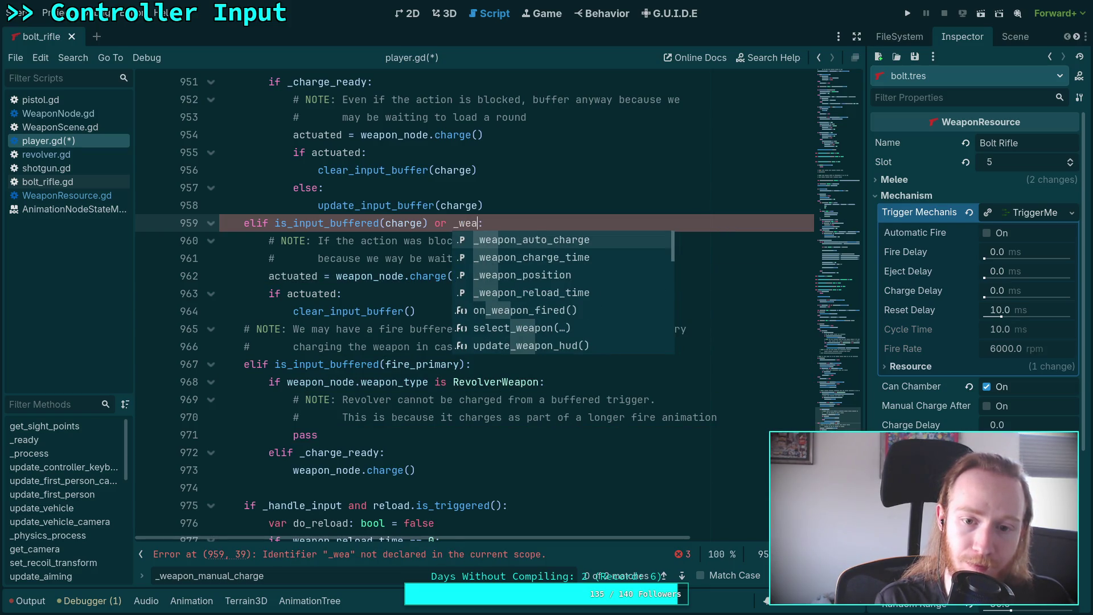
{"action": "key", "text": "Return"}
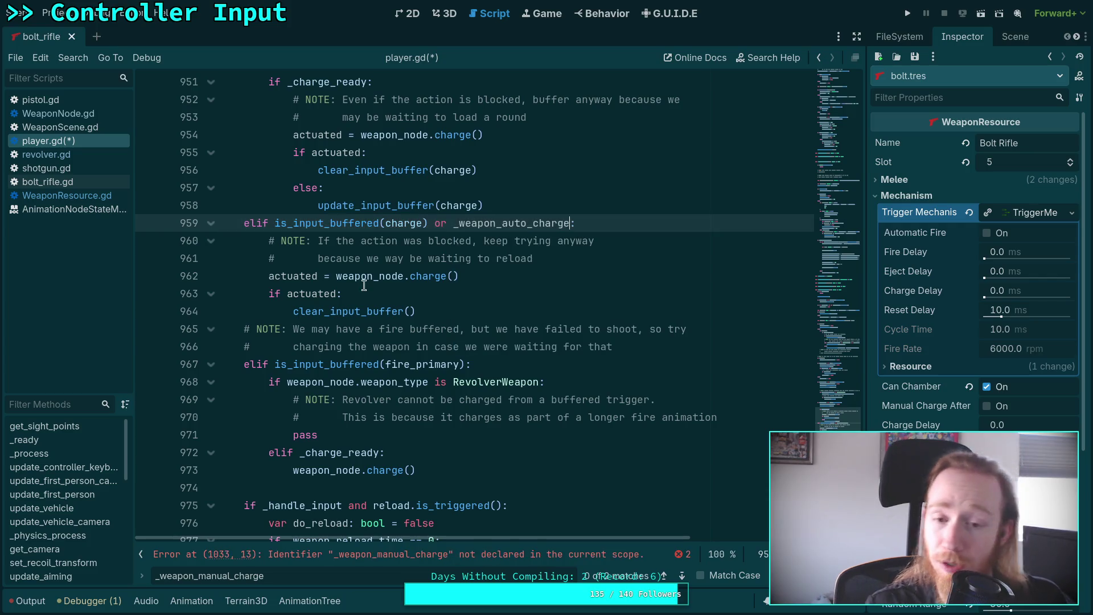
- Look up the _weapon_auto_charge declaration, retype line 314's ending as 'true', and save player.gd
{"action": "double_click", "coordinate": [535, 222]}
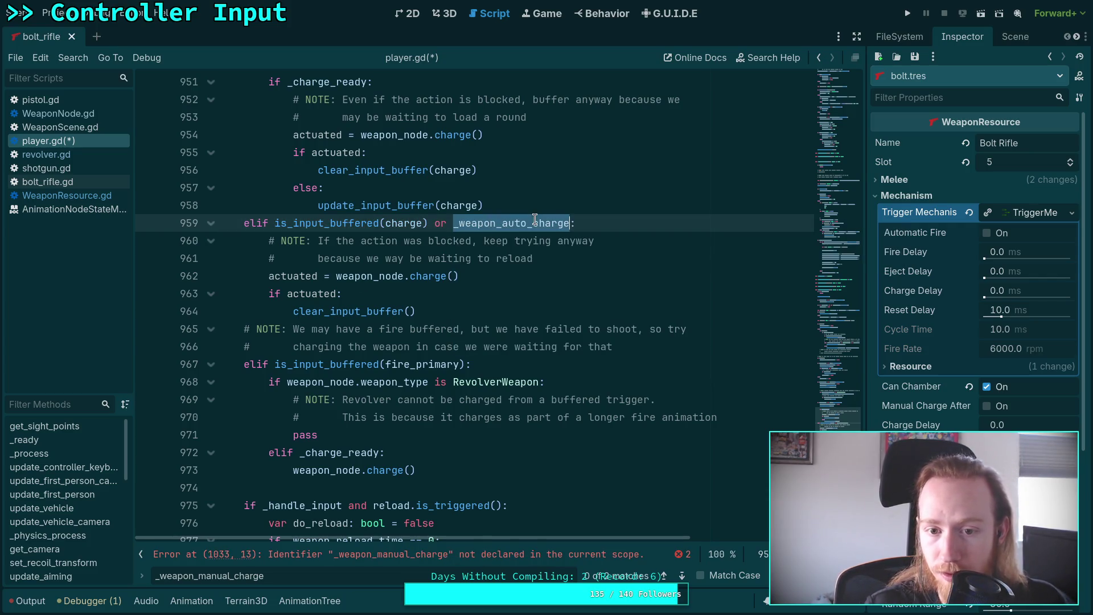
{"action": "right_click", "coordinate": [493, 216]}
{"action": "left_click", "coordinate": [538, 466]}
{"action": "left_click", "coordinate": [519, 309]}
{"action": "key", "text": "BackSpace"}
{"action": "key", "text": "BackSpace"}
{"action": "key", "text": "BackSpace"}
{"action": "type", "text": "true"}
{"action": "key", "text": "ctrl+s"}
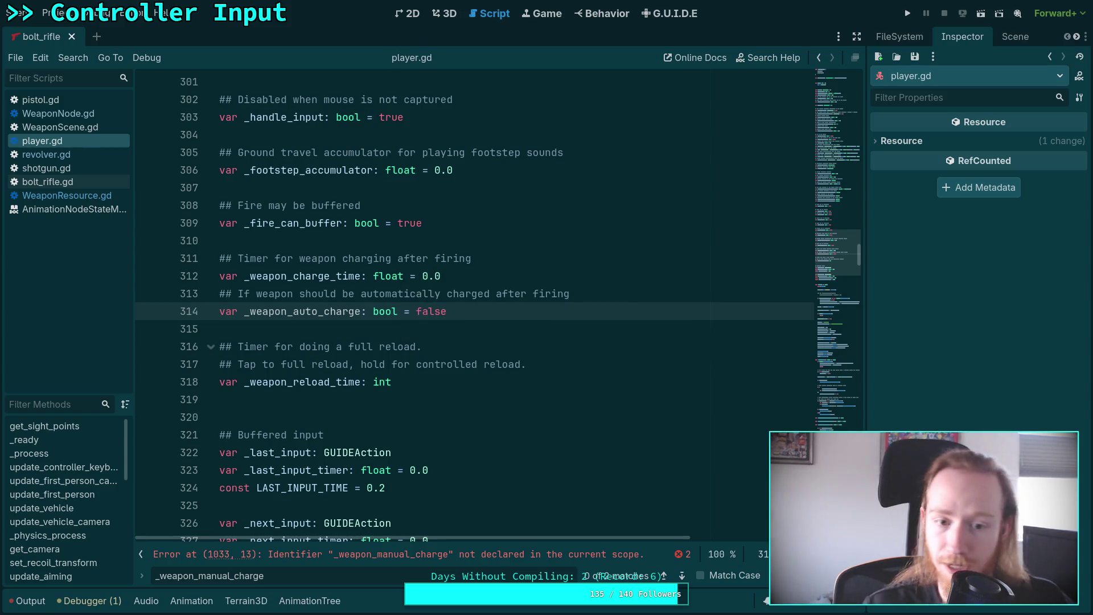
- Briefly comment out lines 1033 and 1038, then restore both lines
{"action": "scroll", "coordinate": [839, 254], "scroll_direction": "down", "scroll_amount": 8}
{"action": "left_click_drag", "start_coordinate": [839, 254], "coordinate": [843, 442]}
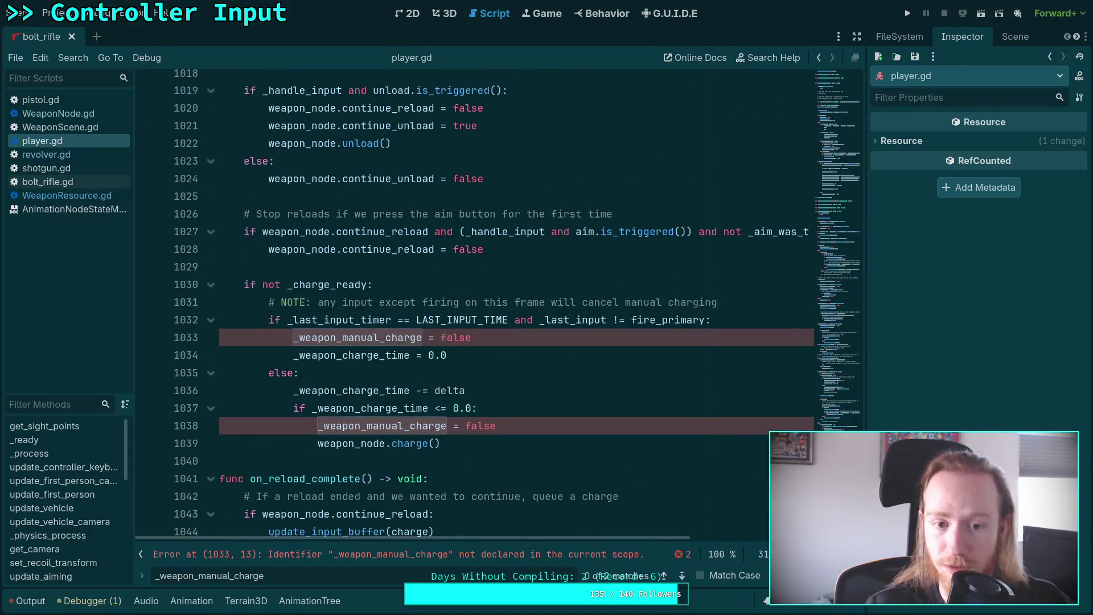
{"action": "left_click", "coordinate": [341, 337]}
{"action": "type", "text": "#"}
{"action": "left_click", "coordinate": [318, 425]}
{"action": "type", "text": "#"}
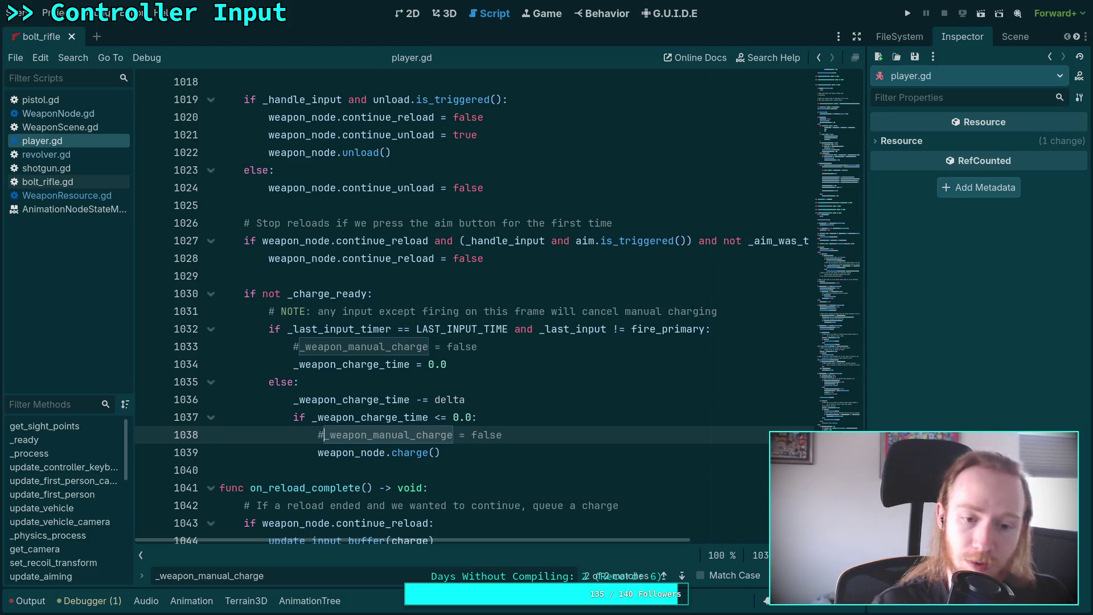
{"action": "key", "text": "BackSpace"}
{"action": "left_click", "coordinate": [298, 343]}
{"action": "key", "text": "BackSpace"}
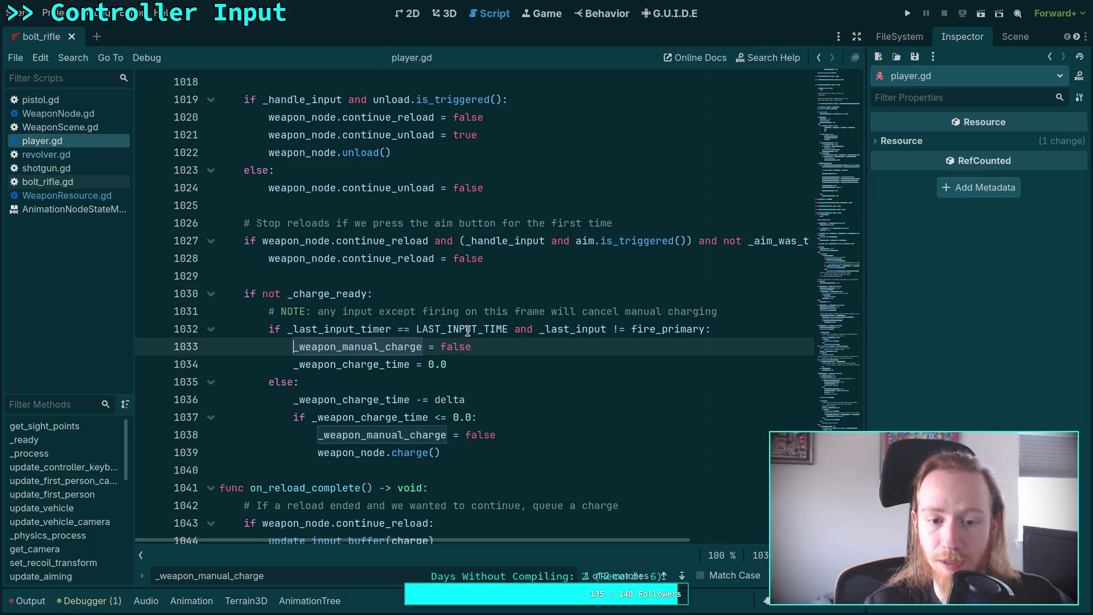
- Delete ' or _weapon_auto_charge' from the condition on line 959
{"action": "scroll", "coordinate": [466, 330], "scroll_direction": "up", "scroll_amount": 20}
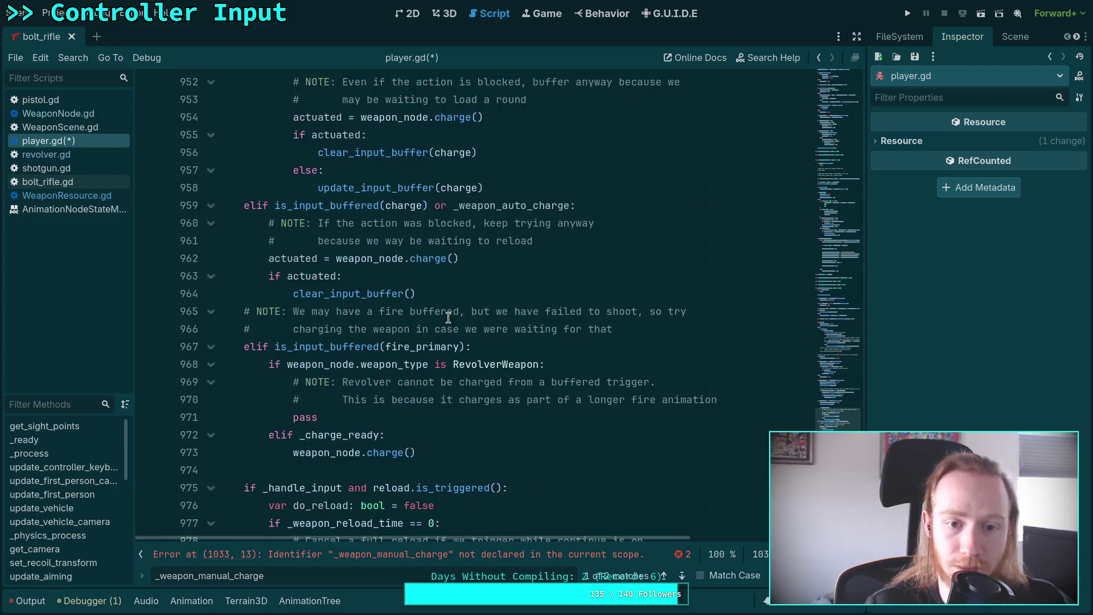
{"action": "scroll", "coordinate": [449, 317], "scroll_direction": "up", "scroll_amount": 4}
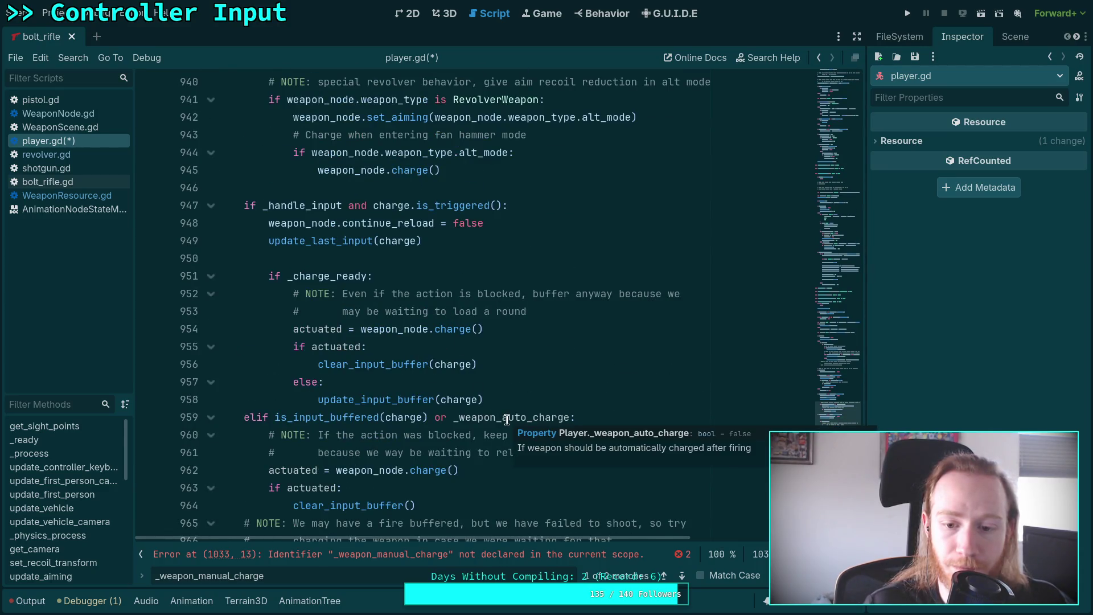
{"action": "scroll", "coordinate": [359, 383], "scroll_direction": "down", "scroll_amount": 3}
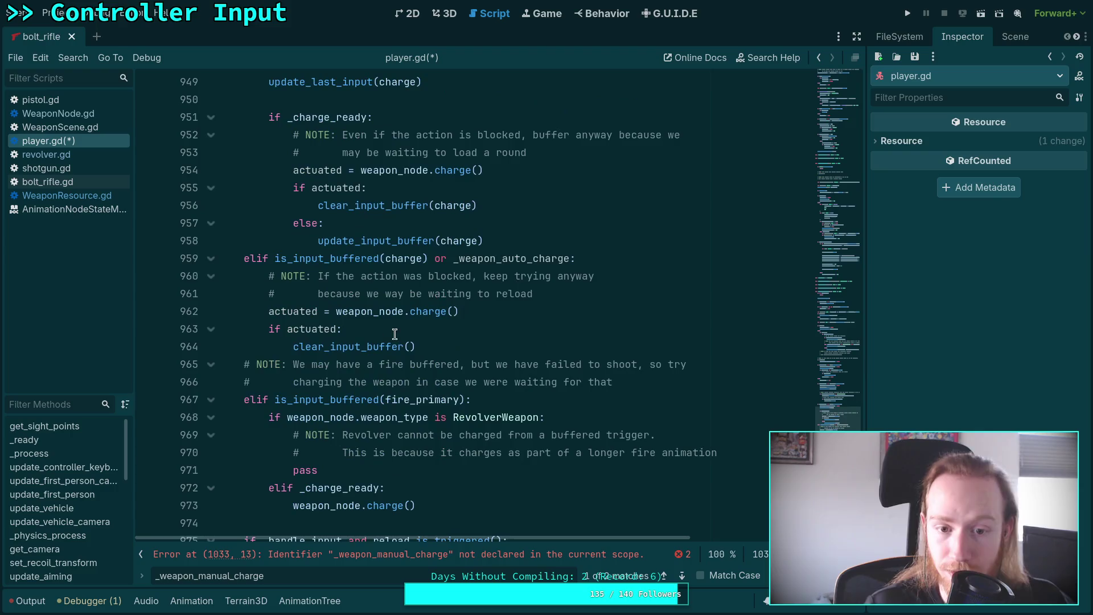
{"action": "double_click", "coordinate": [527, 261]}
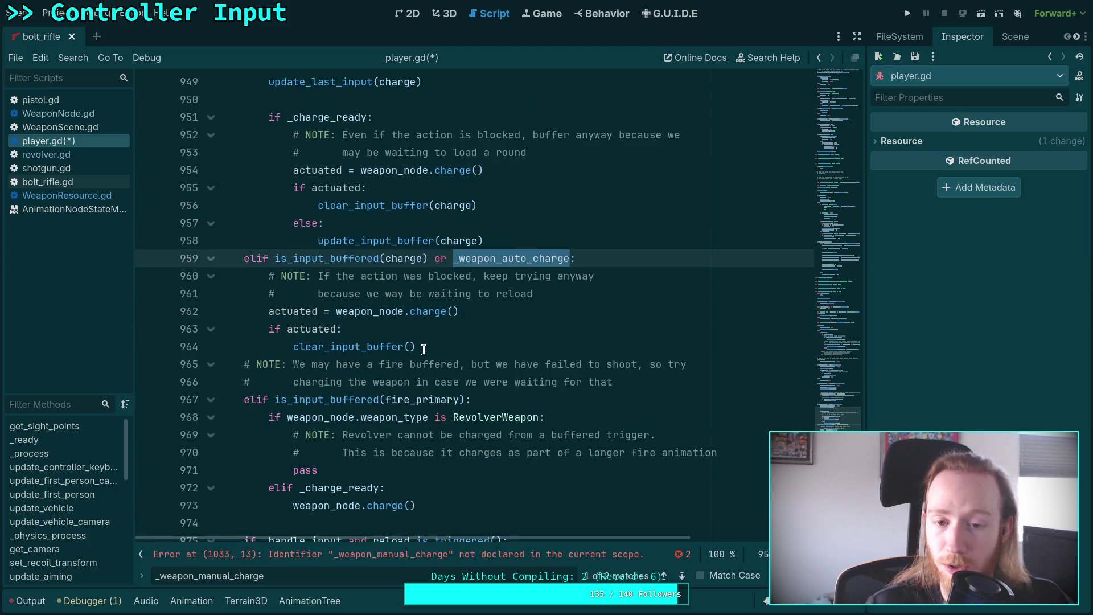
{"action": "left_click_drag", "start_coordinate": [434, 258], "coordinate": [569, 258]}
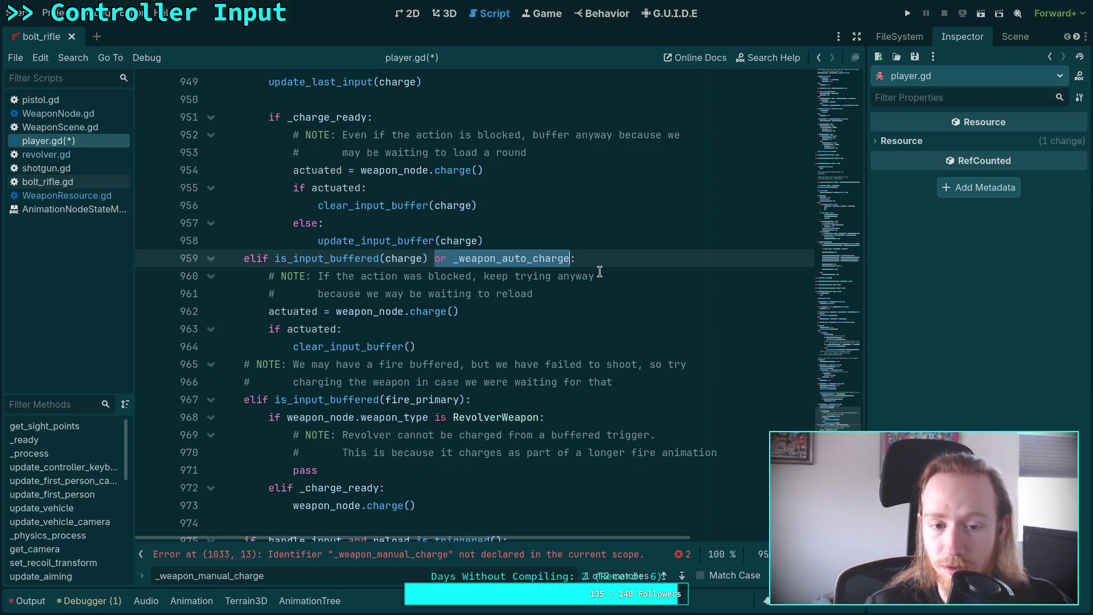
{"action": "key", "text": "BackSpace"}
{"action": "key", "text": "BackSpace"}
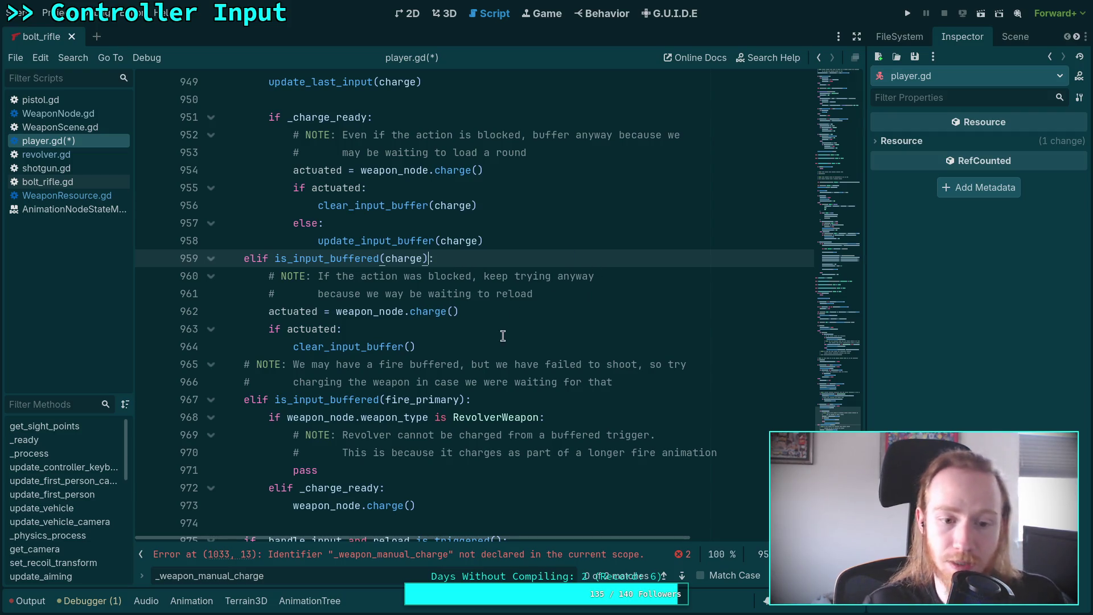
- Add line 965 'elif _weapon_auto_charge and weapon_node.recoil_transform.' below line 964
{"action": "left_click", "coordinate": [517, 338]}
{"action": "key", "text": "Return"}
{"action": "key", "text": "BackSpace"}
{"action": "type", "text": "elif _"}
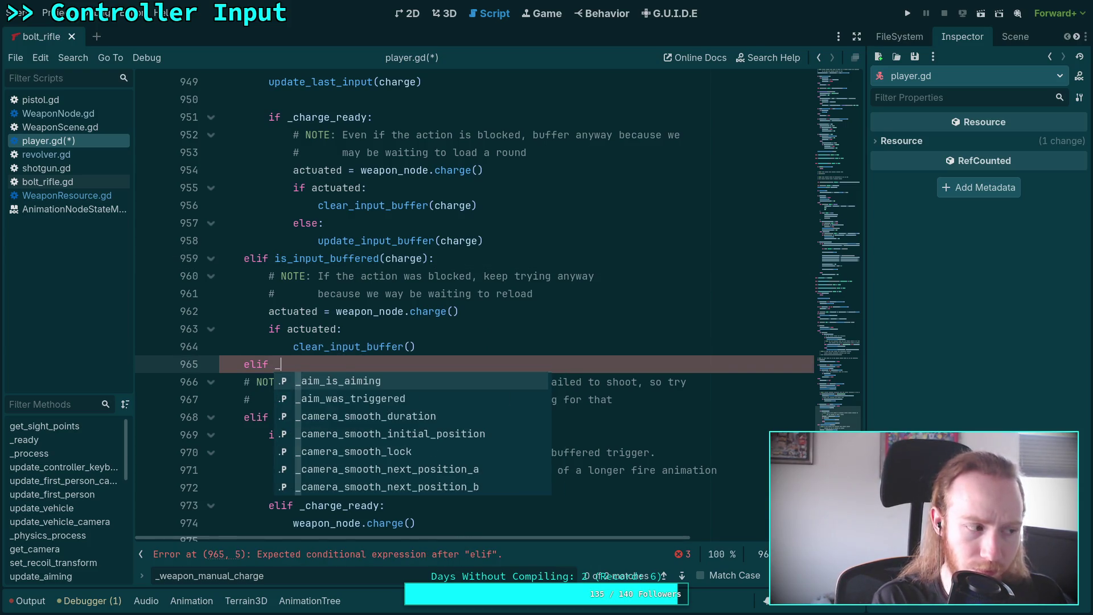
{"action": "type", "text": "wea"}
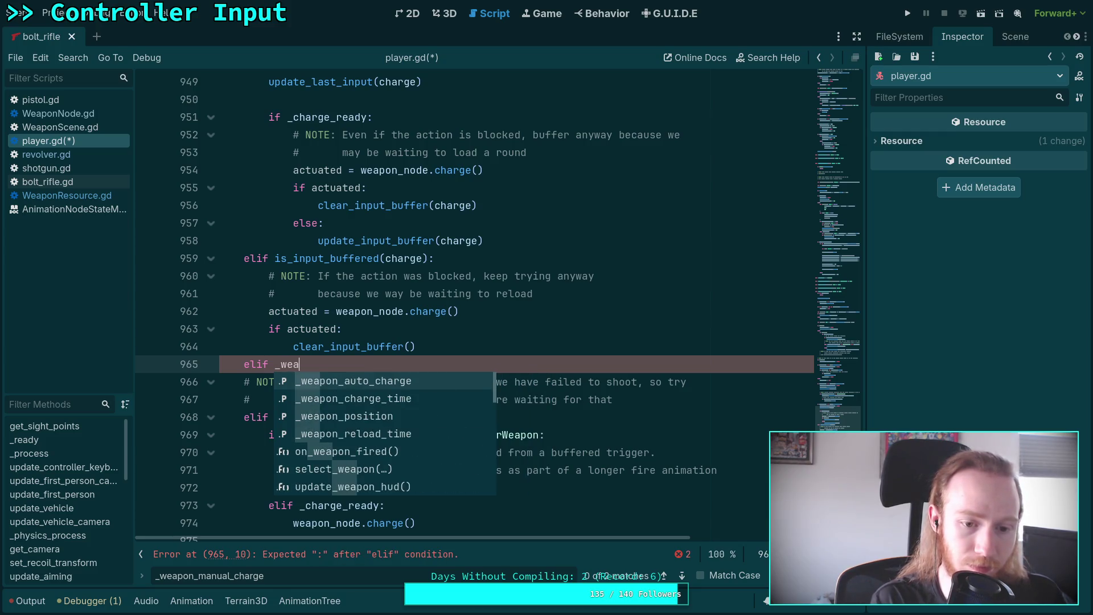
{"action": "key", "text": "Return"}
{"action": "type", "text": "and _"}
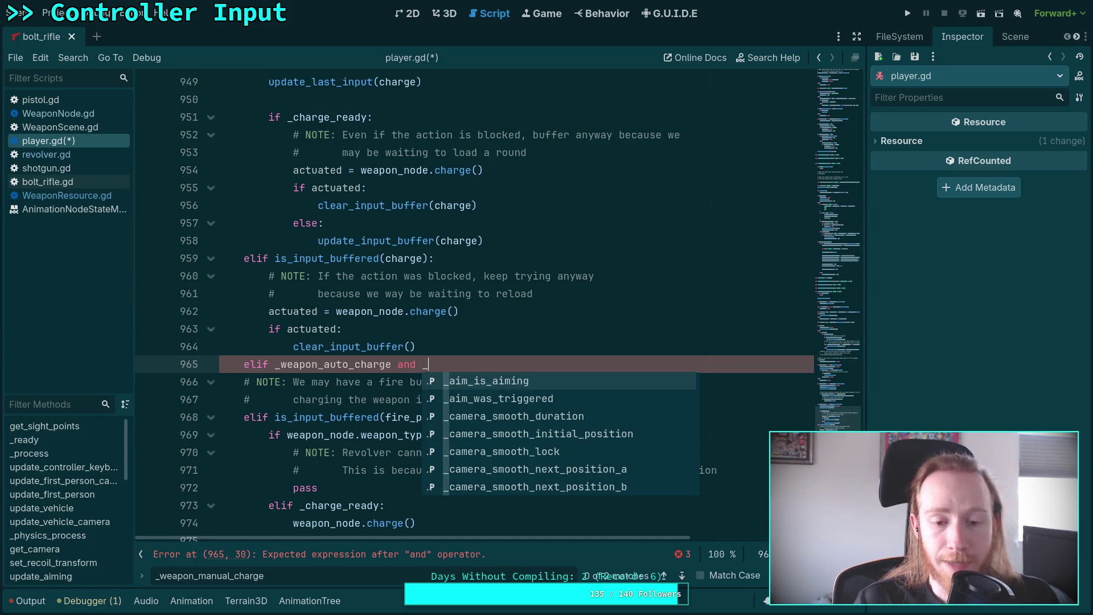
{"action": "key", "text": "BackSpace"}
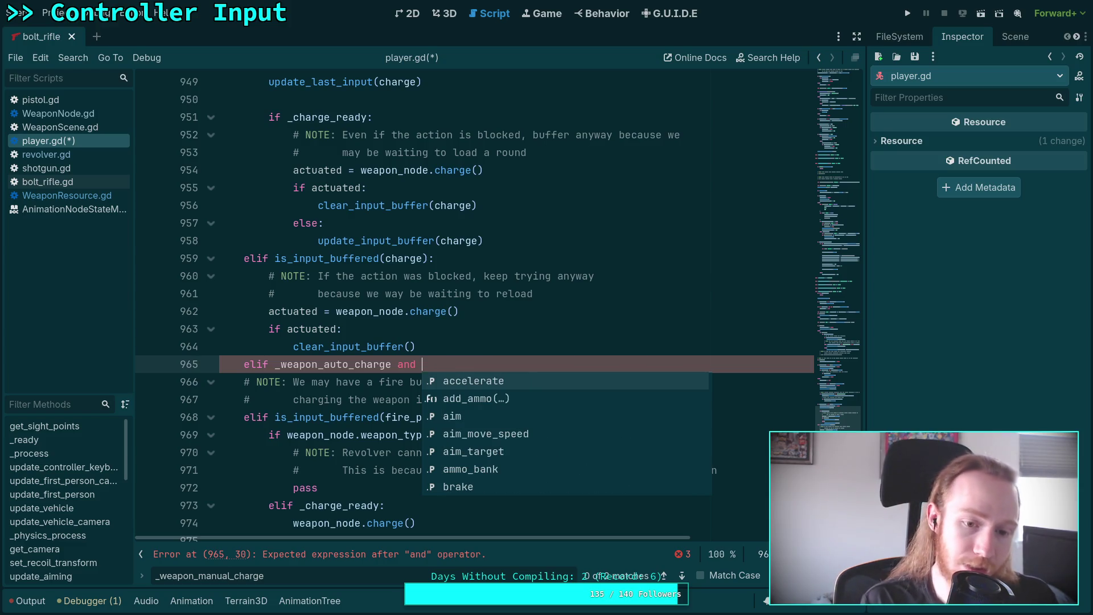
{"action": "type", "text": "weapon_node.rec"}
{"action": "key", "text": "Return"}
{"action": "type", "text": "."}
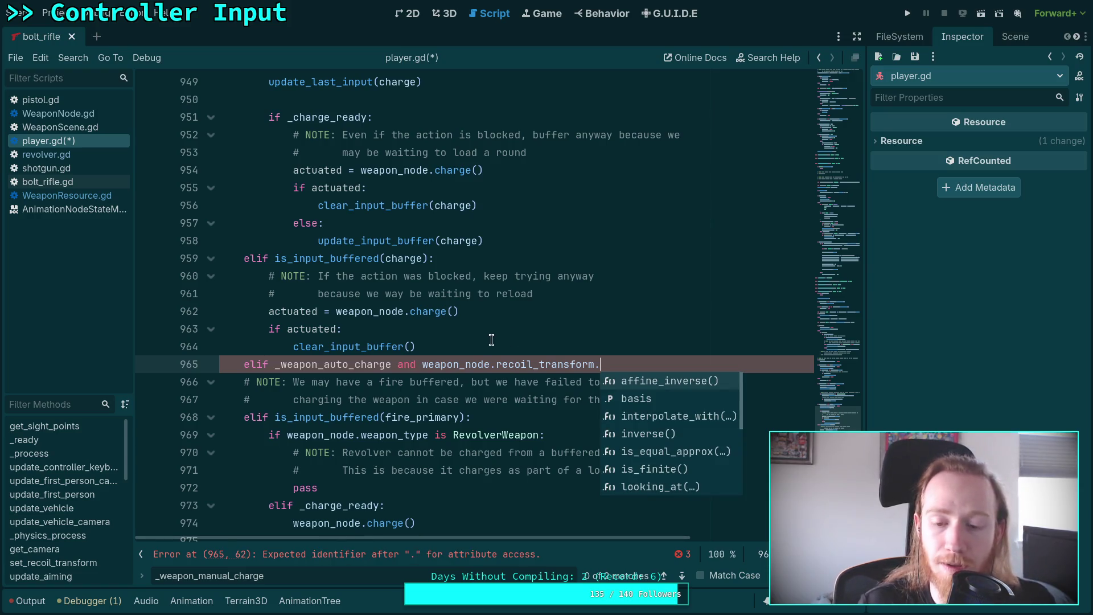
{"action": "double_click", "coordinate": [526, 367]}
{"action": "right_click", "coordinate": [527, 367]}
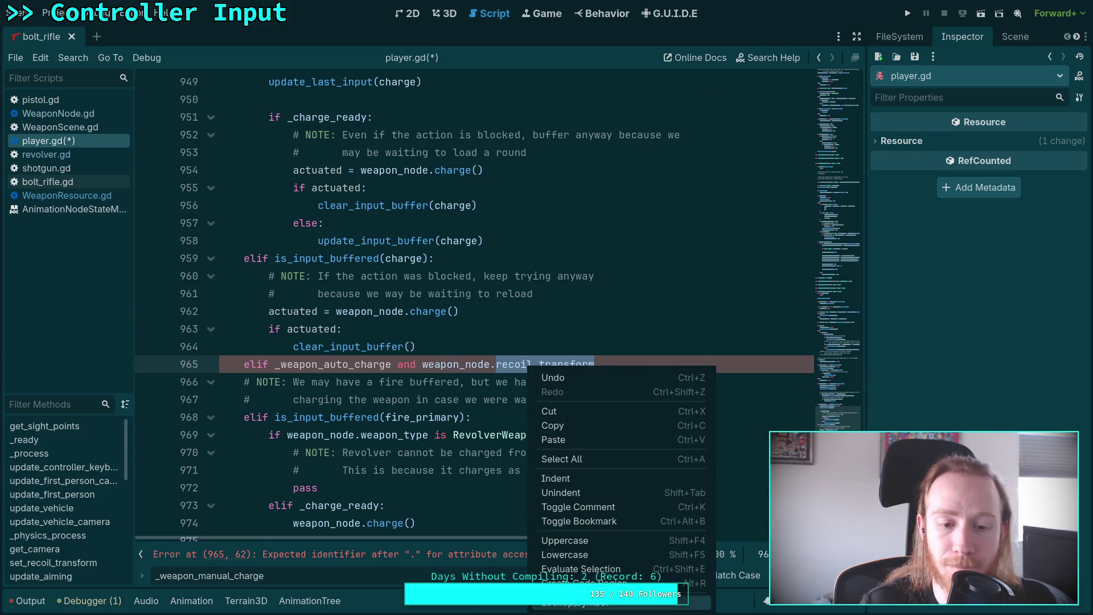
{"action": "left_click", "coordinate": [564, 555]}
{"action": "double_click", "coordinate": [289, 205]}
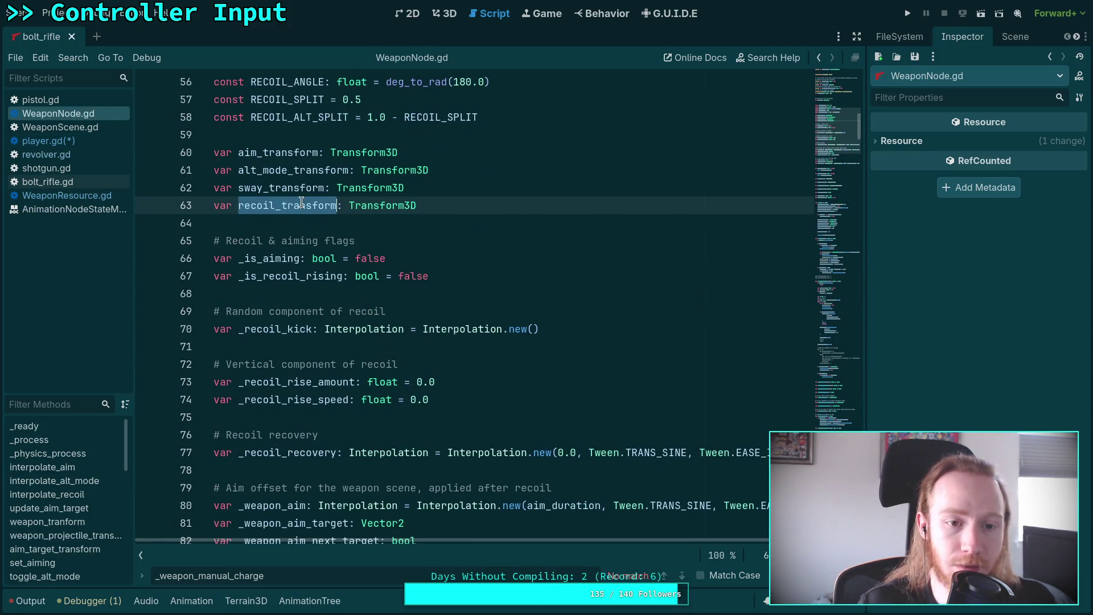
{"action": "key", "text": "ctrl+f"}
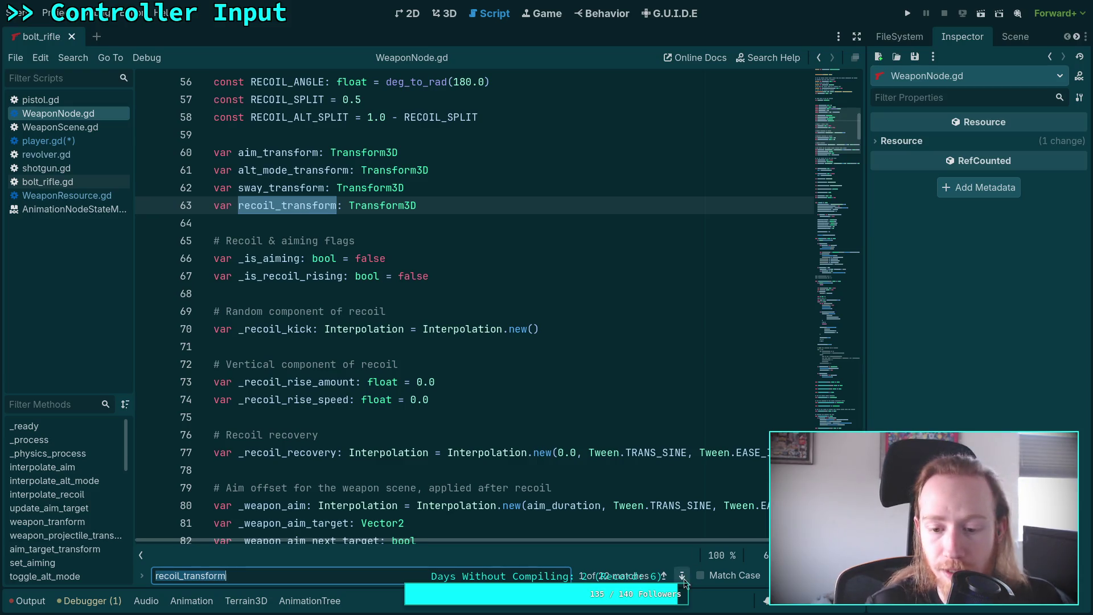
{"action": "left_click", "coordinate": [682, 576]}
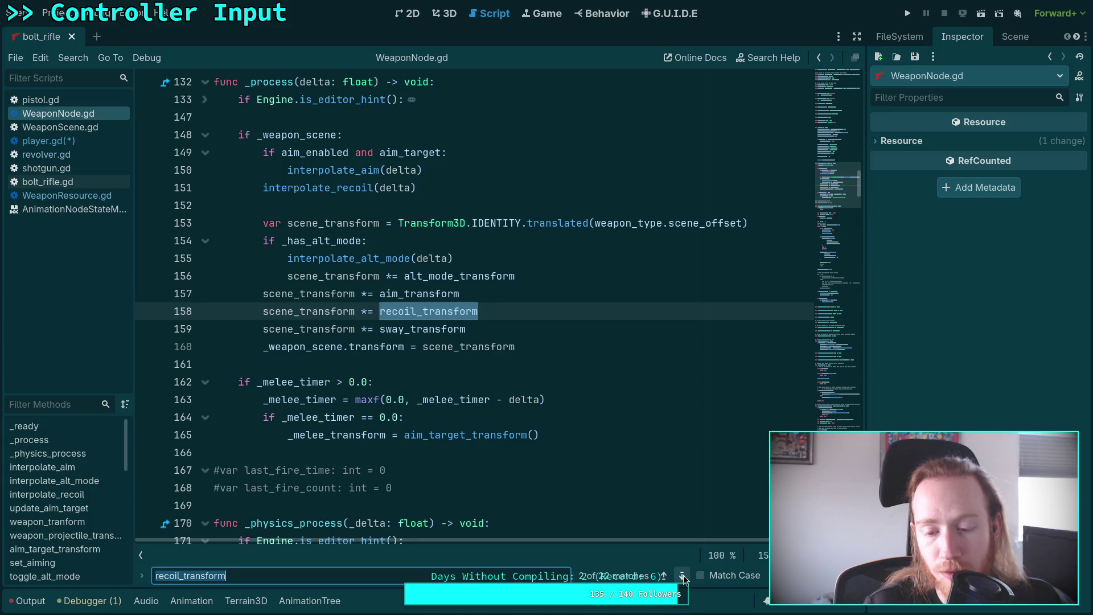
{"action": "left_click", "coordinate": [682, 576]}
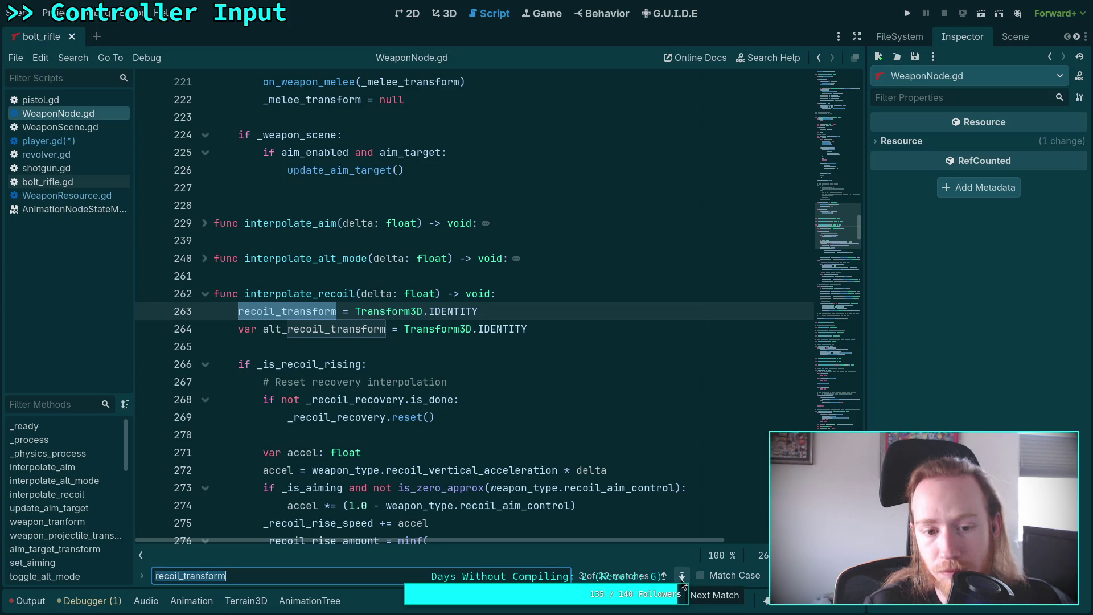
{"action": "left_click", "coordinate": [682, 577]}
{"action": "left_click", "coordinate": [682, 576]}
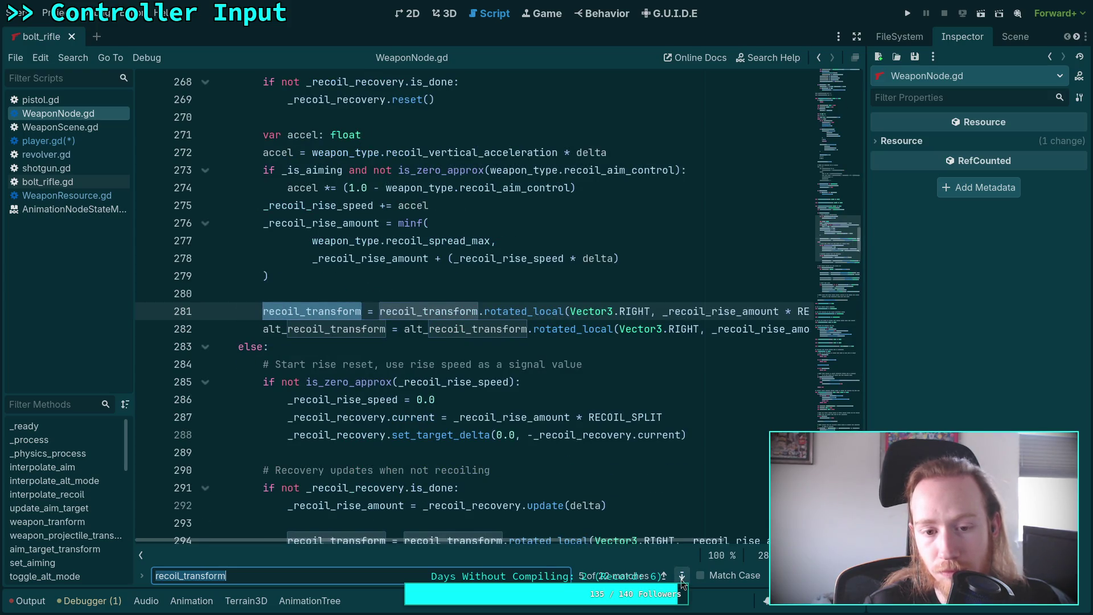
{"action": "left_click", "coordinate": [681, 579]}
{"action": "left_click", "coordinate": [681, 579]}
{"action": "left_click", "coordinate": [681, 579]}
{"action": "left_click", "coordinate": [681, 580]}
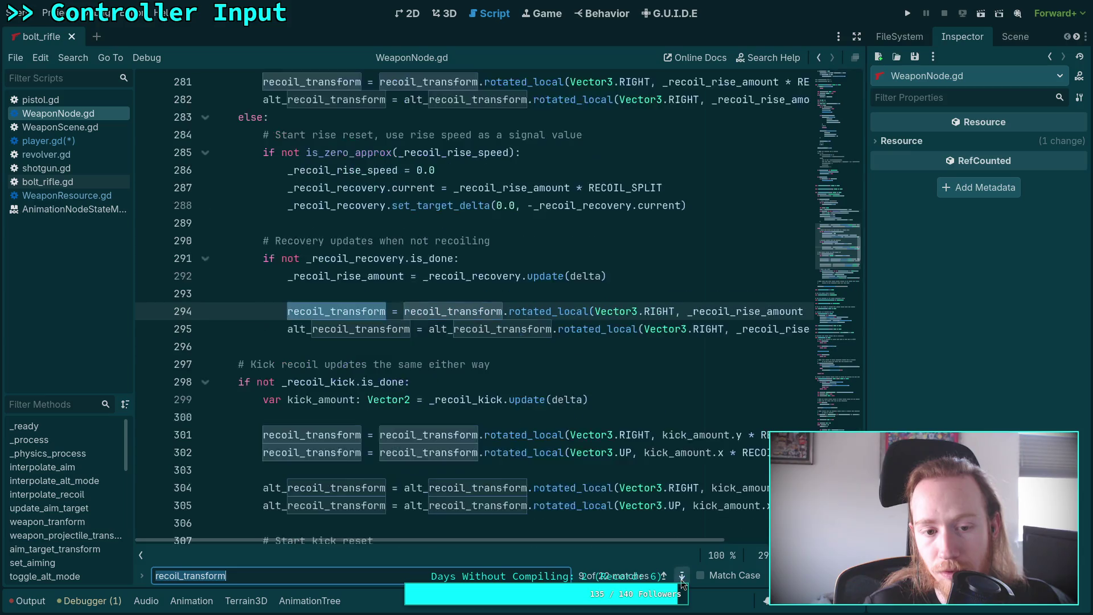
{"action": "left_click", "coordinate": [681, 579]}
{"action": "left_click", "coordinate": [681, 579]}
{"action": "left_click", "coordinate": [681, 579]}
{"action": "left_click", "coordinate": [681, 579]}
{"action": "left_click", "coordinate": [681, 579]}
{"action": "left_click", "coordinate": [681, 579]}
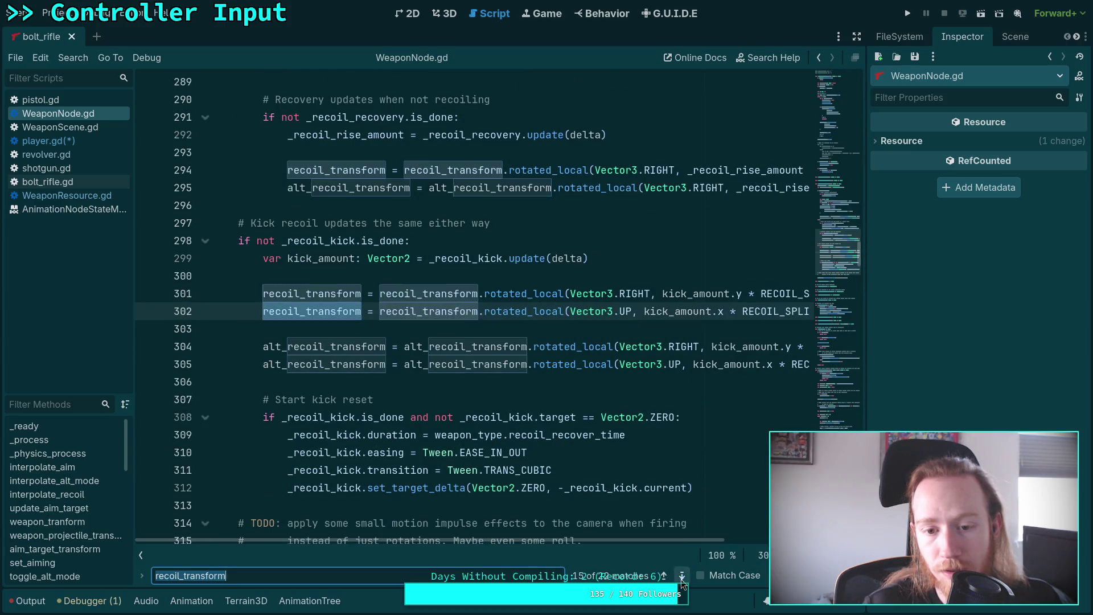
{"action": "left_click", "coordinate": [681, 579]}
{"action": "left_click", "coordinate": [681, 579]}
{"action": "left_click", "coordinate": [681, 579]}
{"action": "left_click", "coordinate": [681, 579]}
{"action": "left_click", "coordinate": [681, 579]}
{"action": "left_click", "coordinate": [681, 579]}
{"action": "left_click", "coordinate": [681, 579]}
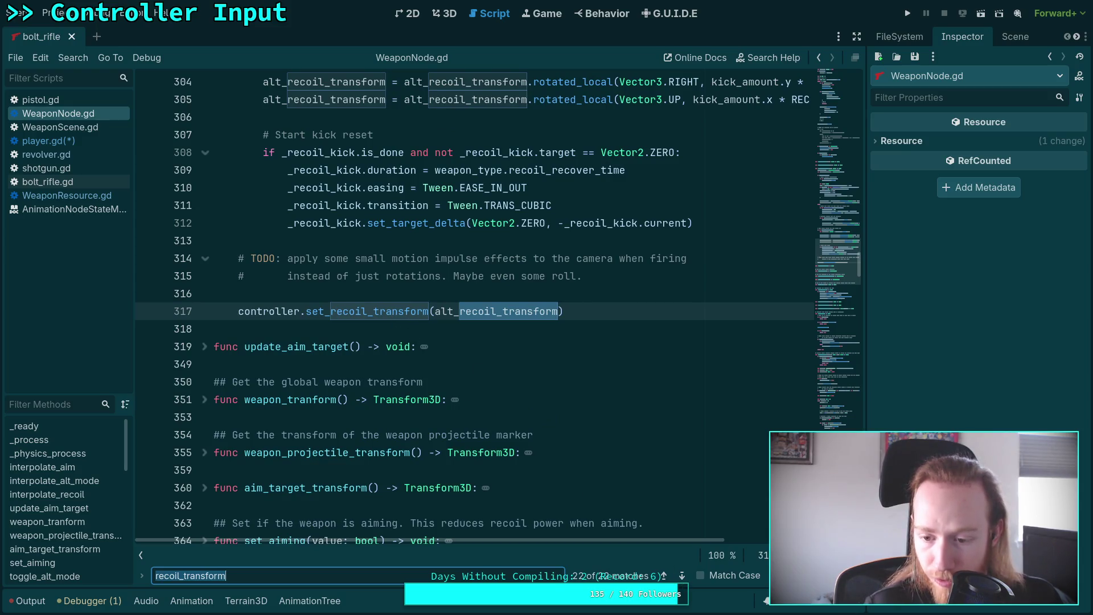
{"action": "key", "text": "Escape"}
{"action": "left_click", "coordinate": [48, 140]}
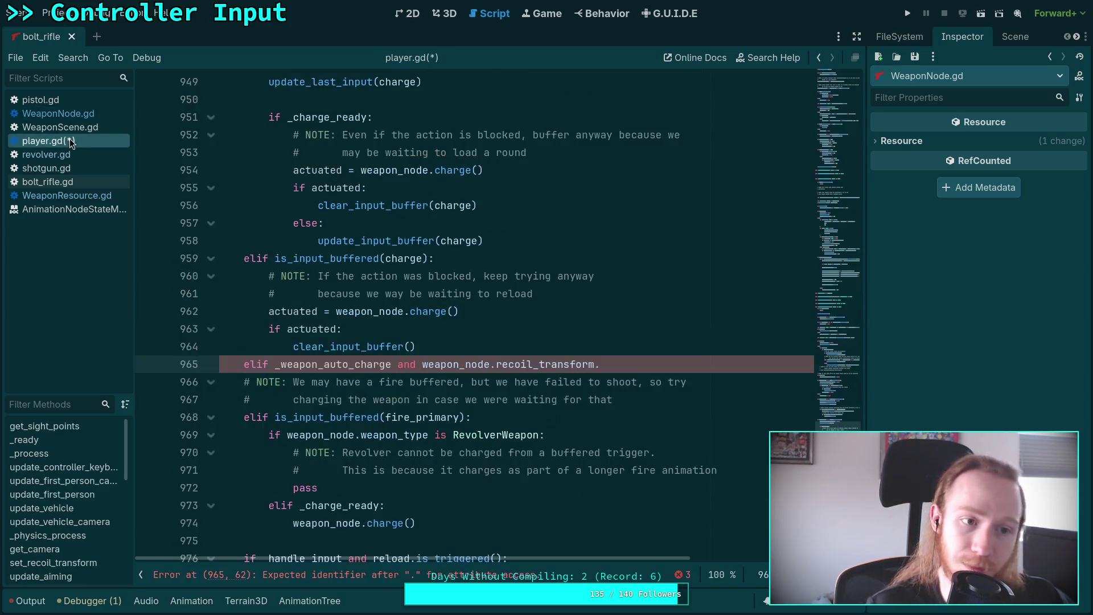
- Replace weapon_node.recoil_transform on line 965 with _recoil_transform
{"action": "left_click_drag", "start_coordinate": [423, 364], "coordinate": [594, 365]}
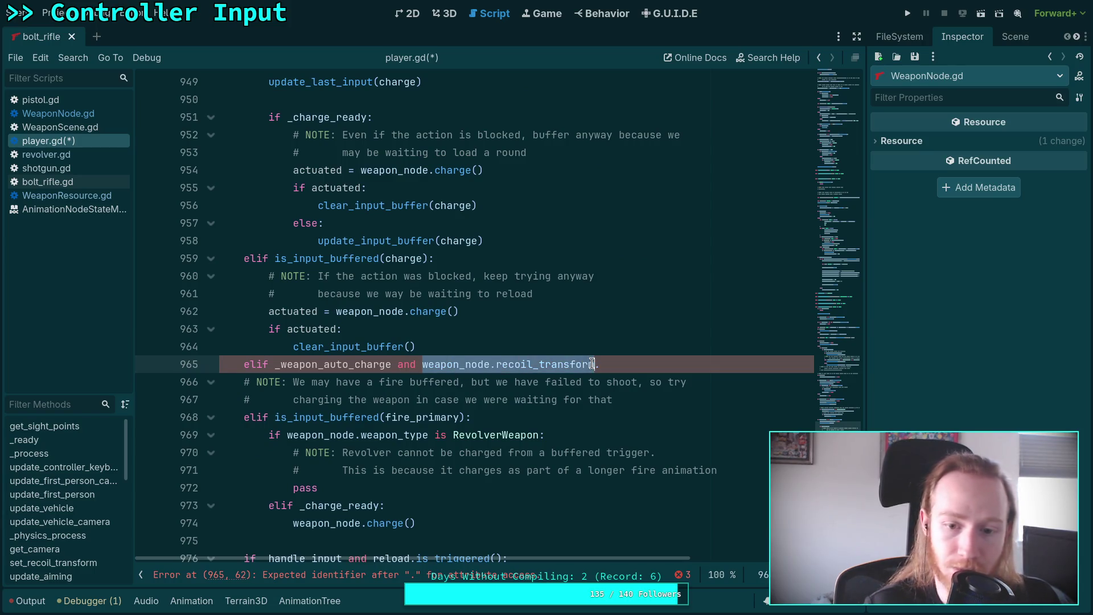
{"action": "key", "text": "BackSpace"}
{"action": "type", "text": "reca"}
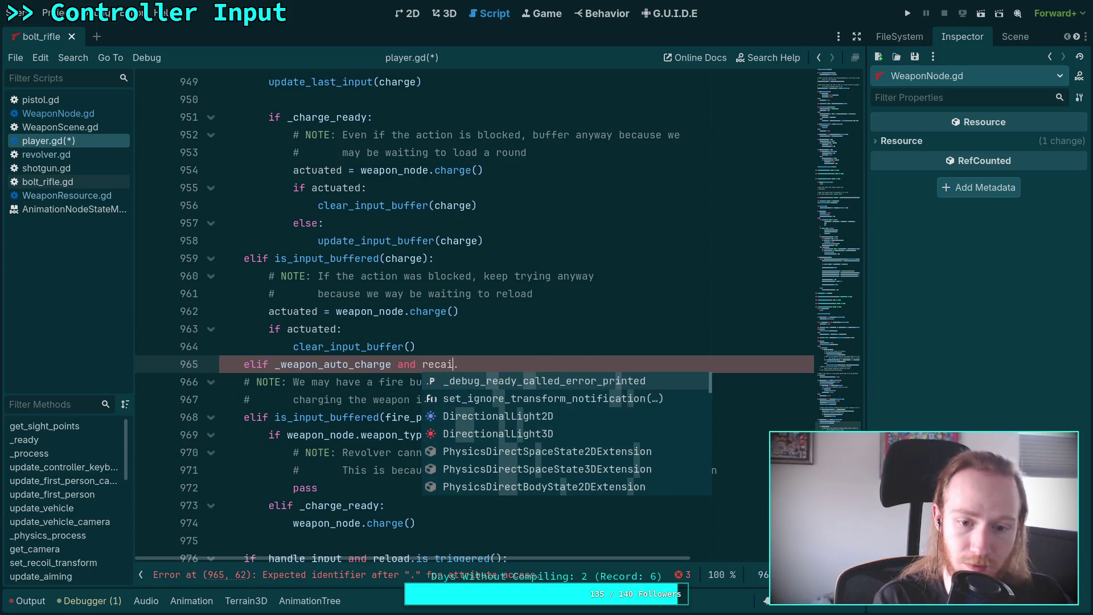
{"action": "key", "text": "BackSpace"}
{"action": "type", "text": "oi"}
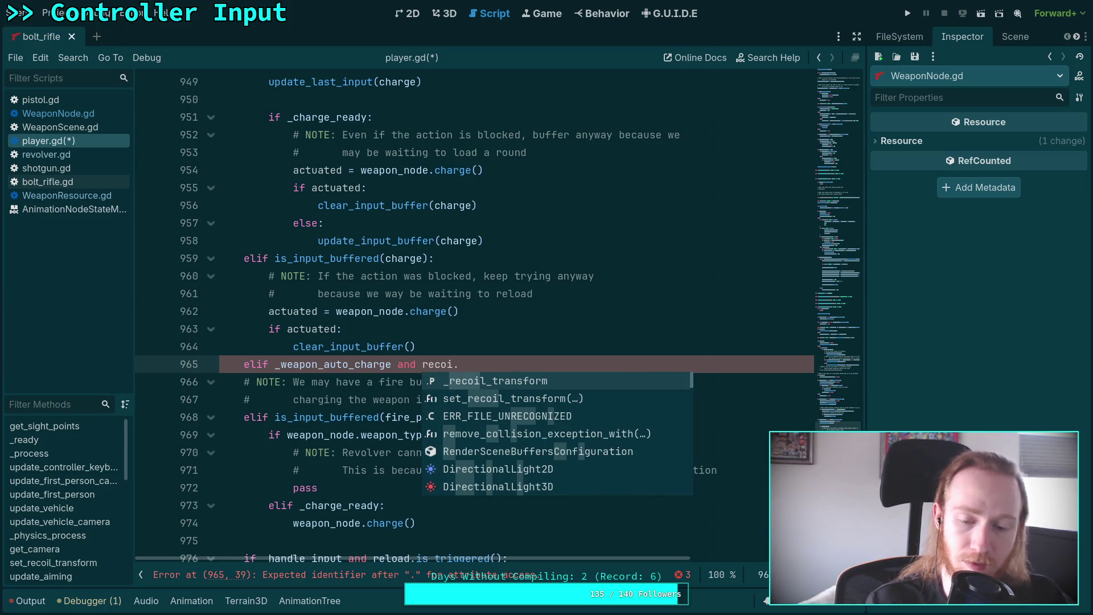
{"action": "key", "text": "Return"}
- Look up the _recoil_transform declaration and step through its uses back to line 965
{"action": "right_click", "coordinate": [445, 360]}
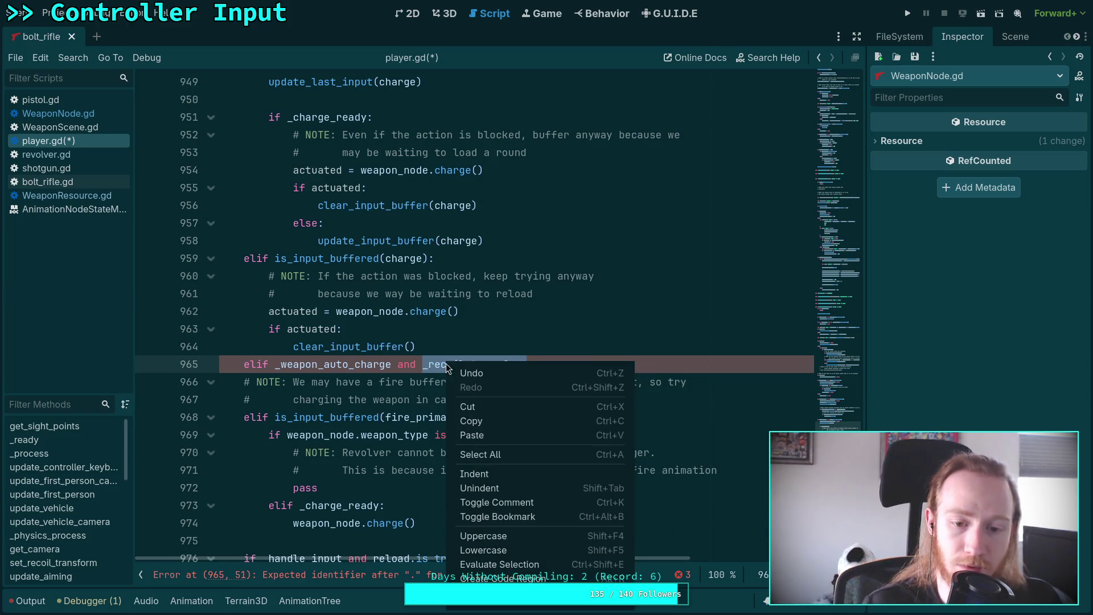
{"action": "left_click", "coordinate": [484, 569]}
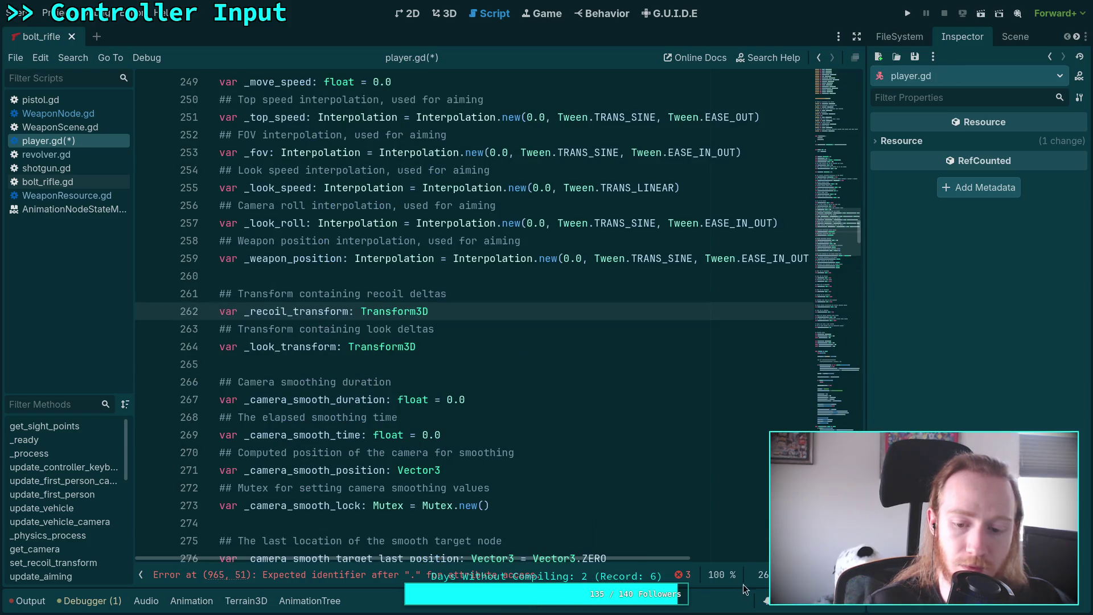
{"action": "double_click", "coordinate": [328, 312]}
{"action": "key", "text": "ctrl+f"}
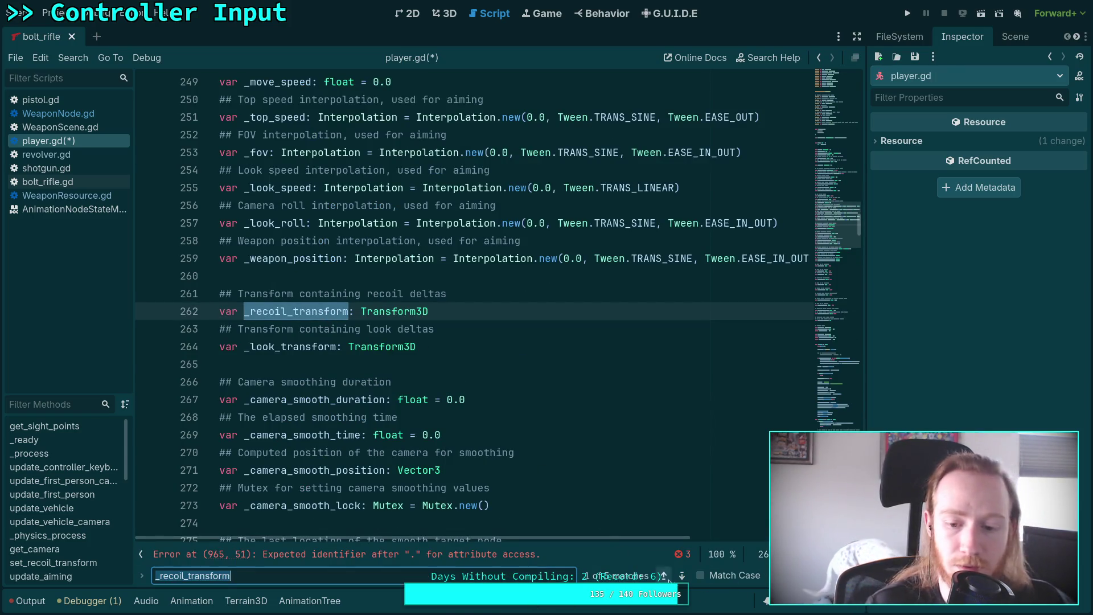
{"action": "left_click", "coordinate": [681, 576]}
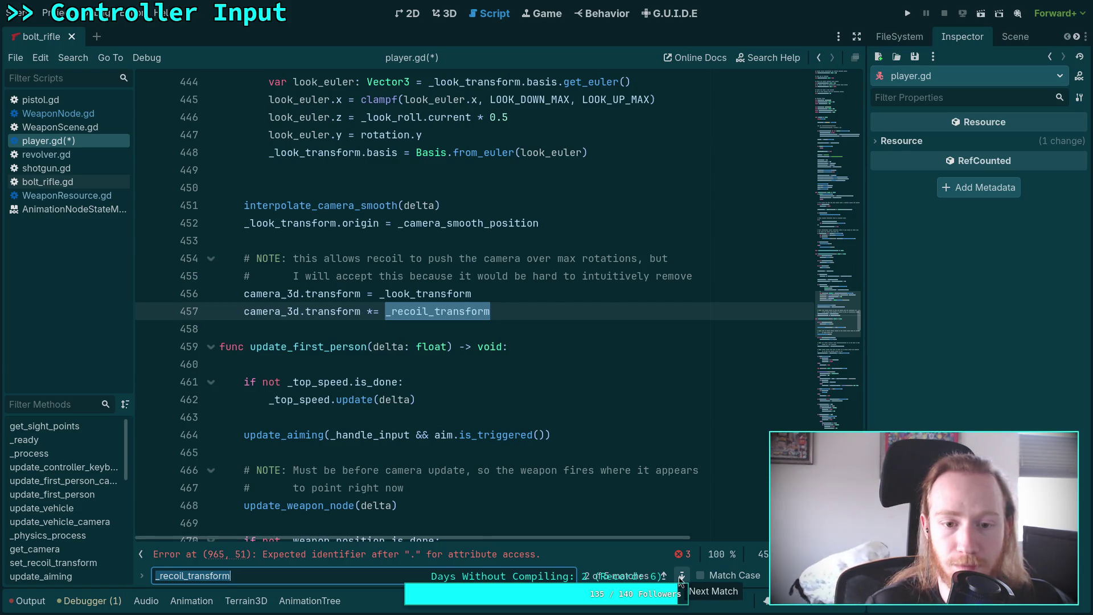
{"action": "left_click", "coordinate": [681, 576]}
{"action": "left_click", "coordinate": [681, 576]}
{"action": "left_click", "coordinate": [680, 576]}
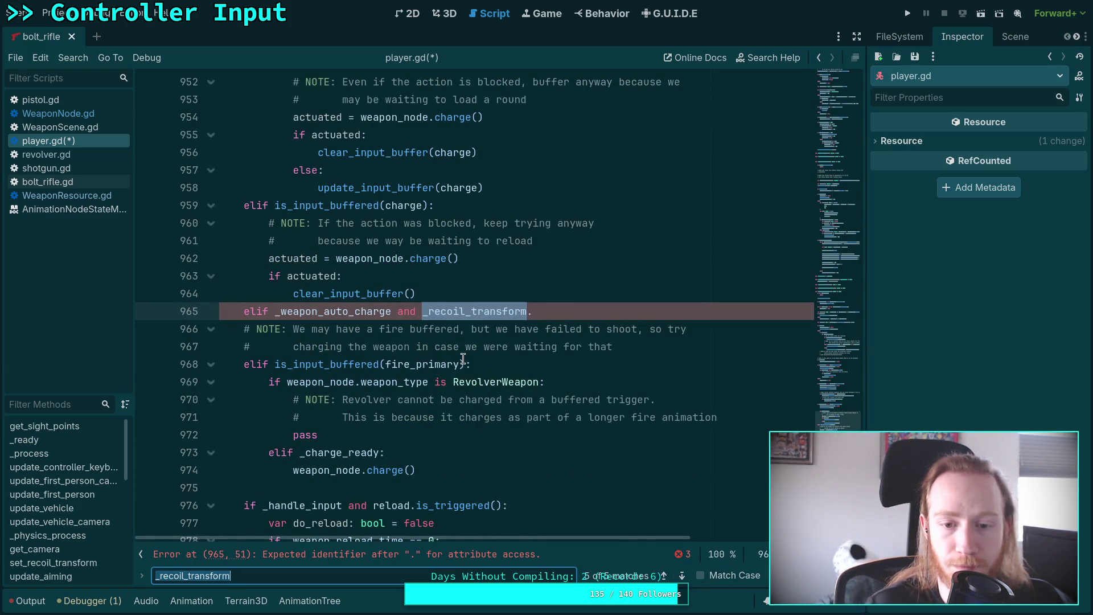
- Complete the condition with '.is_equal_approx(Transform3D.IDENTITY):' and start the branch body line
{"action": "left_click", "coordinate": [560, 311]}
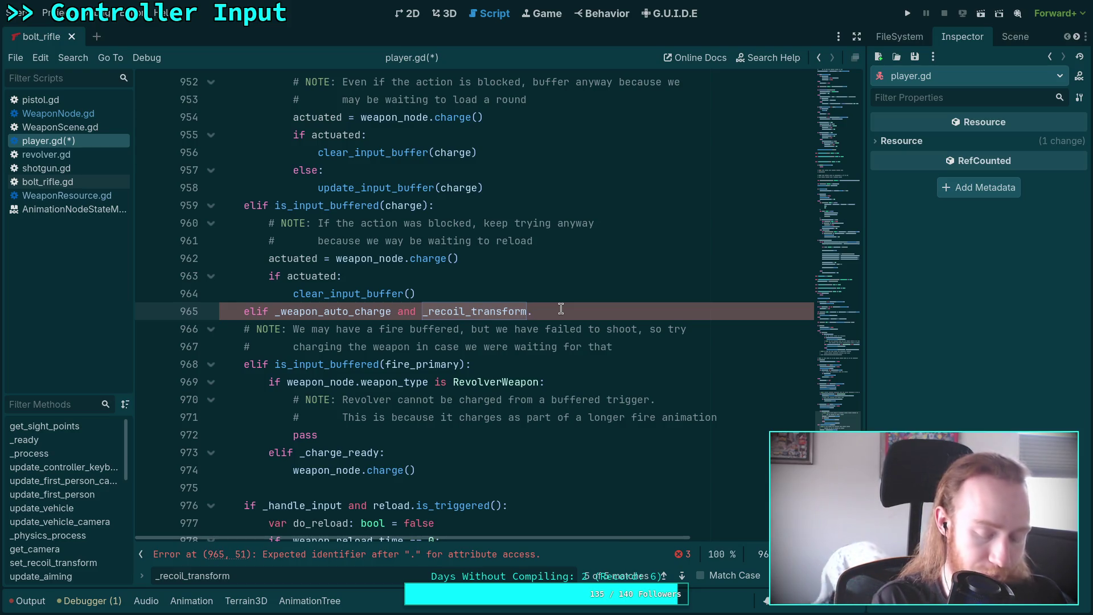
{"action": "type", "text": "is"}
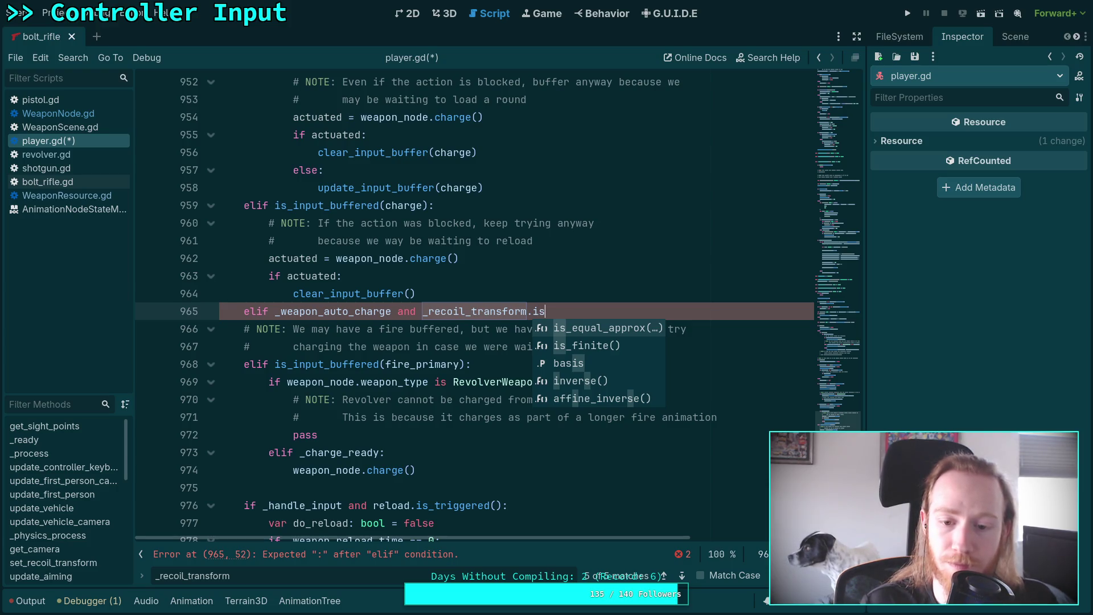
{"action": "key", "text": "Return"}
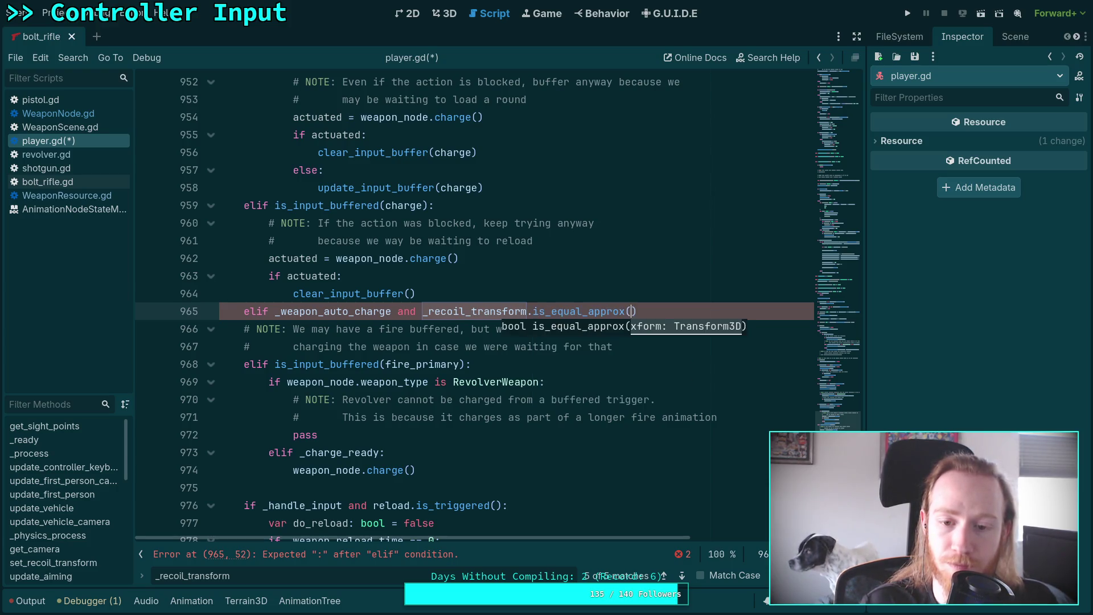
{"action": "type", "text": "Transform3D"}
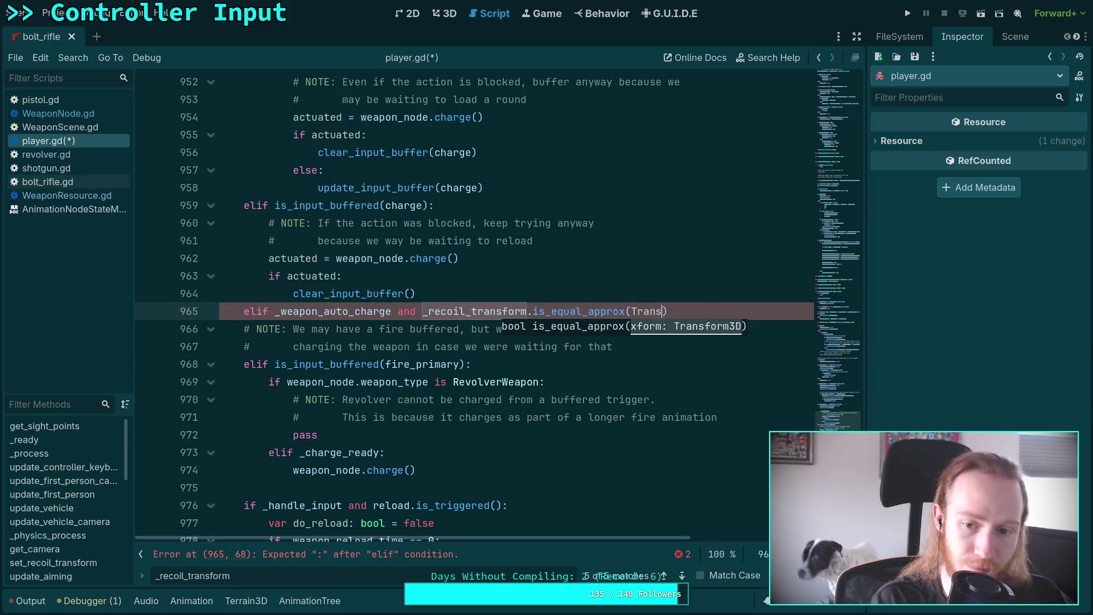
{"action": "type", "text": ".ID"}
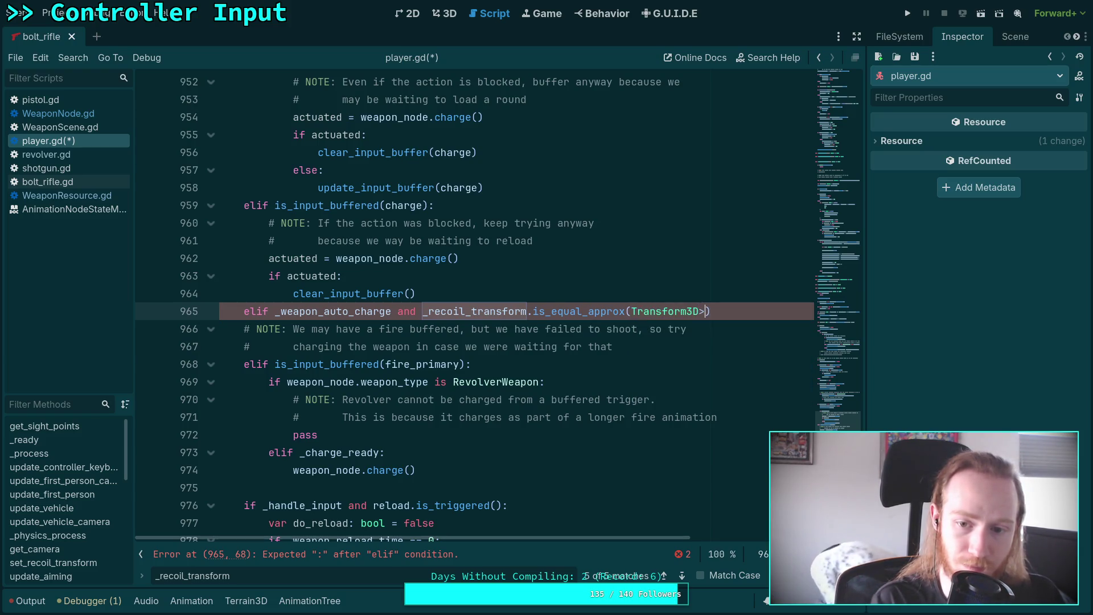
{"action": "key", "text": "Return"}
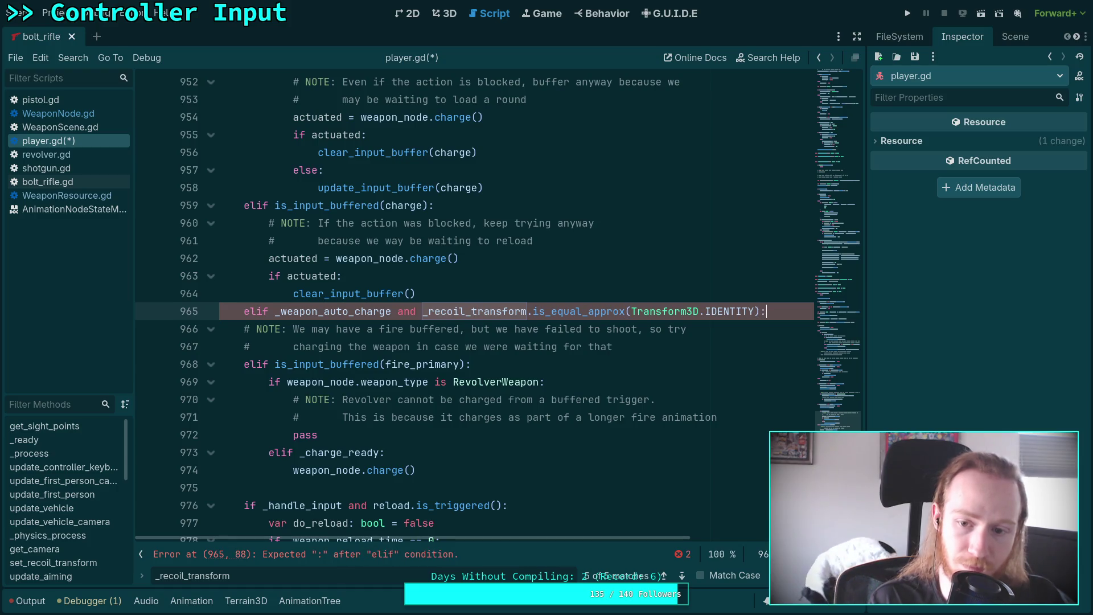
{"action": "key", "text": "Return"}
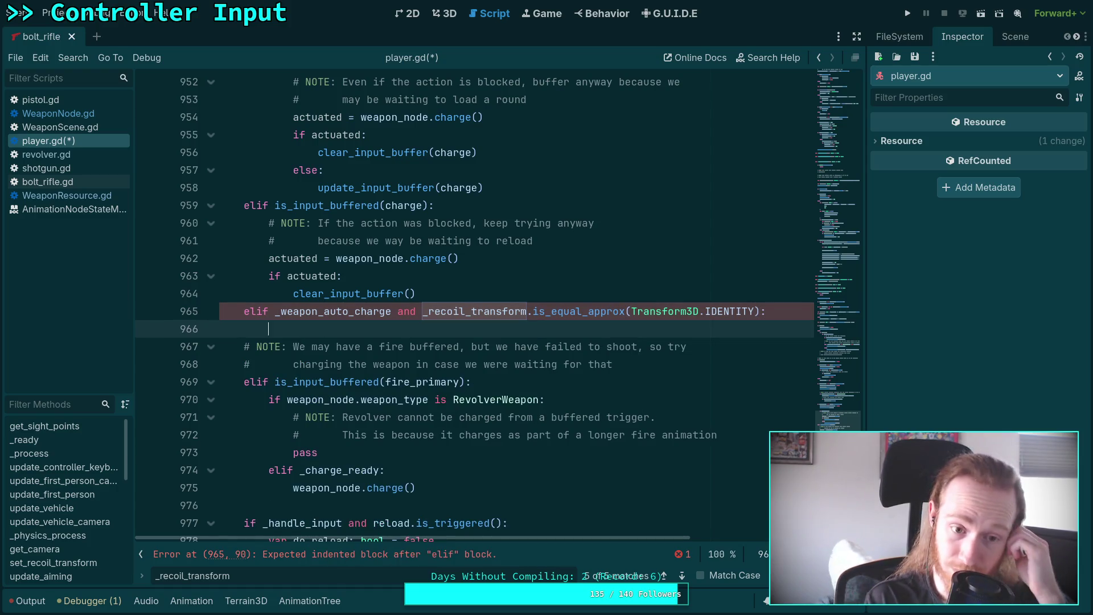
- Write '_weapon_auto_charge = false' as the first line of the auto-charge branch
{"action": "type", "text": "_veh"}
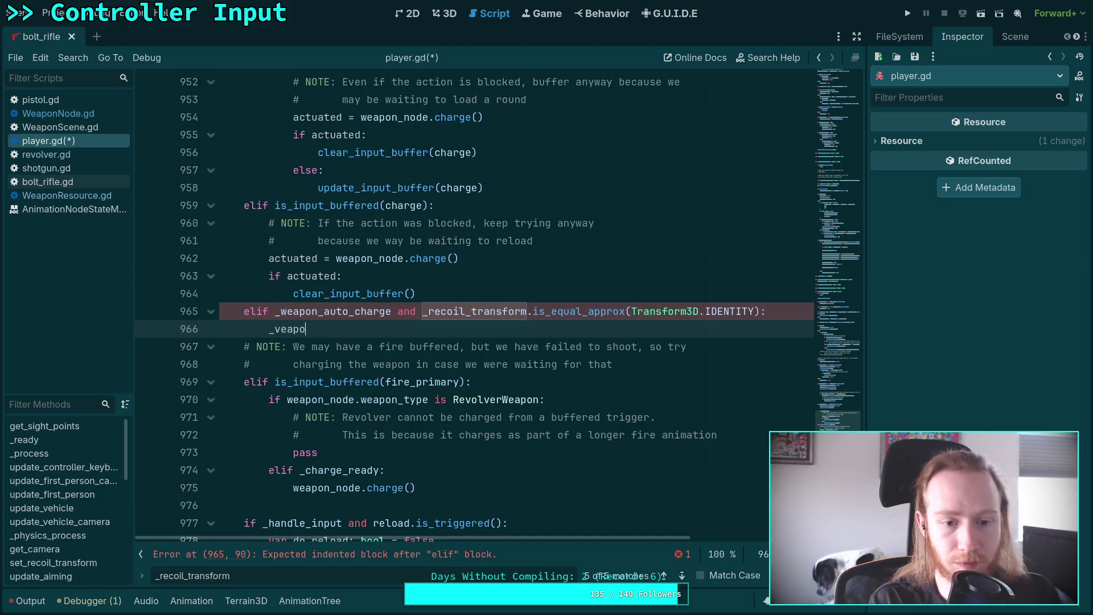
{"action": "key", "text": "BackSpace"}
{"action": "key", "text": "BackSpace"}
{"action": "key", "text": "BackSpace"}
{"action": "type", "text": "we"}
{"action": "key", "text": "Return"}
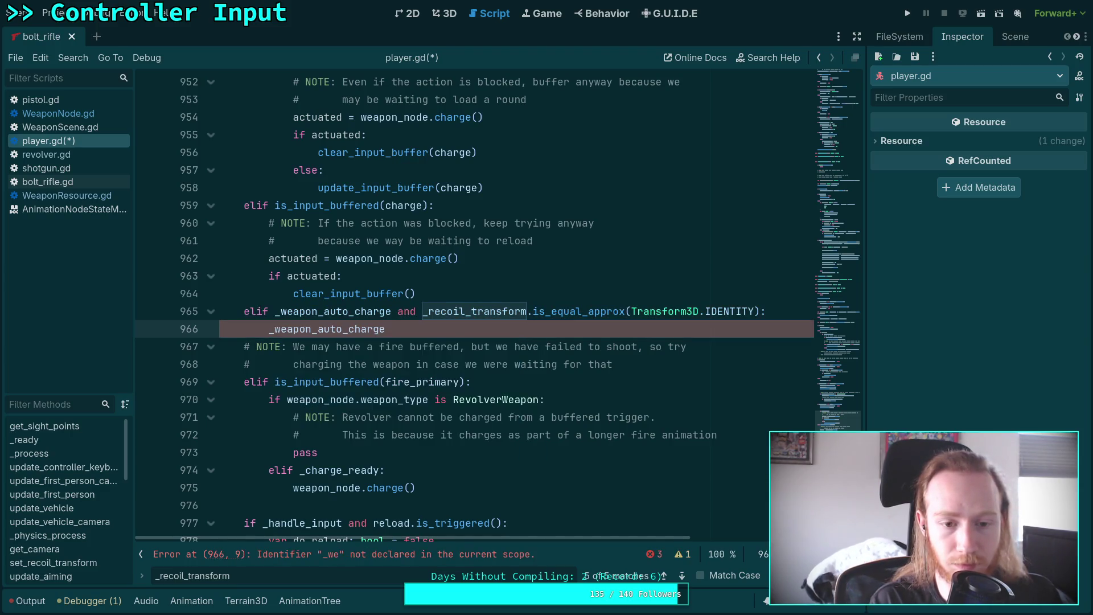
{"action": "type", "text": " = false"}
{"action": "key", "text": "Return"}
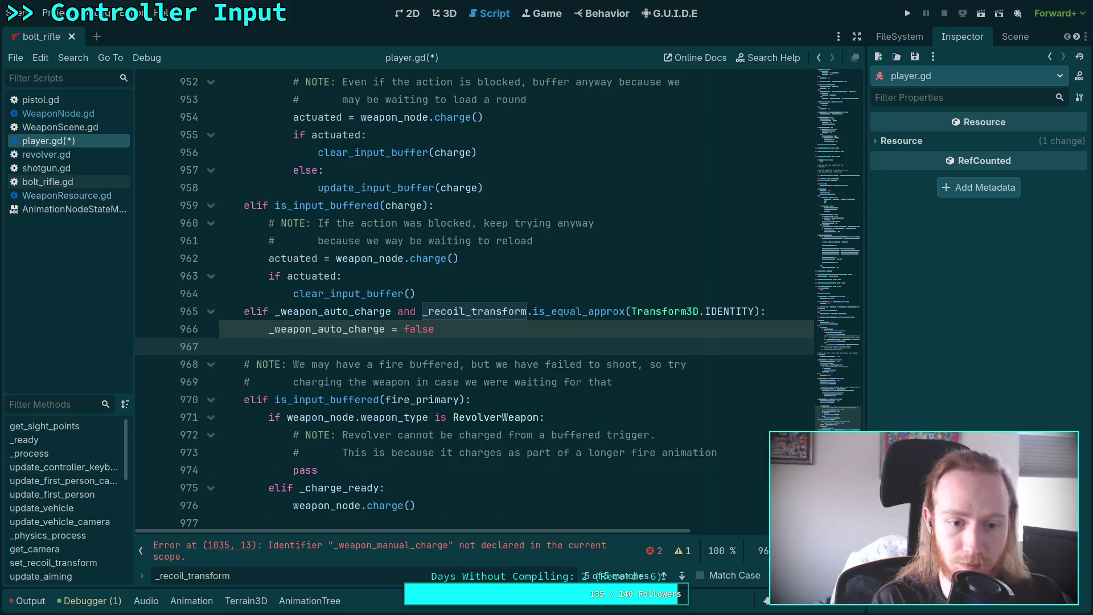
- Add 'weapon_node.charge()' on the next line and review the surrounding branch code
{"action": "type", "text": "weapon_charge"}
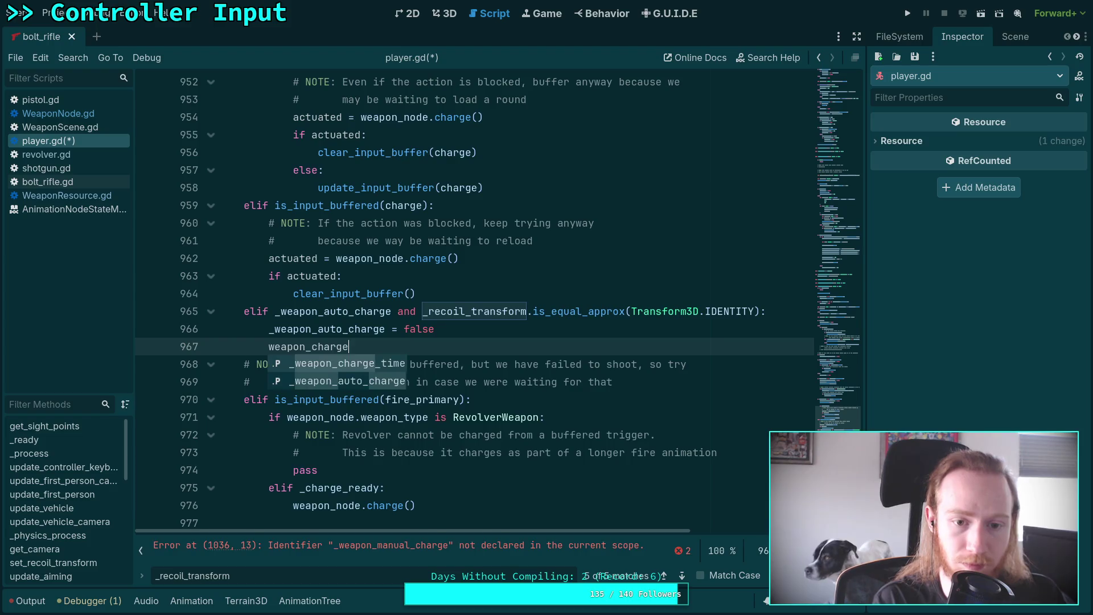
{"action": "key", "text": "BackSpace"}
{"action": "key", "text": "BackSpace"}
{"action": "key", "text": "BackSpace"}
{"action": "key", "text": "BackSpace"}
{"action": "type", "text": "node.charge()"}
{"action": "scroll", "coordinate": [467, 391], "scroll_direction": "down", "scroll_amount": 1}
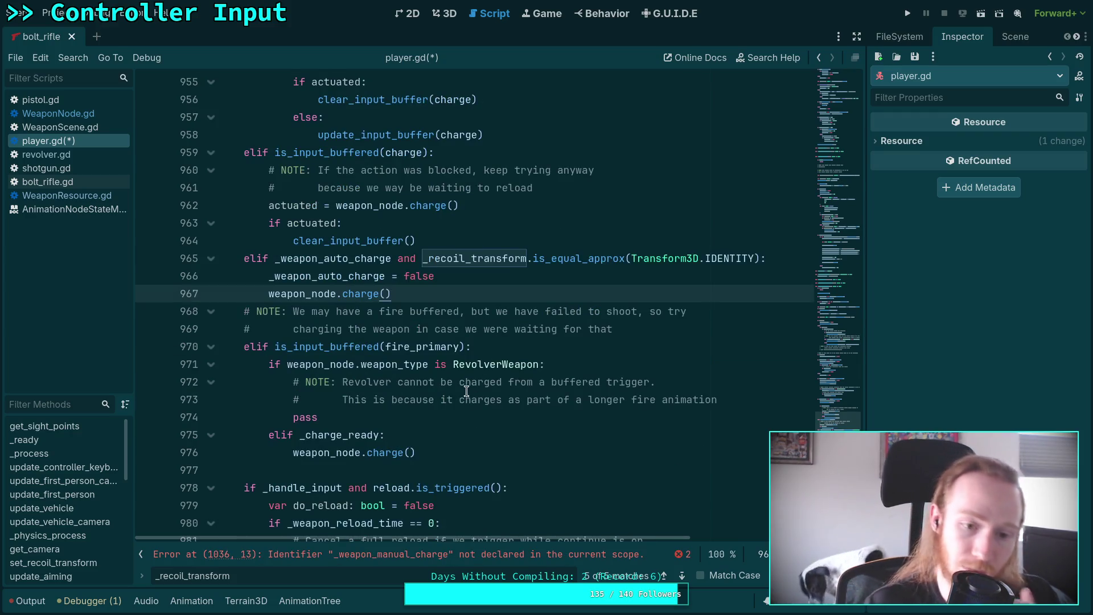
{"action": "scroll", "coordinate": [467, 391], "scroll_direction": "down", "scroll_amount": 1}
{"action": "scroll", "coordinate": [450, 335], "scroll_direction": "up", "scroll_amount": 3}
{"action": "scroll", "coordinate": [420, 339], "scroll_direction": "up", "scroll_amount": 3}
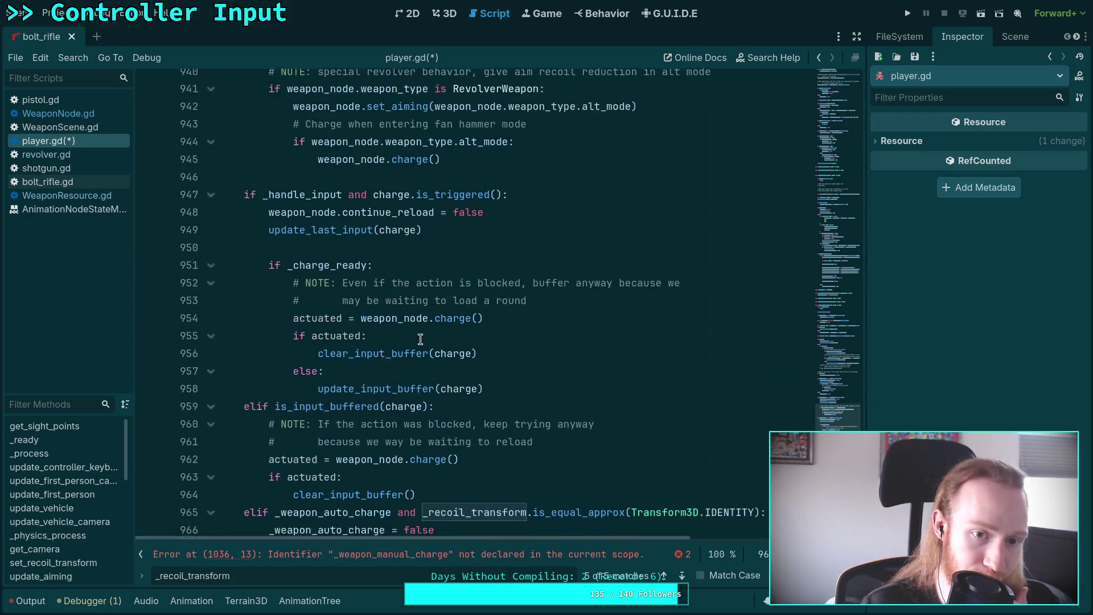
{"action": "scroll", "coordinate": [420, 339], "scroll_direction": "down", "scroll_amount": 6}
{"action": "scroll", "coordinate": [420, 328], "scroll_direction": "up", "scroll_amount": 1}
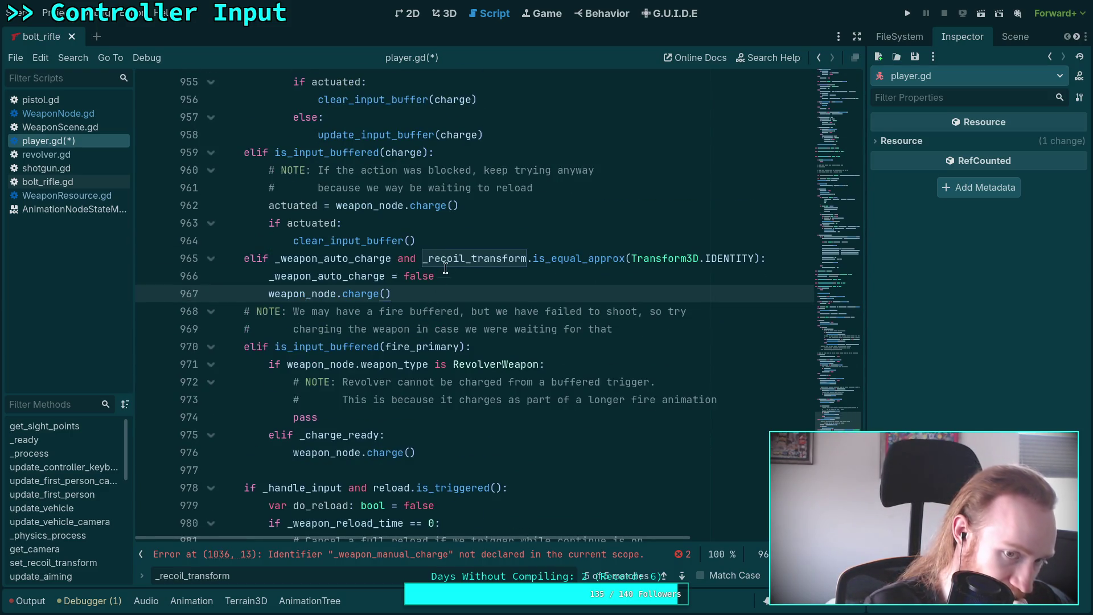
{"action": "left_click", "coordinate": [462, 239]}
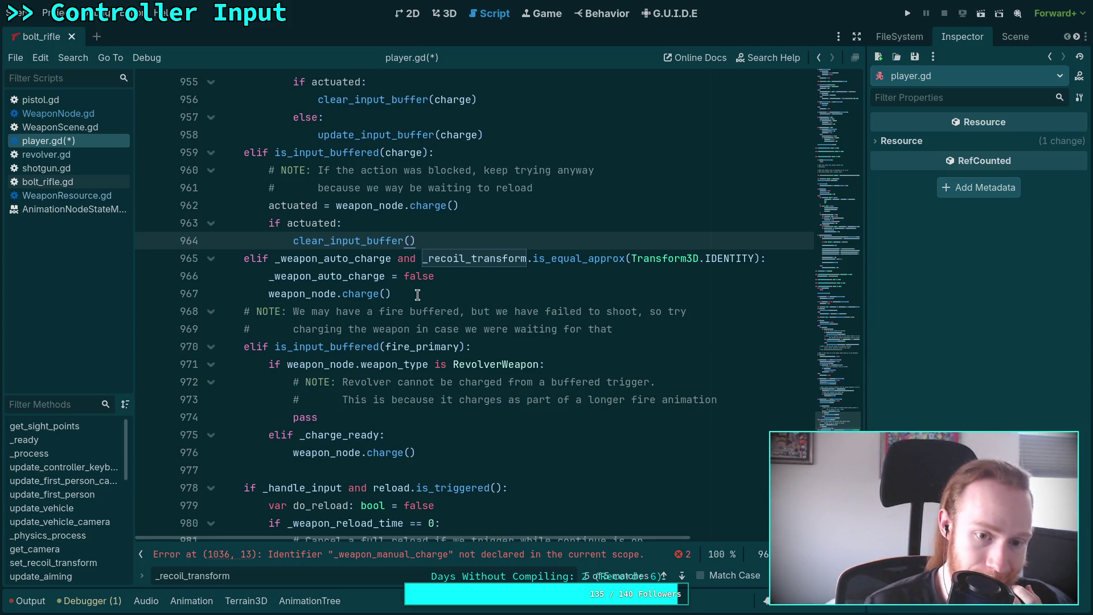
{"action": "left_click", "coordinate": [269, 294]}
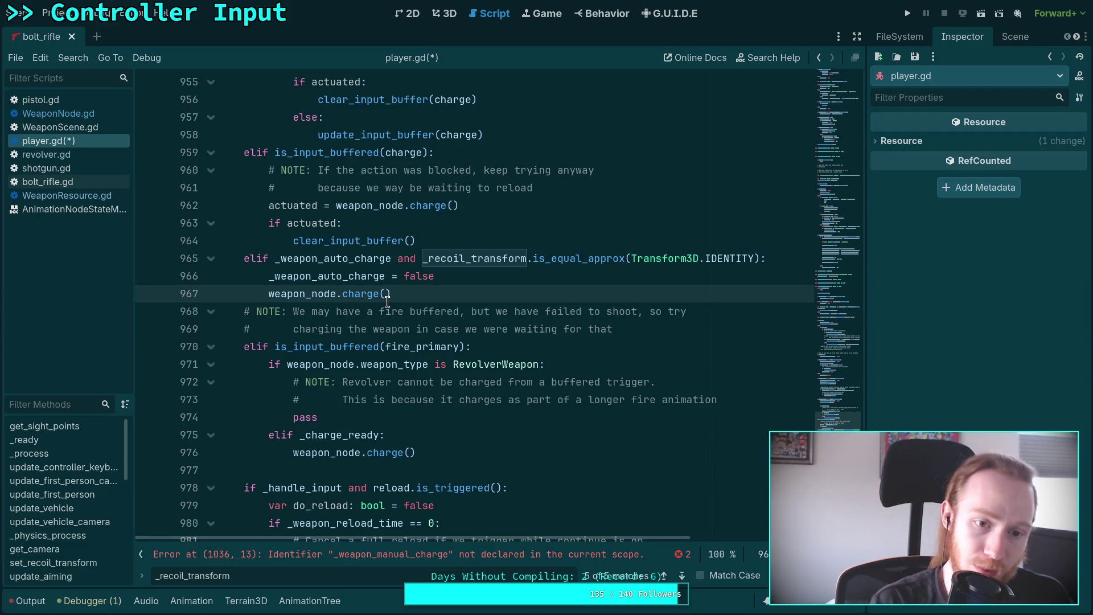
- Draft an 'actuated =' line and an 'if not actuated:' check below the charge call
{"action": "type", "text": "actuated ="}
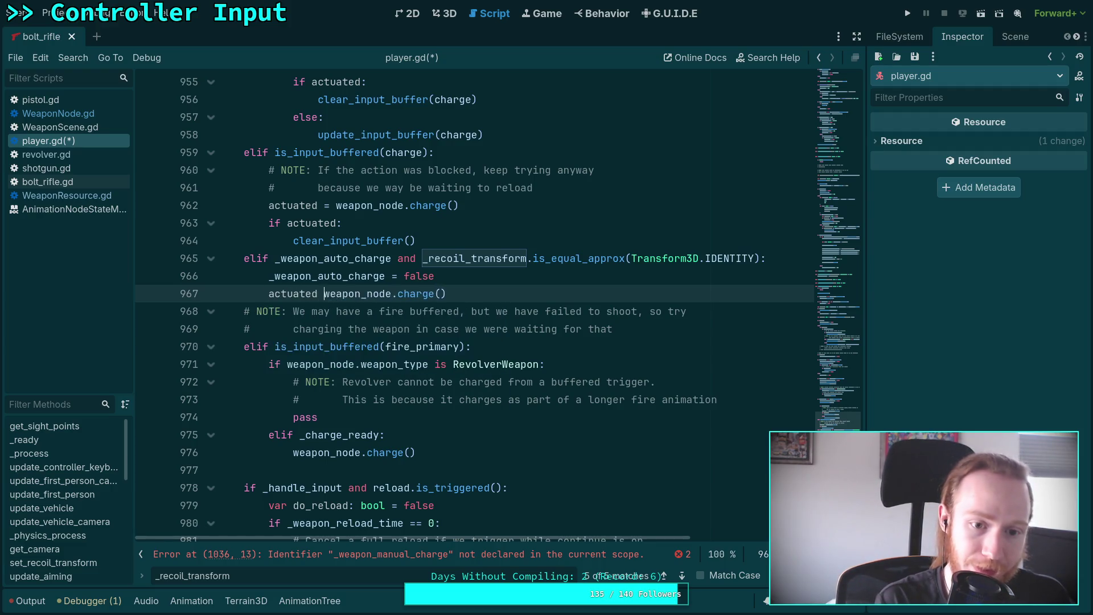
{"action": "key", "text": "End"}
{"action": "scroll", "coordinate": [624, 406], "scroll_direction": "up", "scroll_amount": 1}
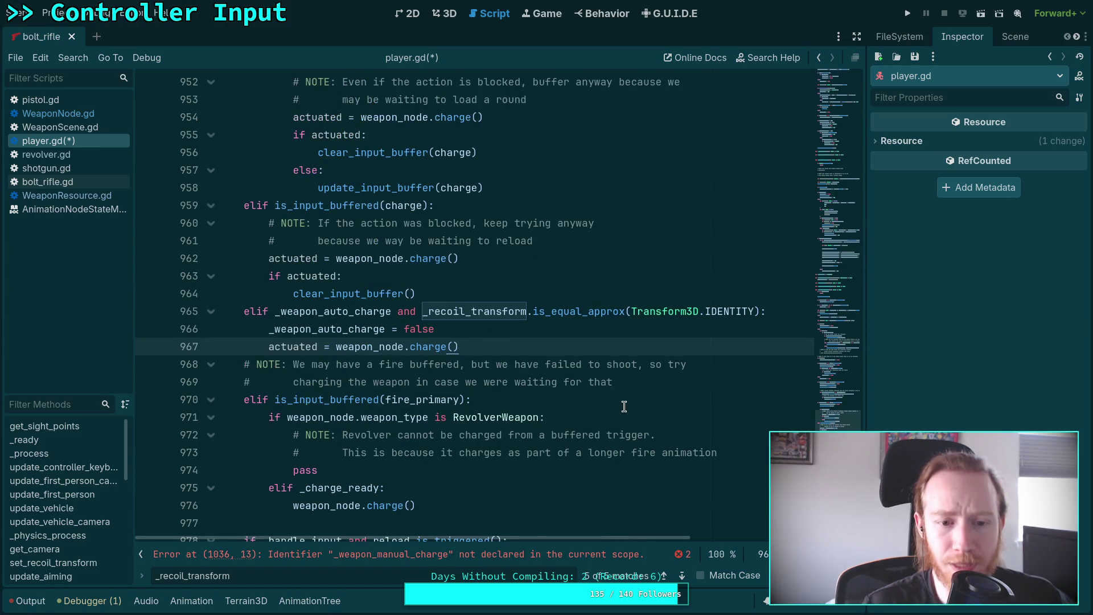
{"action": "key", "text": "Return"}
{"action": "type", "text": "if not"}
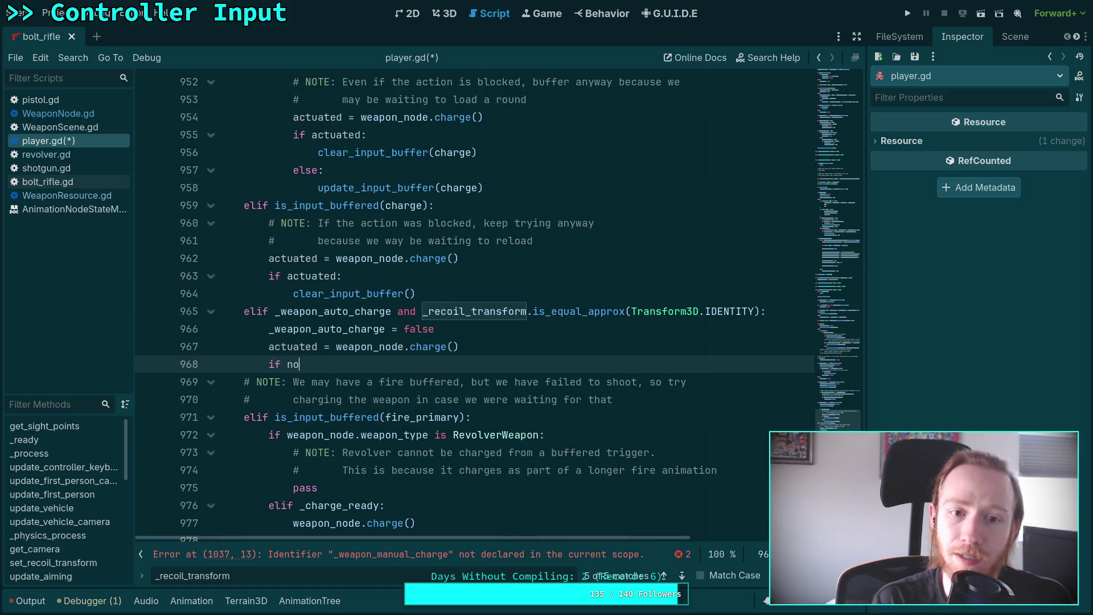
{"action": "key", "text": "BackSpace"}
{"action": "key", "text": "BackSpace"}
{"action": "key", "text": "BackSpace"}
{"action": "type", "text": "act"}
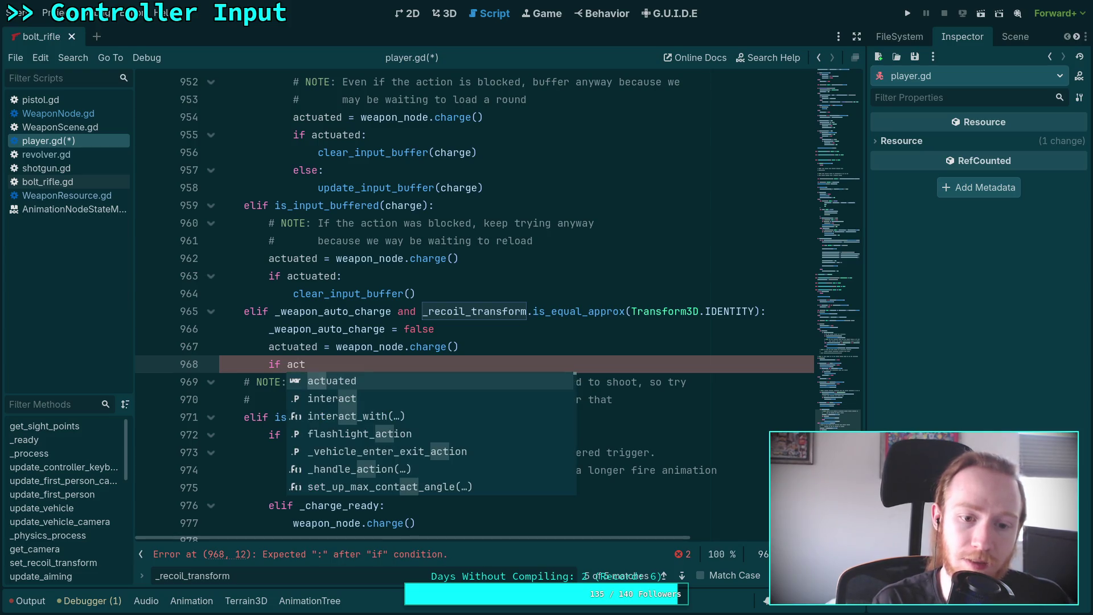
{"action": "key", "text": "Return"}
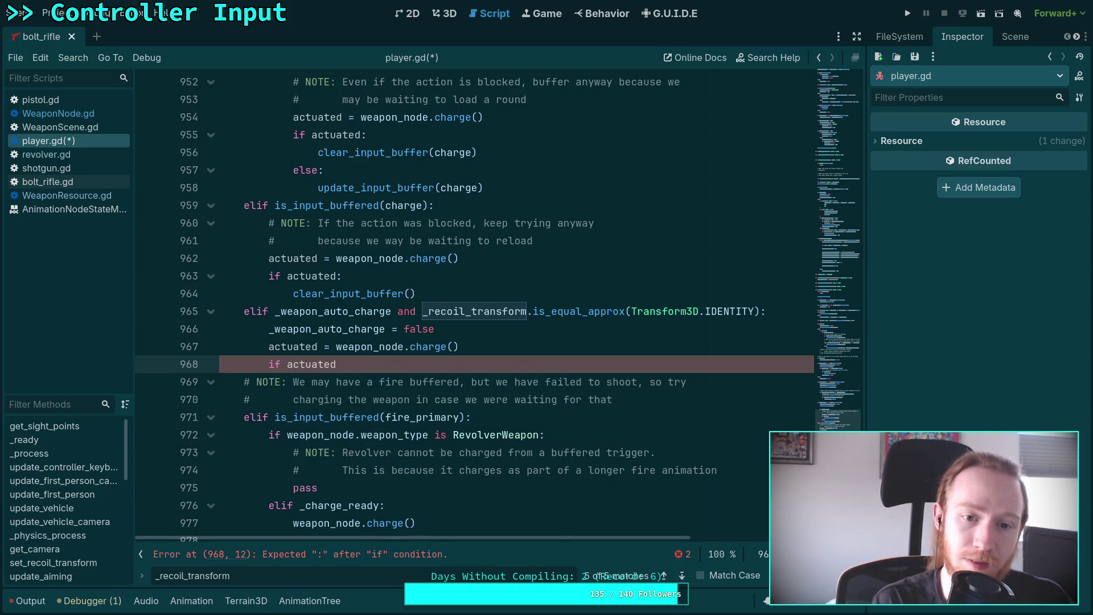
{"action": "key", "text": "BackSpace"}
{"action": "key", "text": "BackSpace"}
{"action": "key", "text": "BackSpace"}
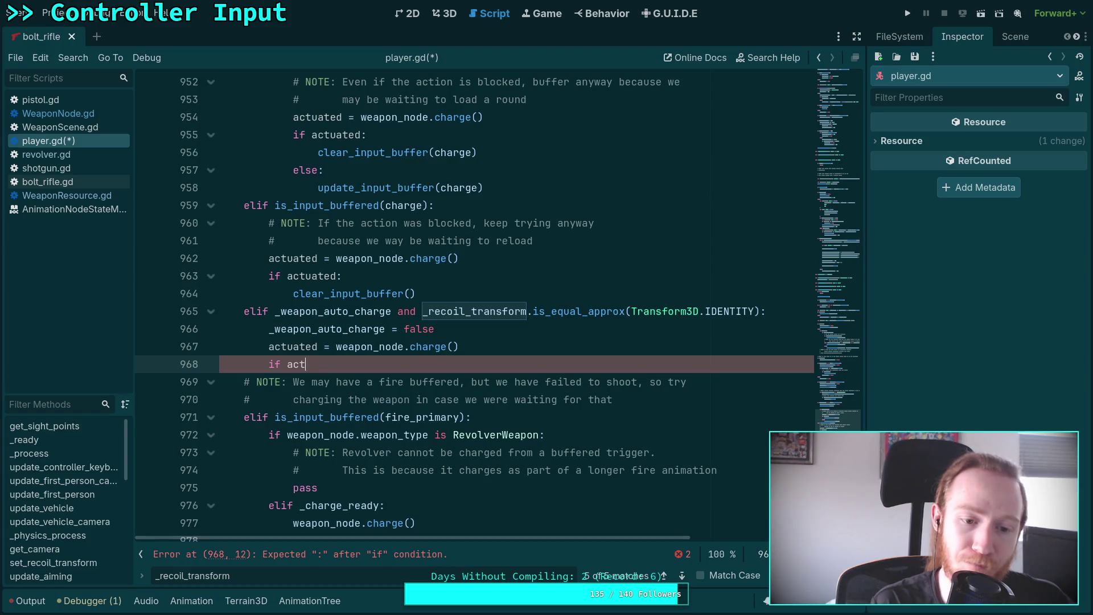
{"action": "type", "text": "not act"}
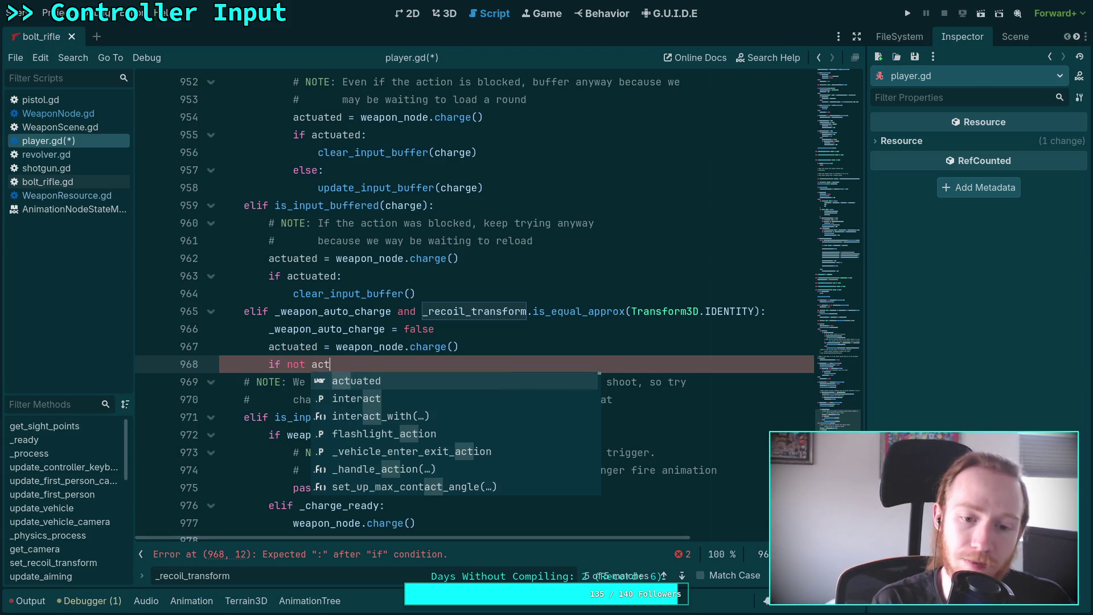
{"action": "key", "text": "Return"}
{"action": "key", "text": "BackSpace"}
{"action": "key", "text": "BackSpace"}
{"action": "key", "text": "BackSpace"}
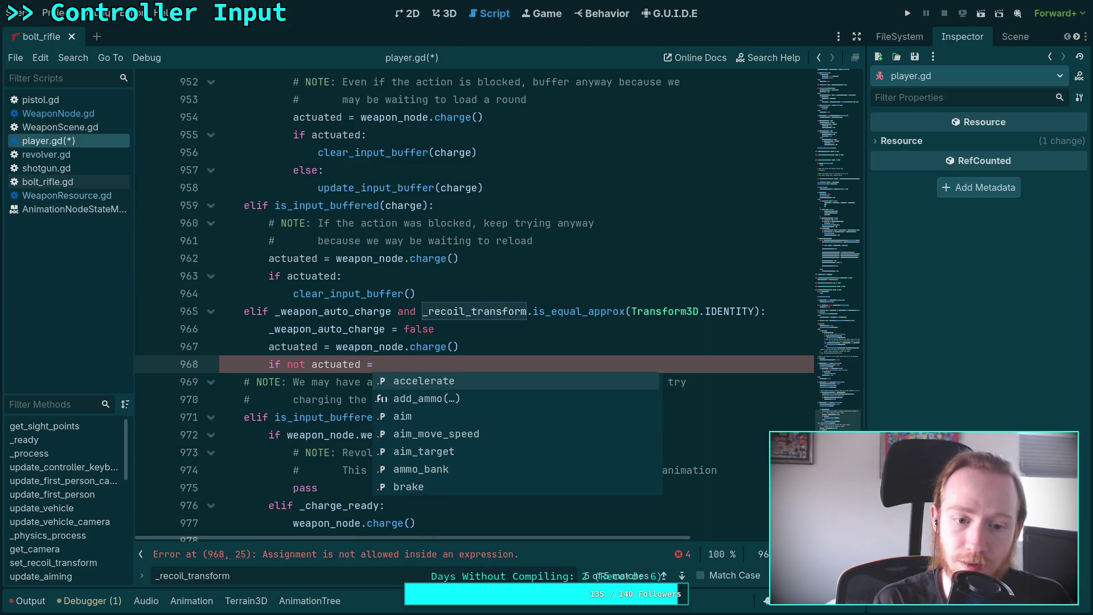
{"action": "type", "text": ":"}
{"action": "key", "text": "Return"}
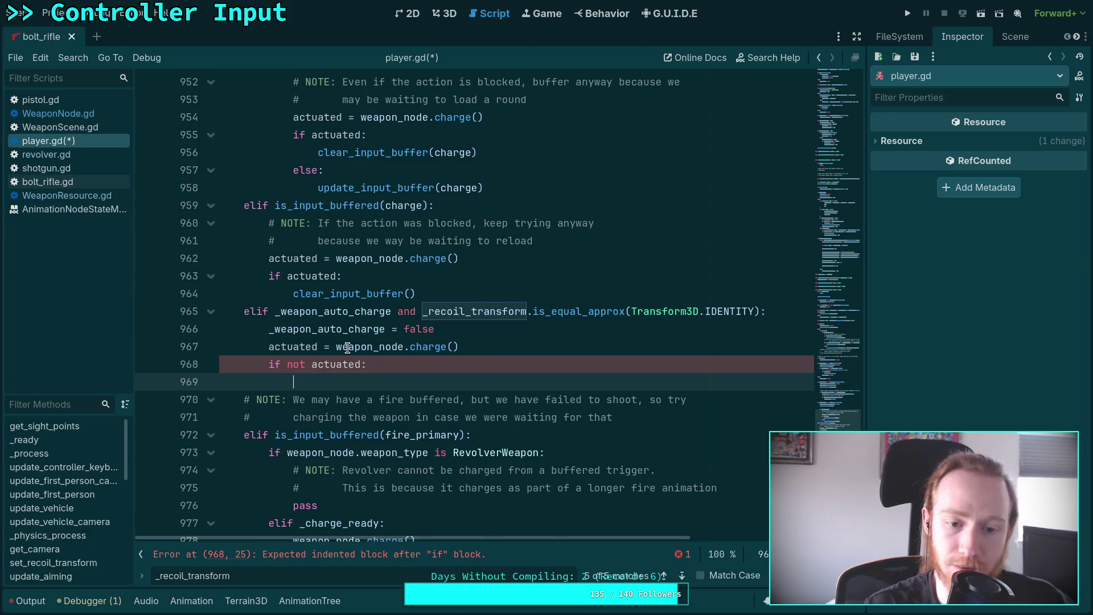
- Move the weapon_node.charge() call into the if condition, replacing actuated, and drop the leftover line
{"action": "double_click", "coordinate": [338, 347]}
{"action": "key", "text": "shift+End"}
{"action": "key", "text": "ctrl+c"}
{"action": "key", "text": "BackSpace"}
{"action": "double_click", "coordinate": [339, 362]}
{"action": "key", "text": "ctrl+v"}
{"action": "left_click_drag", "start_coordinate": [485, 349], "coordinate": [503, 336]}
{"action": "key", "text": "BackSpace"}
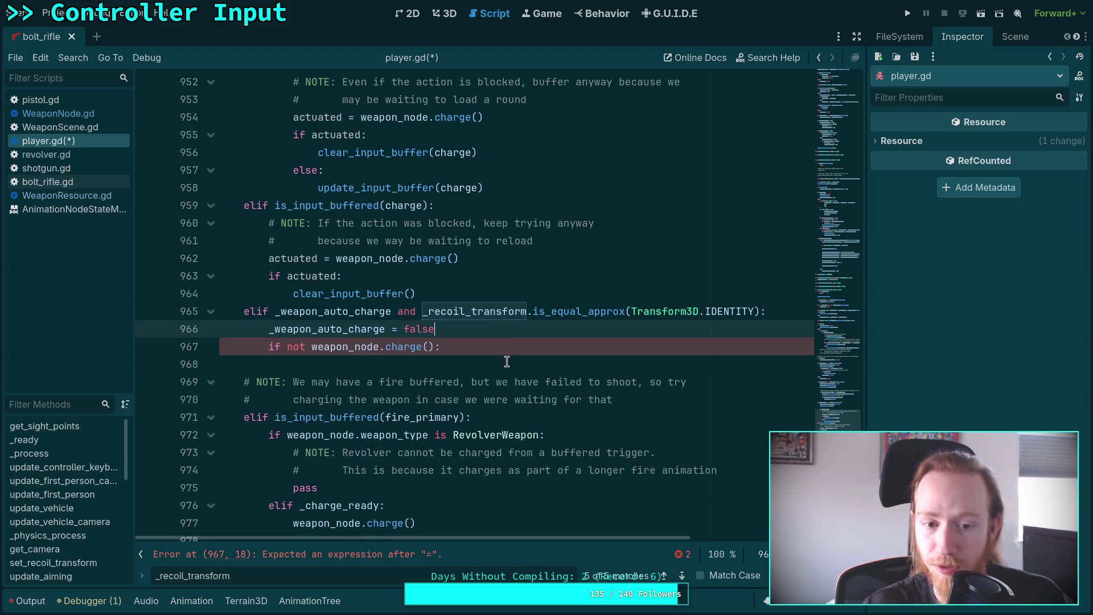
- Add 'update_input_buffer(charge)' under the condition and save player.gd
{"action": "left_click", "coordinate": [507, 363]}
{"action": "type", "text": "update_in"}
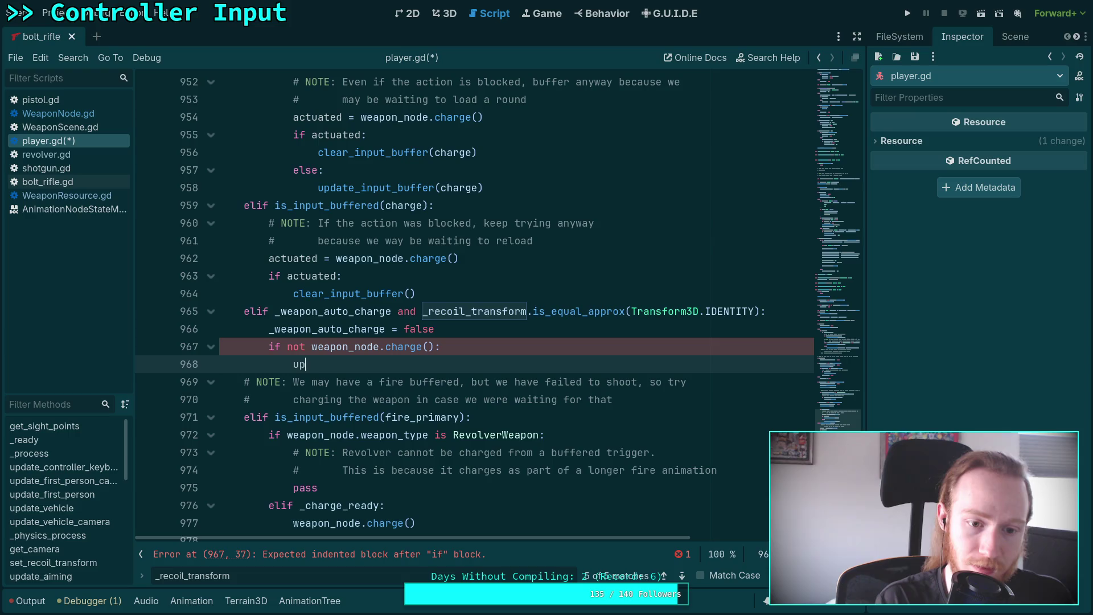
{"action": "key", "text": "Return"}
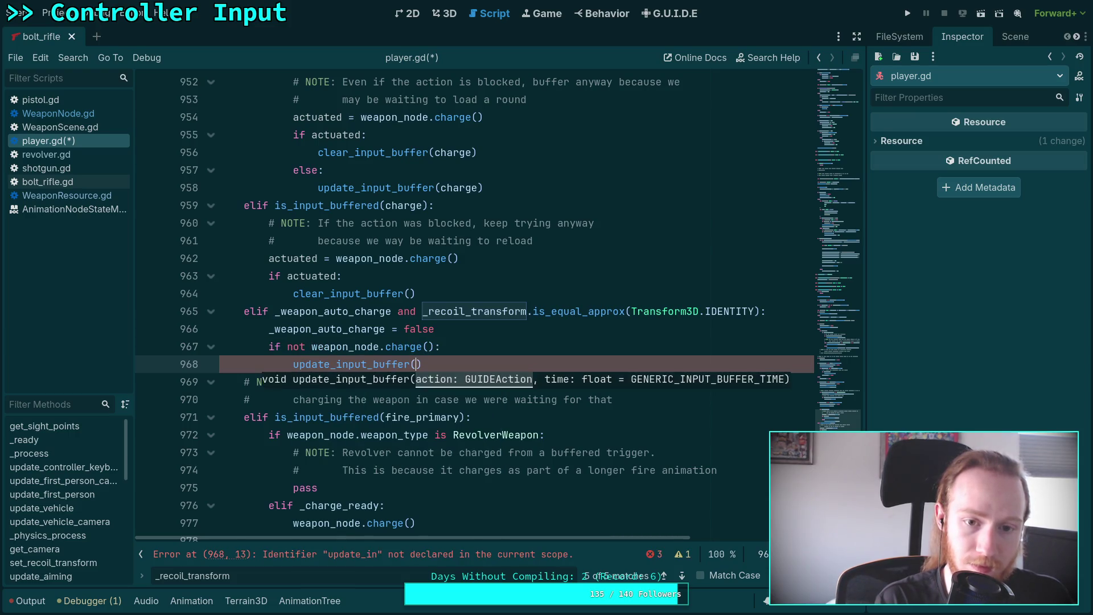
{"action": "type", "text": "charge)"}
{"action": "key", "text": "ctrl+s"}
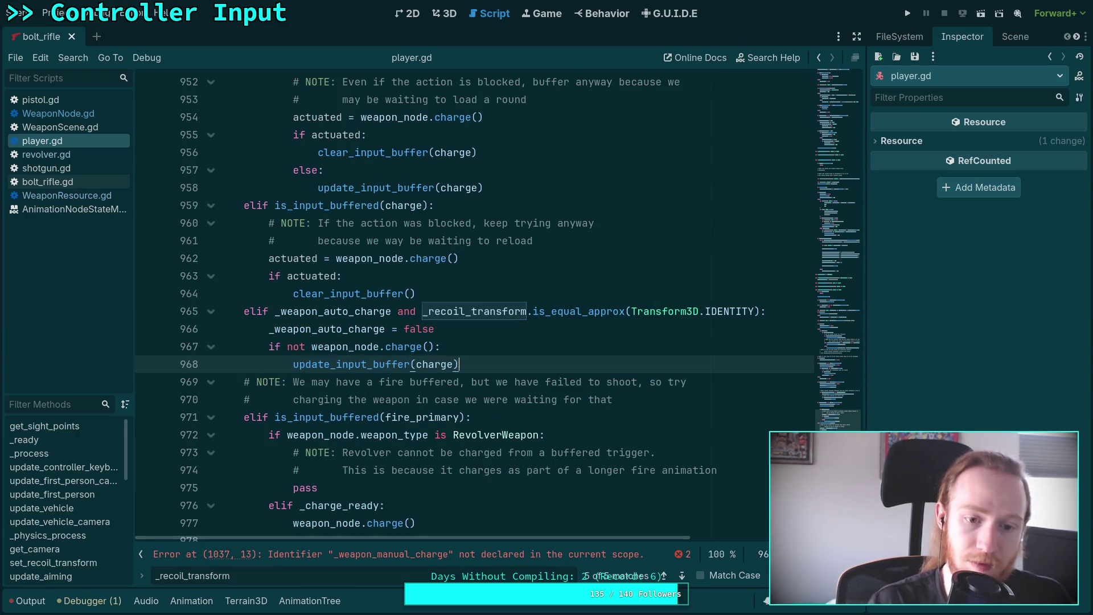
- Scroll to the manual-charge countdown and put the caret after 'if not _charge_ready:' on line 1034
{"action": "scroll", "coordinate": [465, 367], "scroll_direction": "up", "scroll_amount": 3}
{"action": "scroll", "coordinate": [469, 361], "scroll_direction": "up", "scroll_amount": 4}
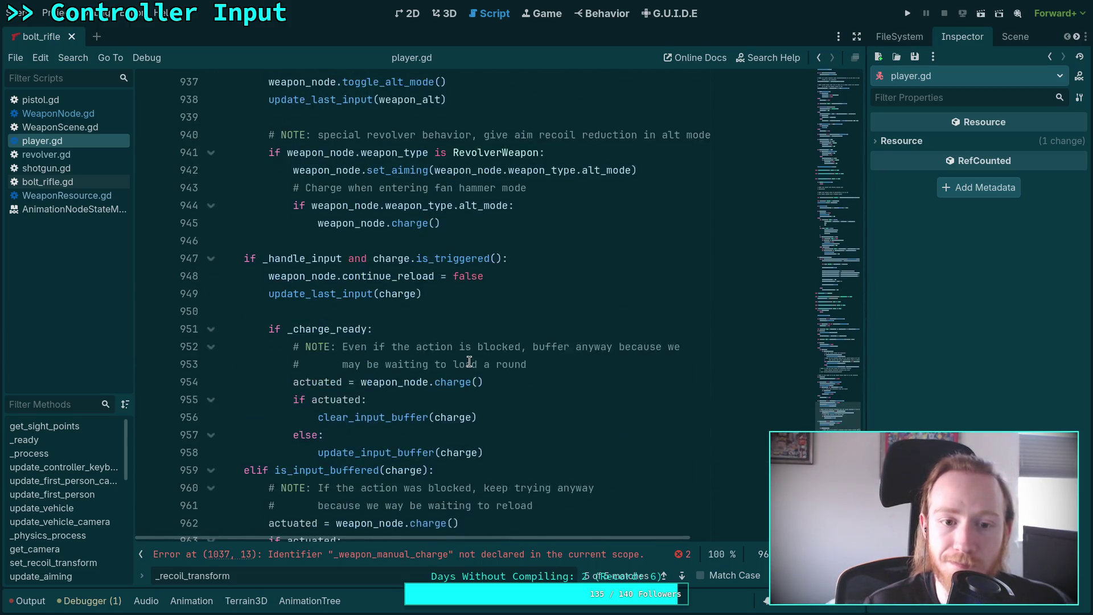
{"action": "scroll", "coordinate": [469, 362], "scroll_direction": "down", "scroll_amount": 6}
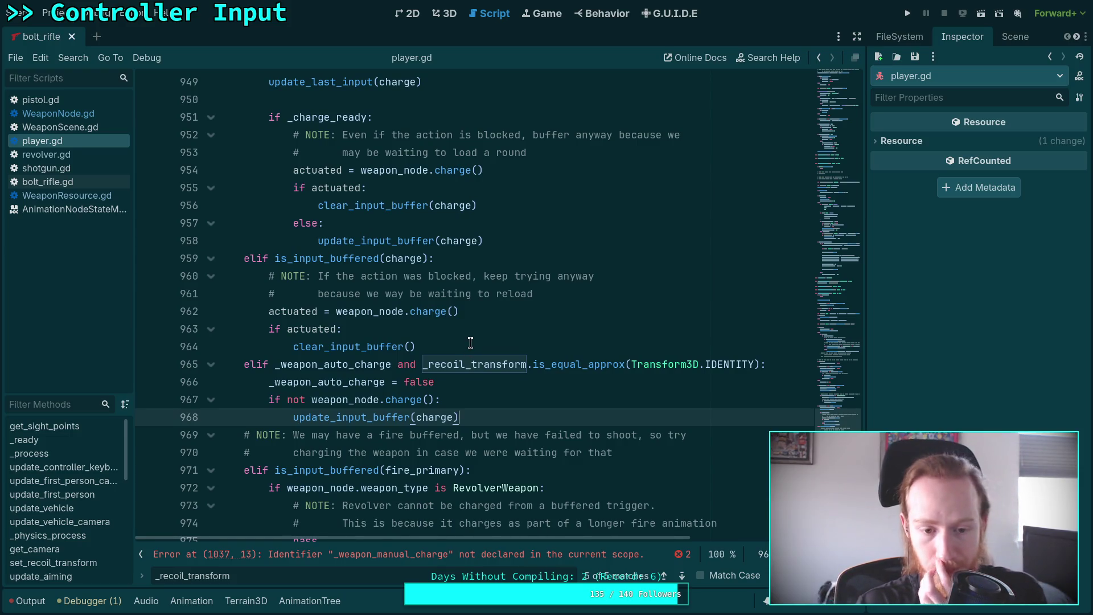
{"action": "scroll", "coordinate": [469, 347], "scroll_direction": "down", "scroll_amount": 2}
{"action": "scroll", "coordinate": [470, 341], "scroll_direction": "up", "scroll_amount": 14}
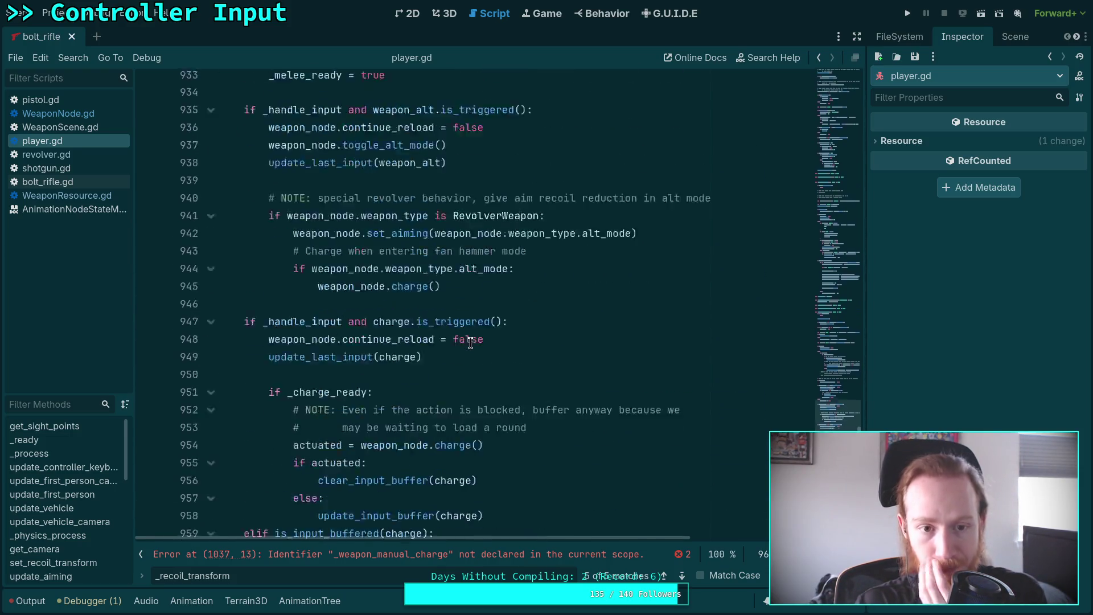
{"action": "scroll", "coordinate": [472, 341], "scroll_direction": "up", "scroll_amount": 6}
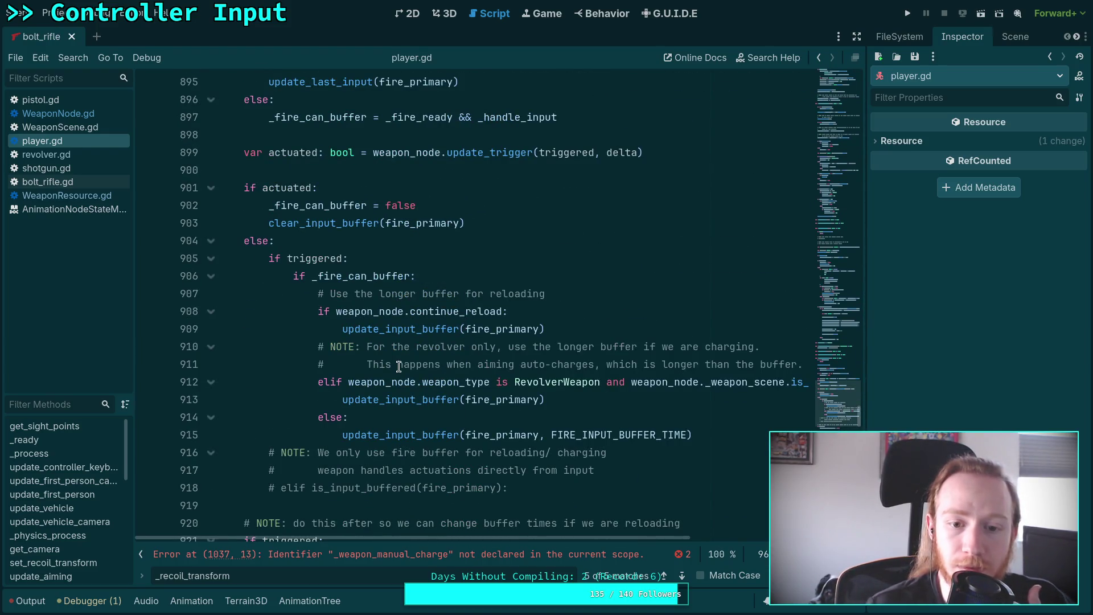
{"action": "scroll", "coordinate": [398, 366], "scroll_direction": "down", "scroll_amount": 2}
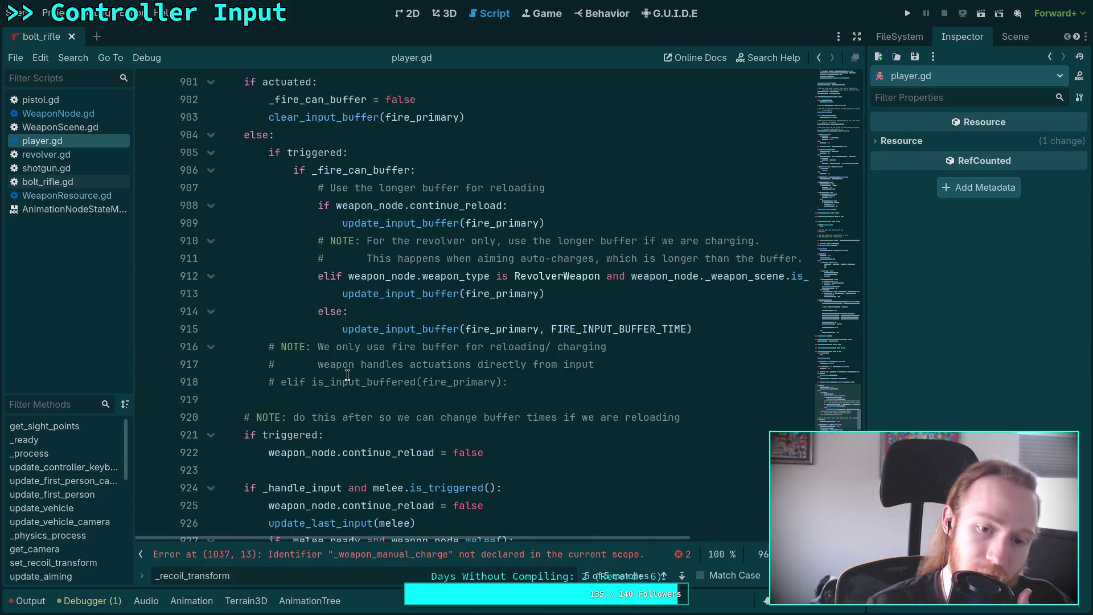
{"action": "scroll", "coordinate": [348, 375], "scroll_direction": "down", "scroll_amount": 5}
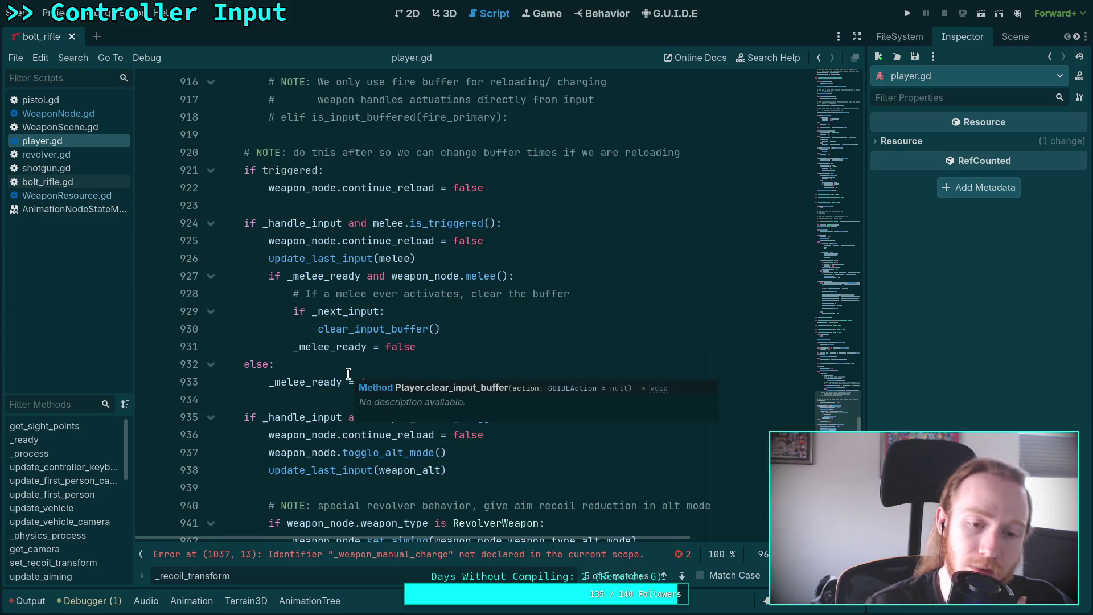
{"action": "scroll", "coordinate": [348, 374], "scroll_direction": "down", "scroll_amount": 9}
{"action": "scroll", "coordinate": [348, 374], "scroll_direction": "down", "scroll_amount": 8}
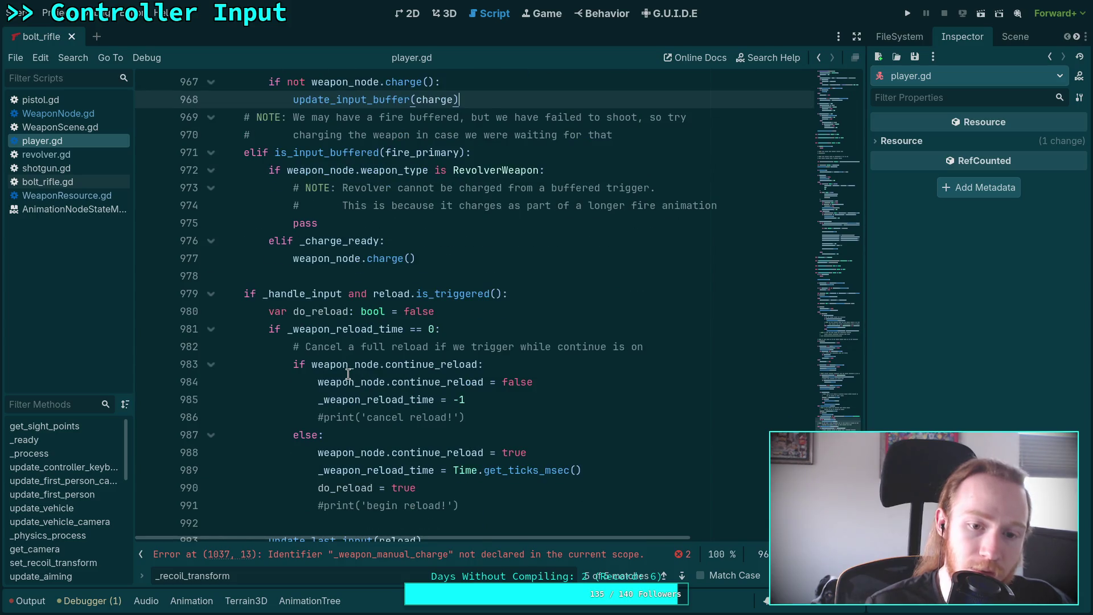
{"action": "scroll", "coordinate": [348, 374], "scroll_direction": "down", "scroll_amount": 3}
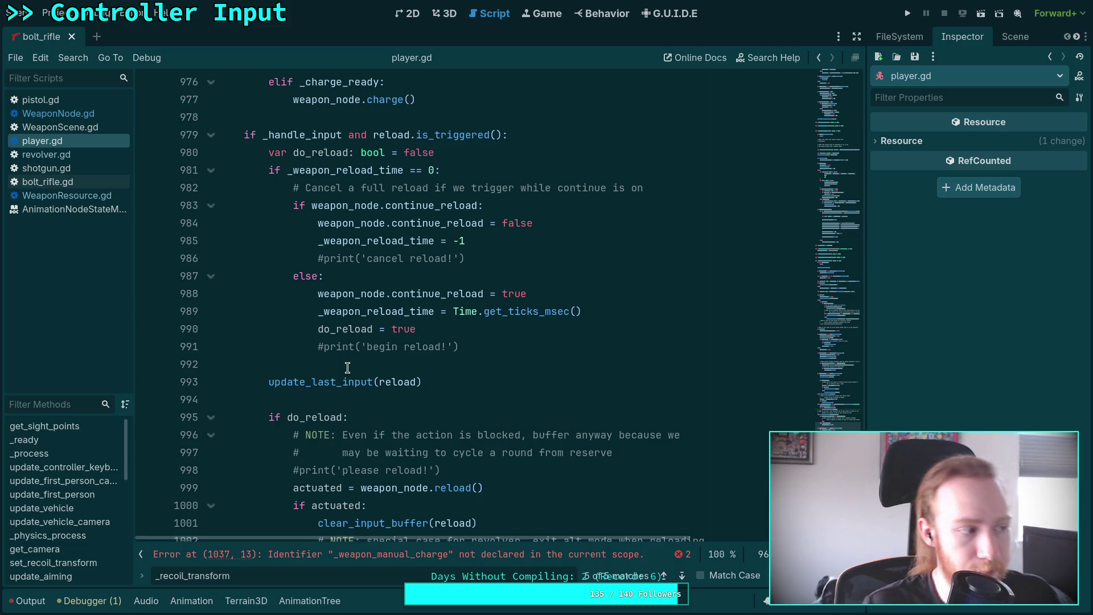
{"action": "scroll", "coordinate": [347, 367], "scroll_direction": "down", "scroll_amount": 3}
{"action": "scroll", "coordinate": [347, 367], "scroll_direction": "down", "scroll_amount": 2}
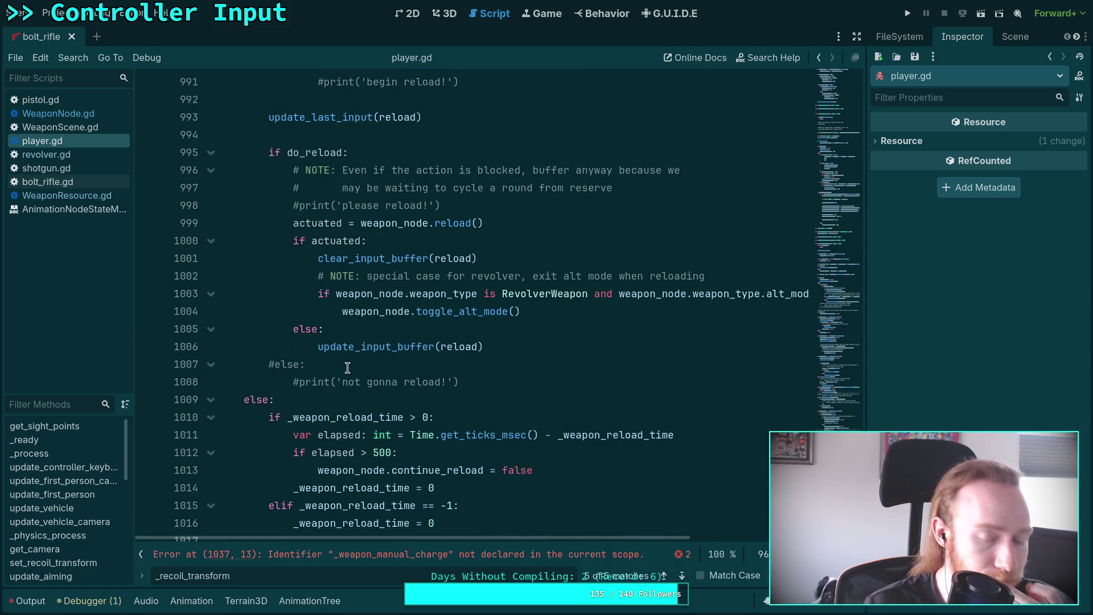
{"action": "scroll", "coordinate": [348, 367], "scroll_direction": "down", "scroll_amount": 5}
{"action": "scroll", "coordinate": [347, 367], "scroll_direction": "down", "scroll_amount": 5}
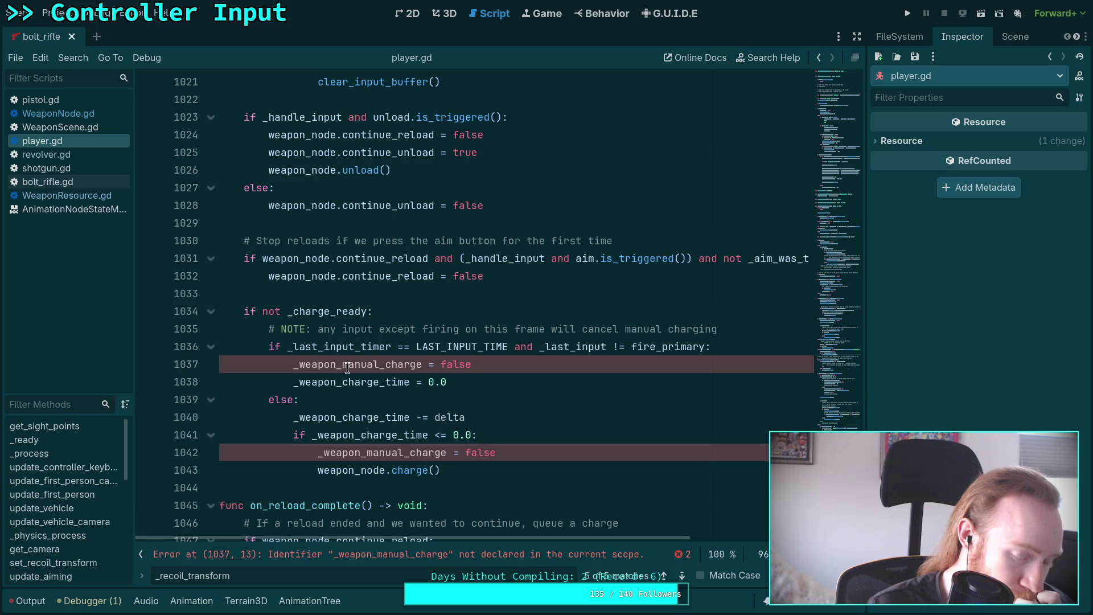
{"action": "left_click", "coordinate": [344, 363]}
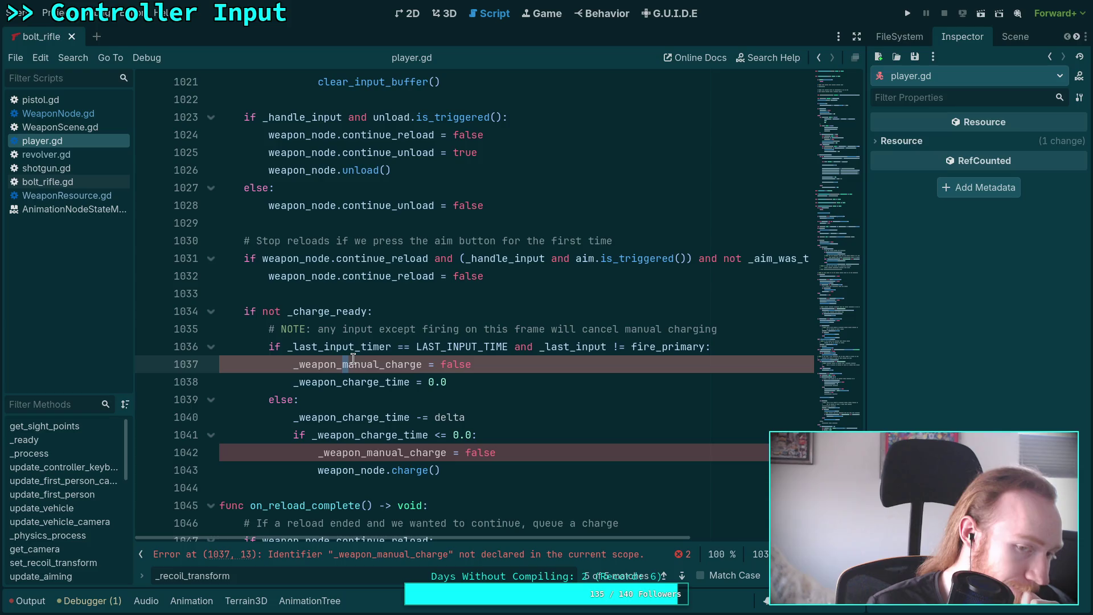
{"action": "left_click", "coordinate": [329, 293]}
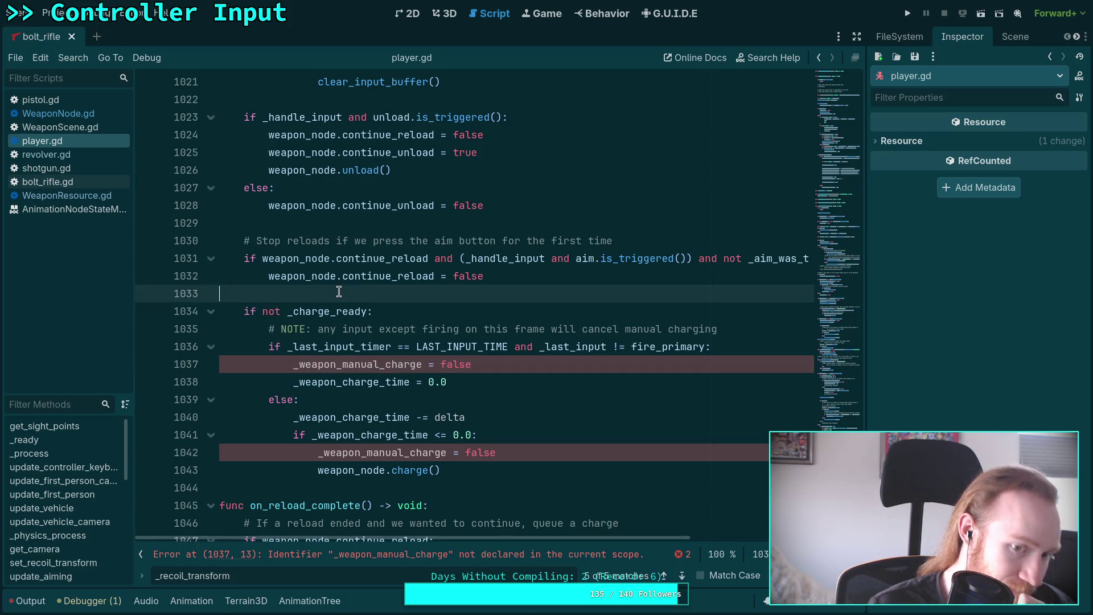
{"action": "left_click", "coordinate": [403, 311]}
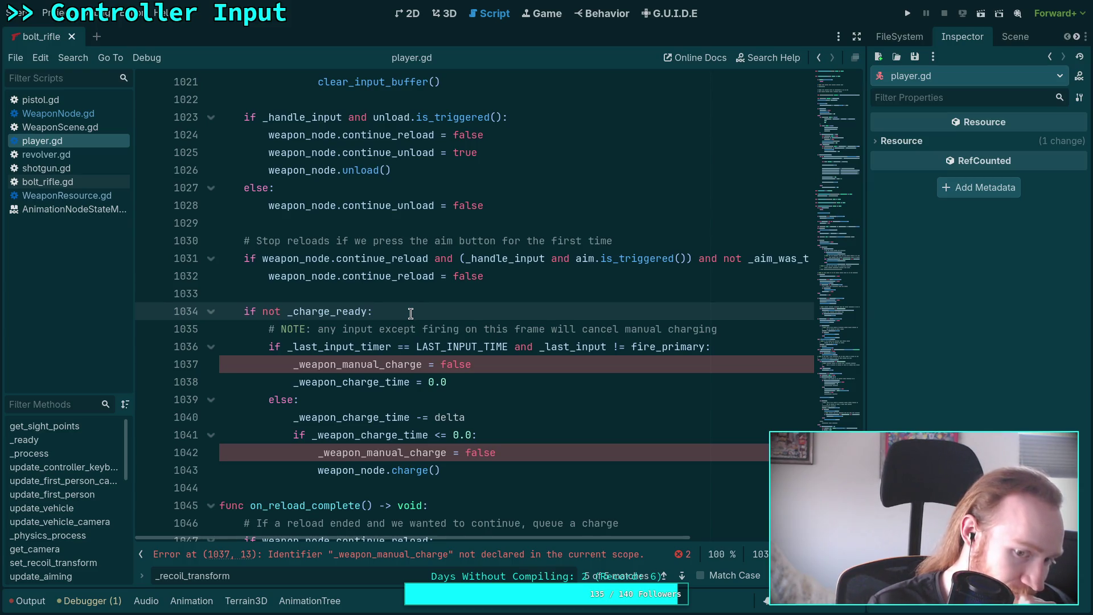
- Add '_weapon_charge_time -= delta' as the first line under 'if not _charge_ready:'
{"action": "key", "text": "Return"}
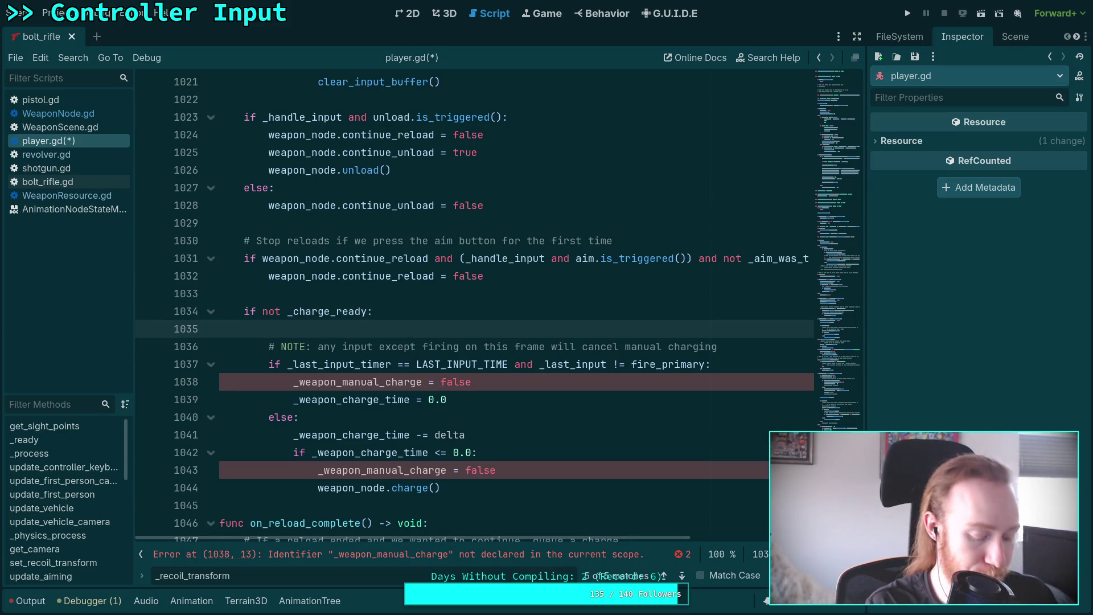
{"action": "type", "text": "_weapo"}
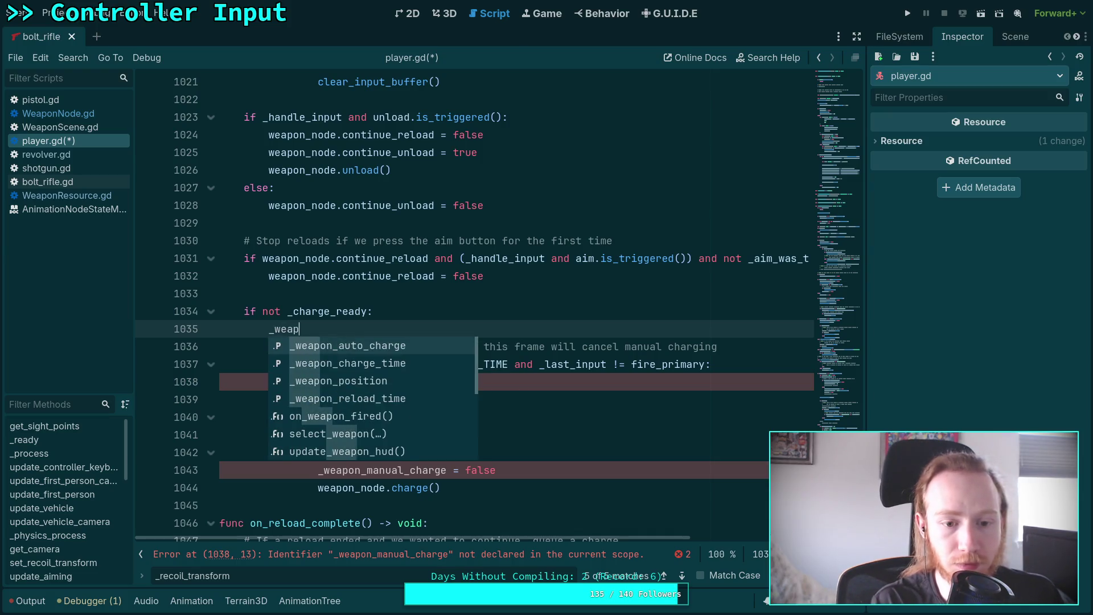
{"action": "key", "text": "Return"}
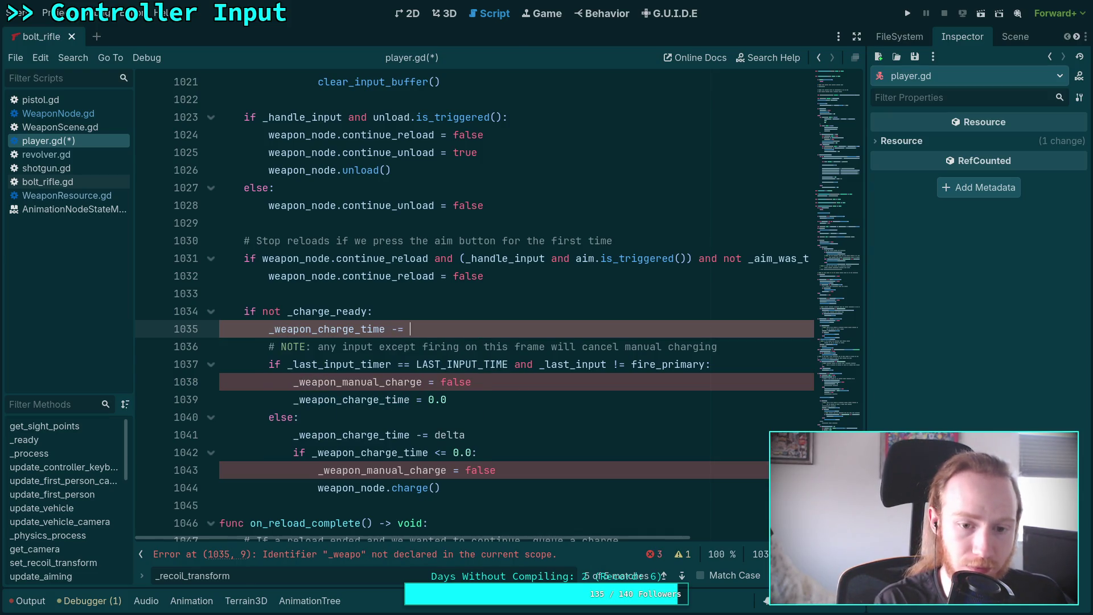
{"action": "type", "text": "delta"}
{"action": "key", "text": "Return"}
{"action": "key", "text": "Return"}
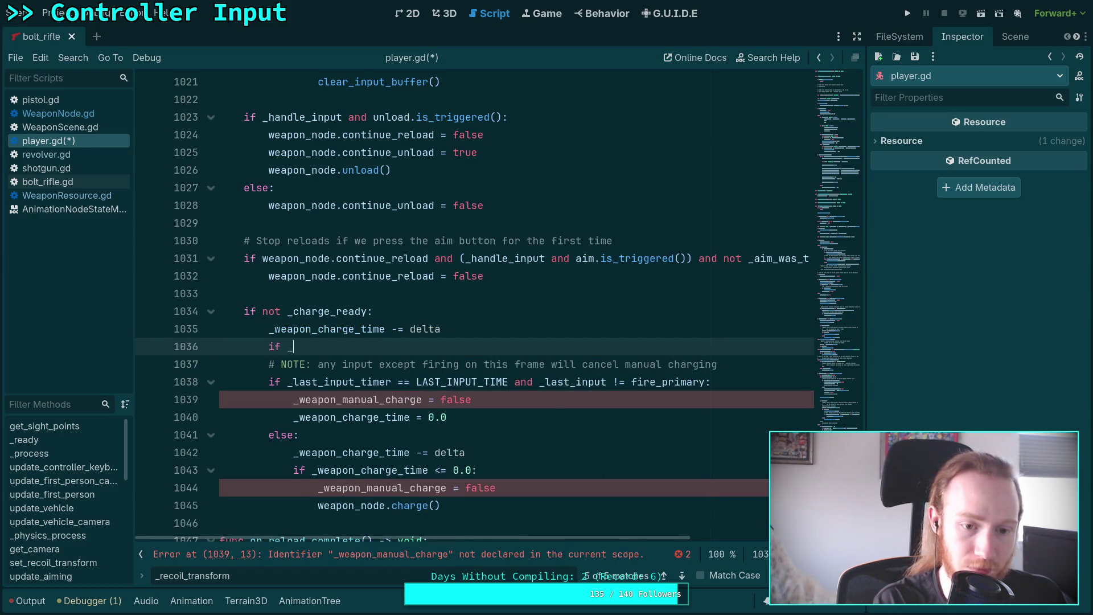
- Add 'if _weapon_charge_time <= 0.0:' whose body sets '_charge_ready = true'
{"action": "type", "text": "wea"}
{"action": "key", "text": "Return"}
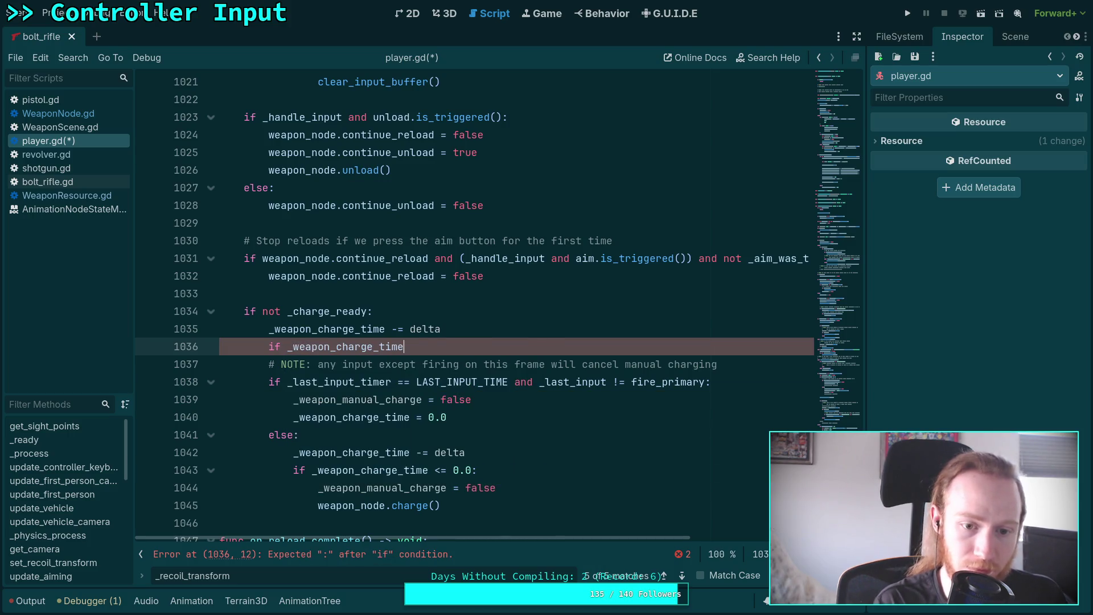
{"action": "type", "text": "= 0.0:"}
{"action": "key", "text": "Return"}
{"action": "type", "text": "_cha"}
{"action": "key", "text": "Return"}
{"action": "type", "text": "= true"}
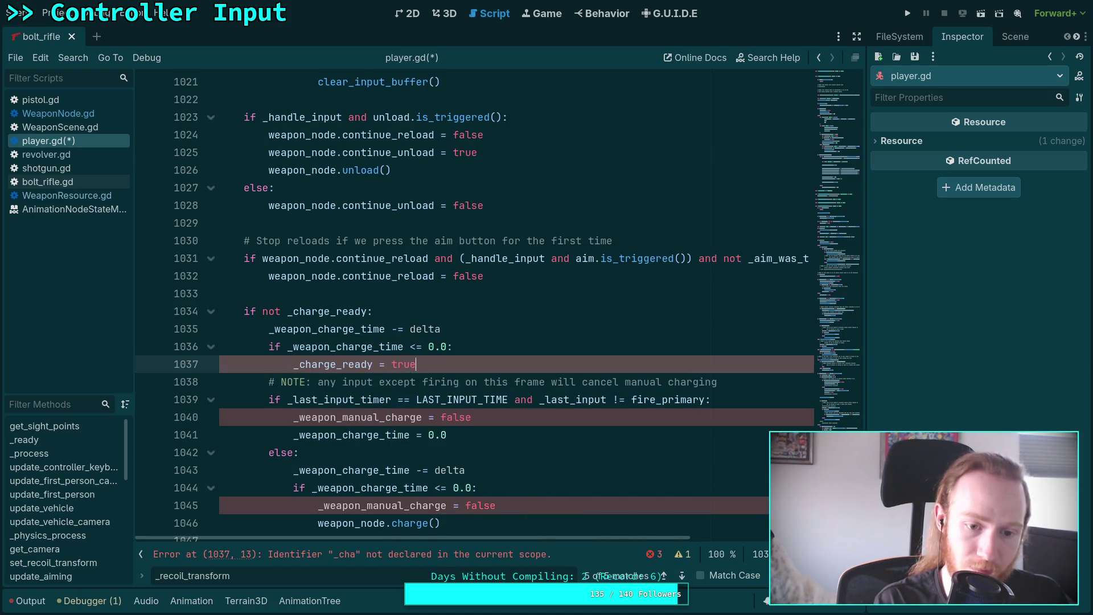
{"action": "key", "text": "Return"}
{"action": "scroll", "coordinate": [342, 296], "scroll_direction": "down", "scroll_amount": 2}
{"action": "left_click_drag", "start_coordinate": [331, 294], "coordinate": [377, 433]}
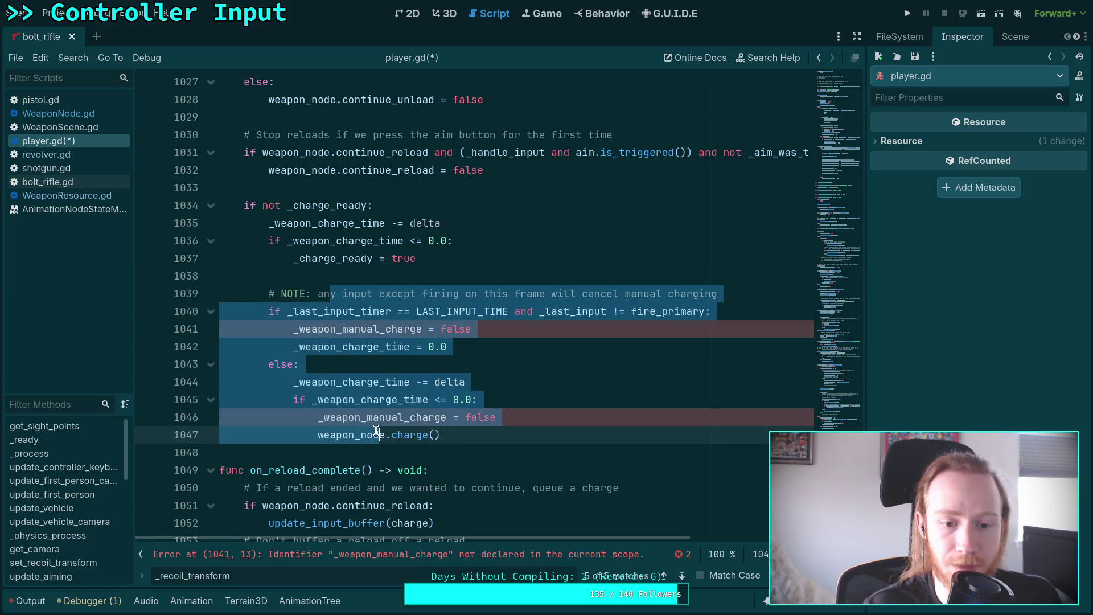
- Dedent the old charging block and add a '_weapon_auto_charge:' condition below the NOTE comment
{"action": "key", "text": "shift+Tab"}
{"action": "left_click", "coordinate": [481, 384]}
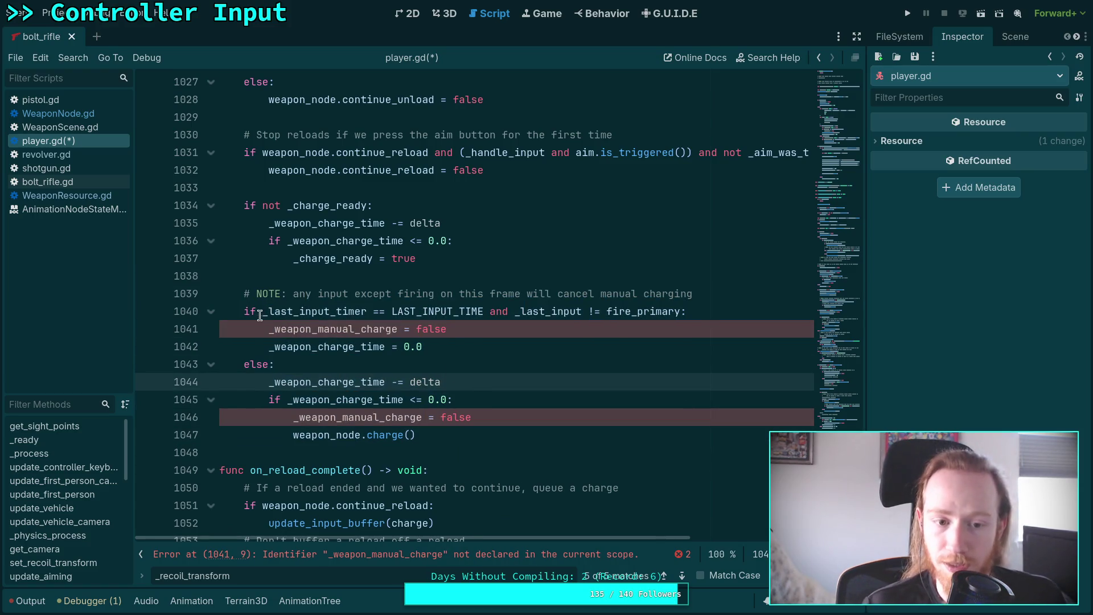
{"action": "left_click", "coordinate": [706, 294]}
{"action": "key", "text": "Return"}
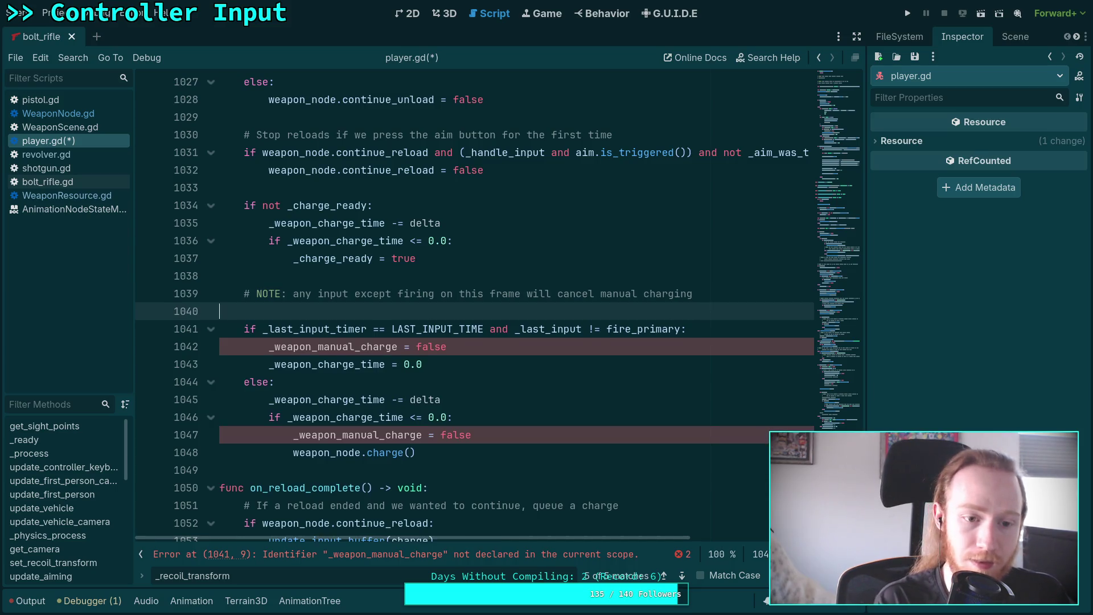
{"action": "type", "text": "if _weapon"}
{"action": "key", "text": "Return"}
{"action": "type", "text": ":"}
- Indent the old charging code under it and merge both conditions with 'and'
{"action": "mouse_move", "coordinate": [327, 330]}
{"action": "left_mouse_down"}
{"action": "mouse_move", "coordinate": [364, 367]}
{"action": "mouse_move", "coordinate": [352, 451]}
{"action": "left_mouse_up"}
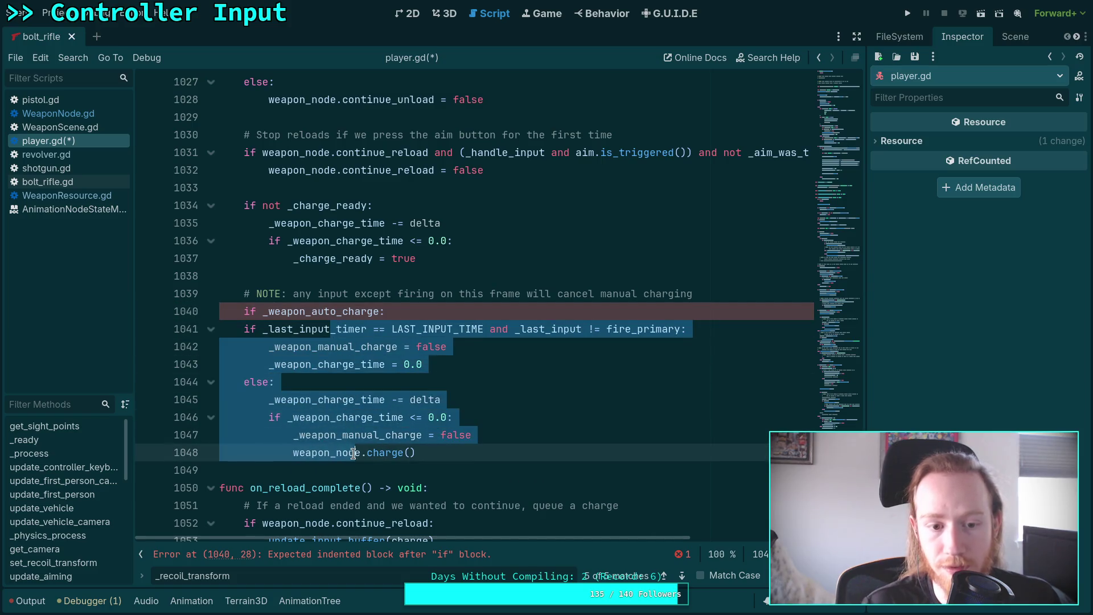
{"action": "key", "text": "Tab"}
{"action": "left_click", "coordinate": [512, 448]}
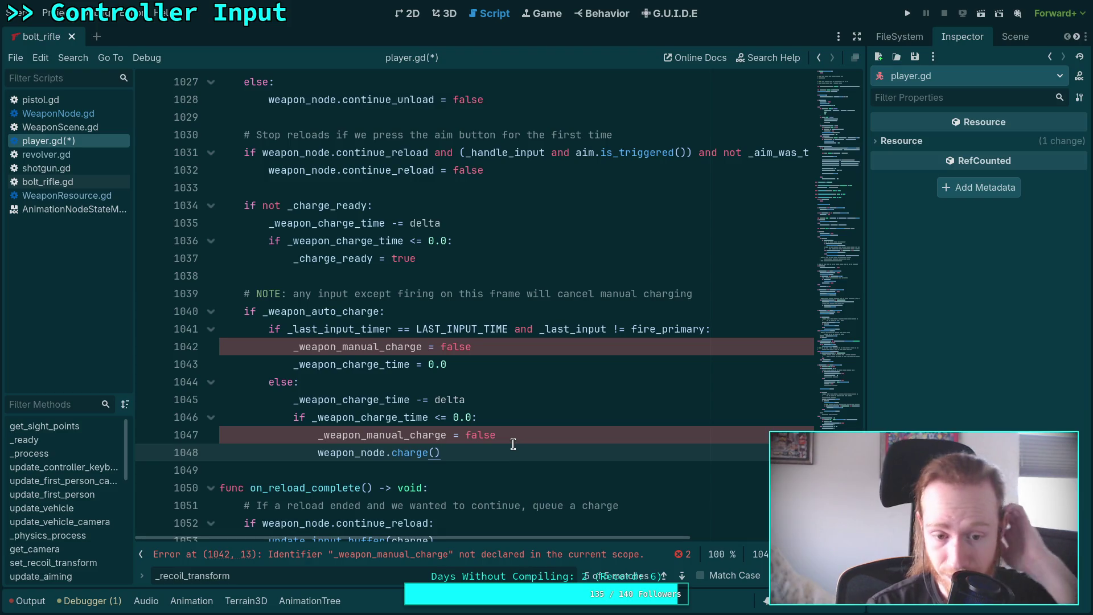
{"action": "left_click_drag", "start_coordinate": [281, 330], "coordinate": [382, 310]}
{"action": "key", "text": "BackSpace"}
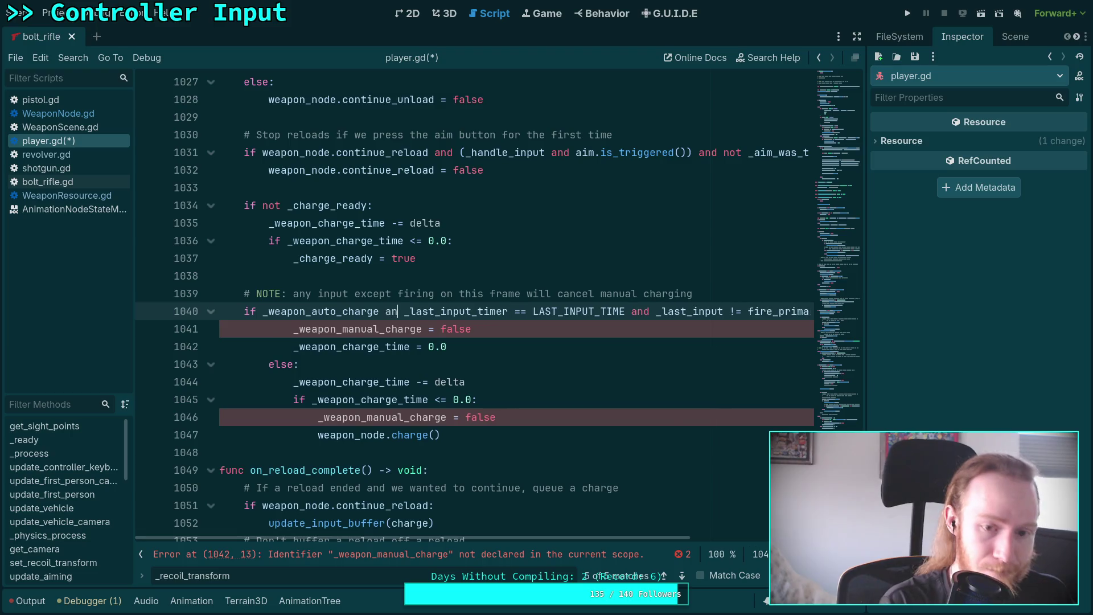
{"action": "type", "text": "and"}
- Wrap the merged condition in parentheses, one clause per line, ending '!= fire_primary):'
{"action": "left_click", "coordinate": [264, 311]}
{"action": "type", "text": "("}
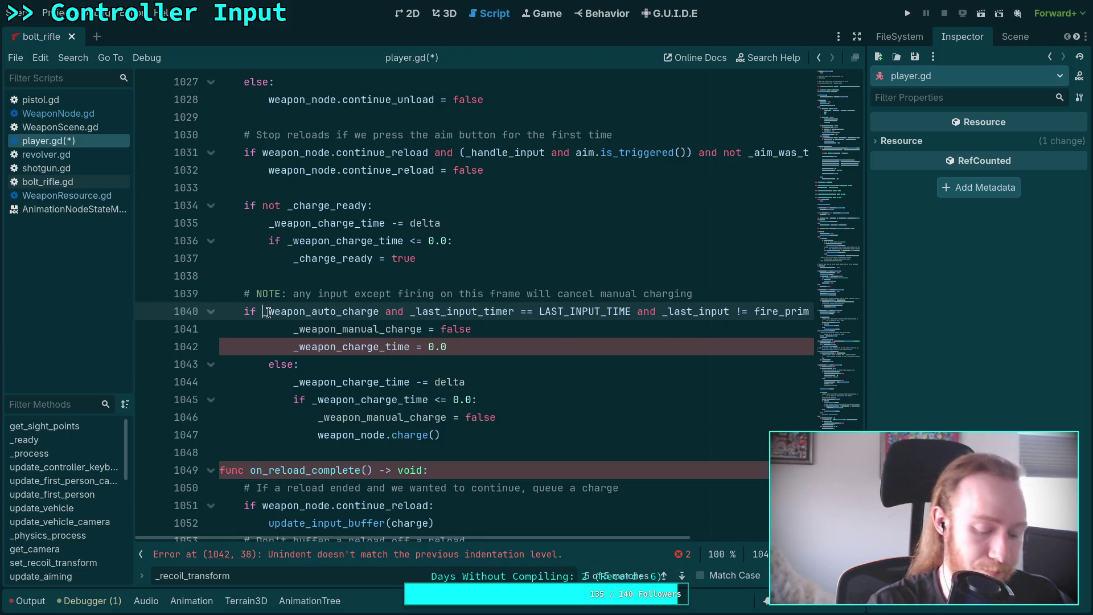
{"action": "key", "text": "Return"}
{"action": "left_click", "coordinate": [415, 330]}
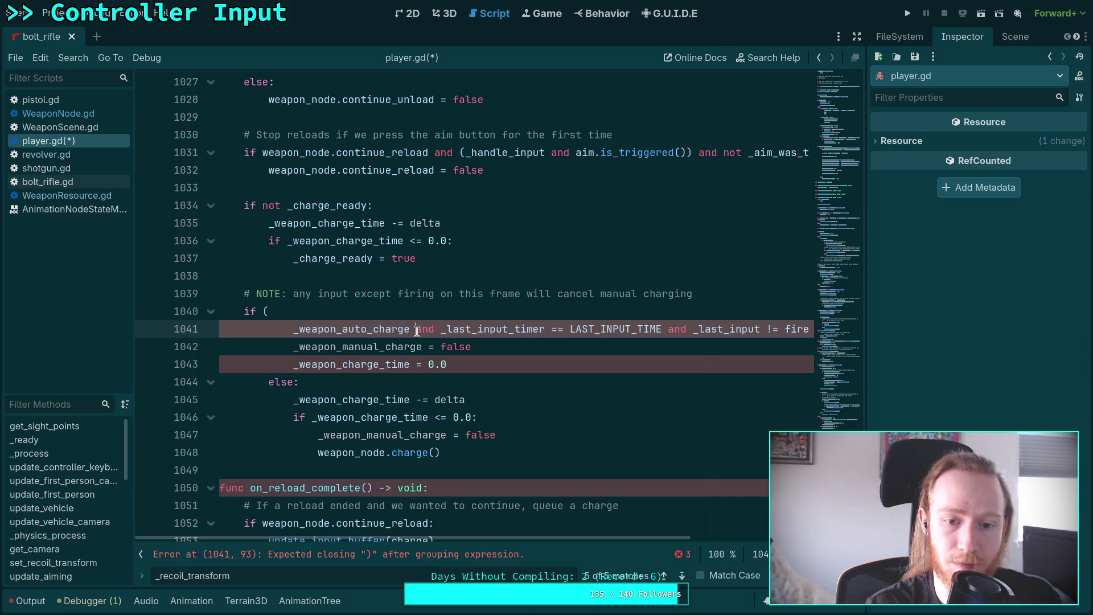
{"action": "key", "text": "Return"}
{"action": "key", "text": "BackSpace"}
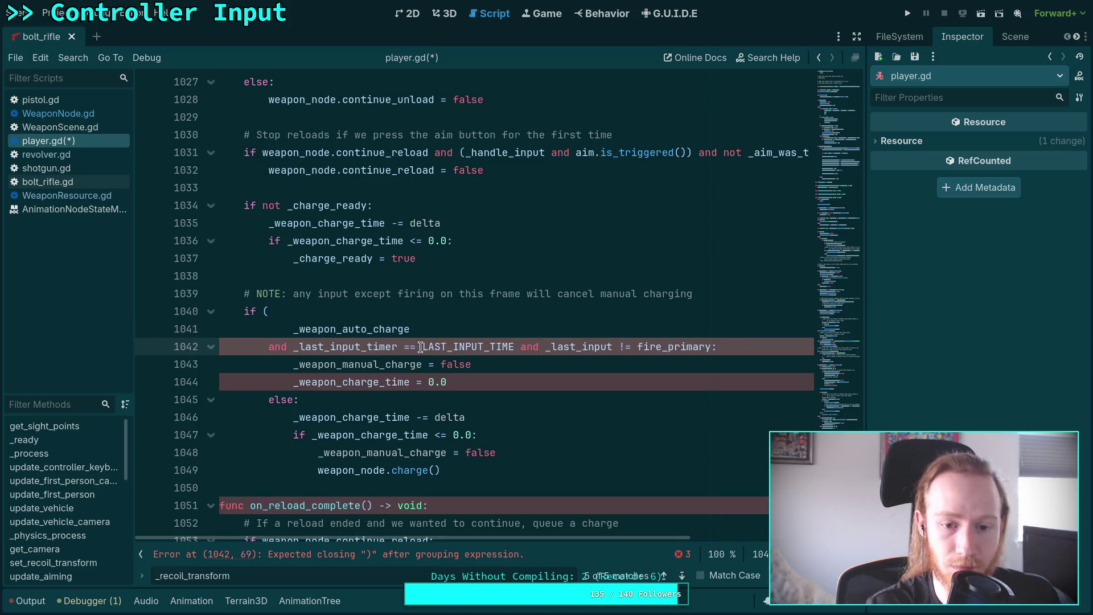
{"action": "left_click", "coordinate": [522, 346]}
{"action": "key", "text": "Return"}
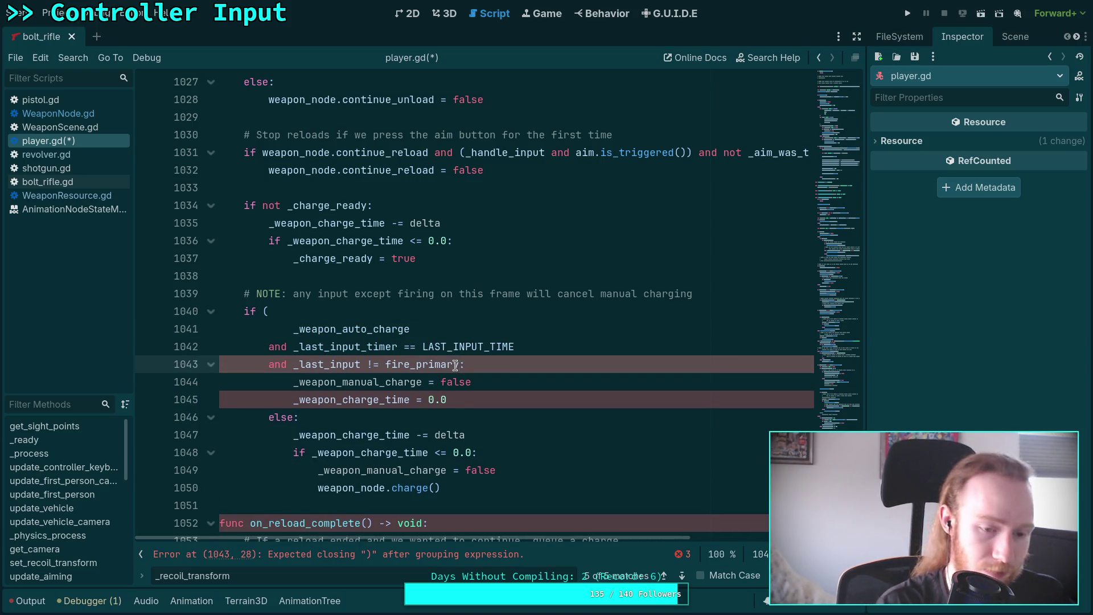
{"action": "left_click", "coordinate": [458, 364]}
{"action": "key", "text": "Return"}
{"action": "type", "text": "):"}
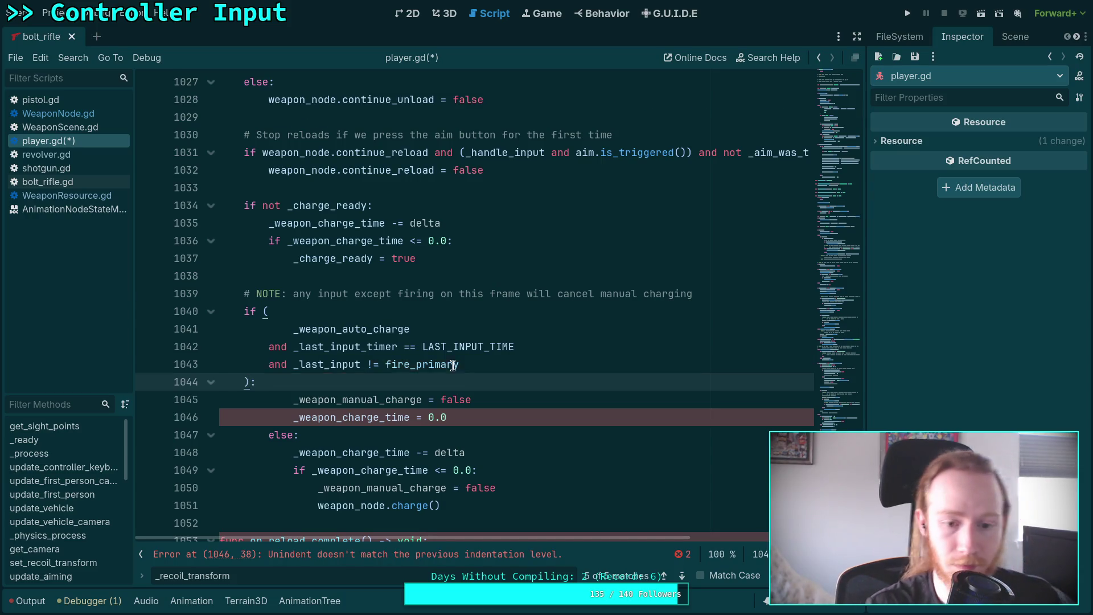
- Delete the leftover charging lines, keep only '_weapon_auto_charge = false', and save player.gd
{"action": "scroll", "coordinate": [472, 454], "scroll_direction": "down", "scroll_amount": 1}
{"action": "left_click_drag", "start_coordinate": [472, 454], "coordinate": [516, 353]}
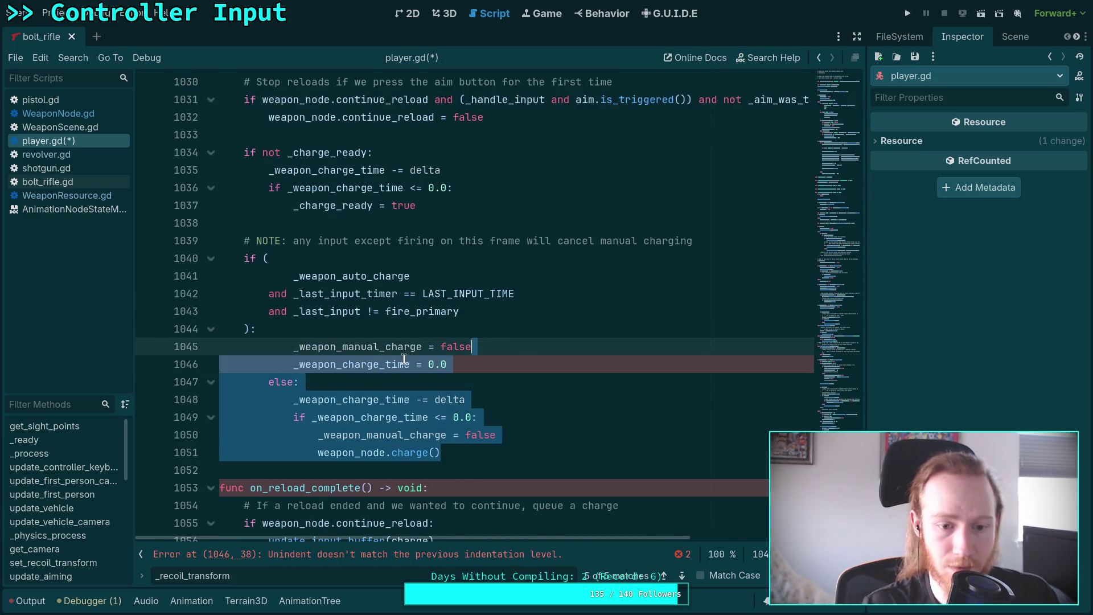
{"action": "key", "text": "BackSpace"}
{"action": "key", "text": "shift+Tab"}
{"action": "double_click", "coordinate": [321, 348]}
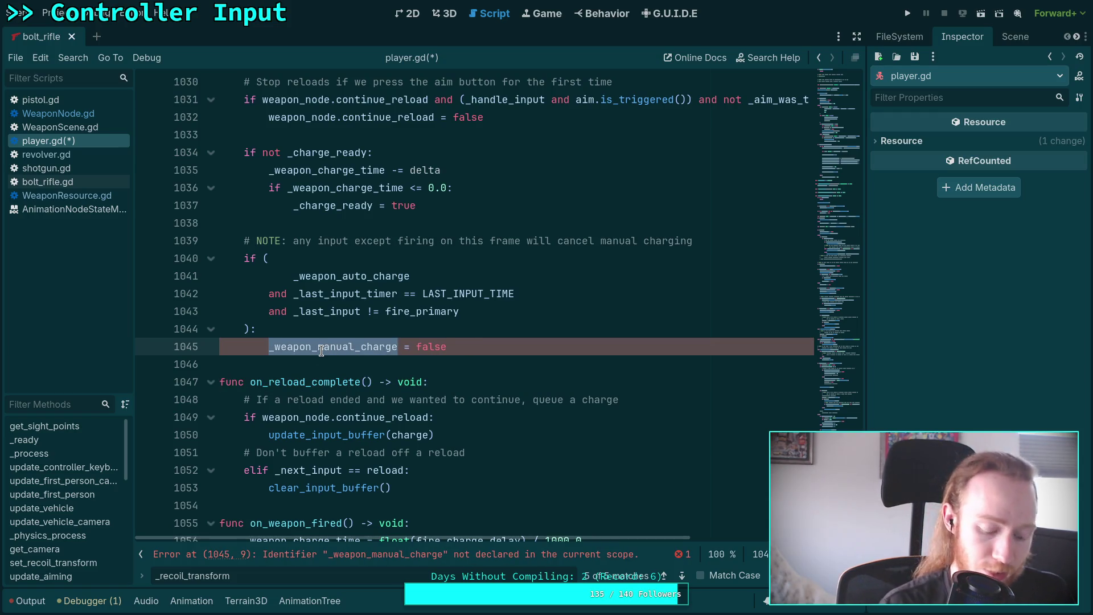
{"action": "type", "text": "_wea"}
{"action": "key", "text": "Return"}
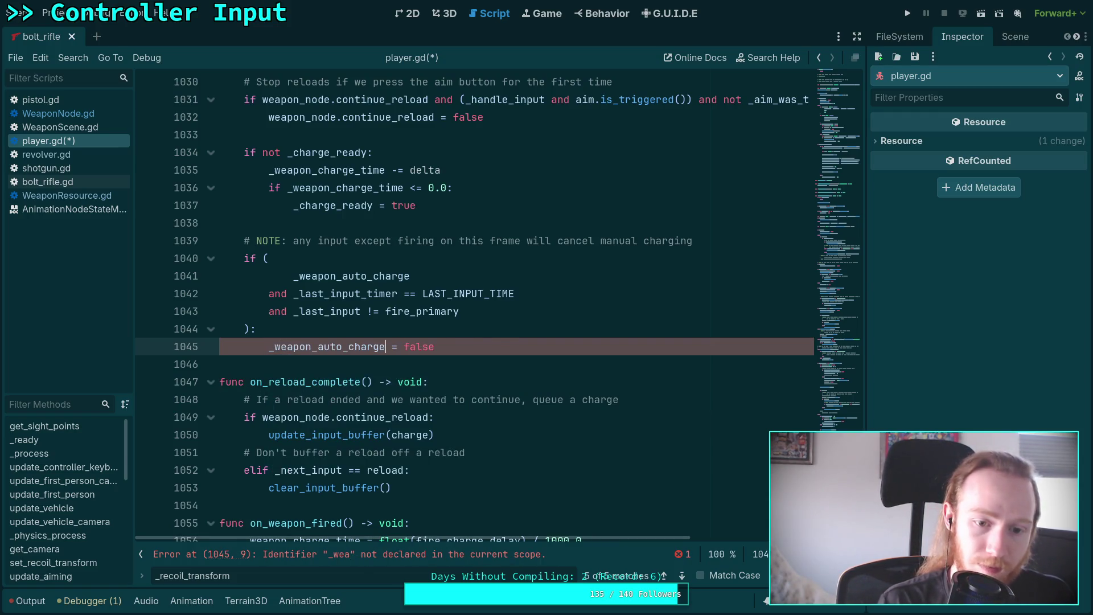
{"action": "key", "text": "ctrl+s"}
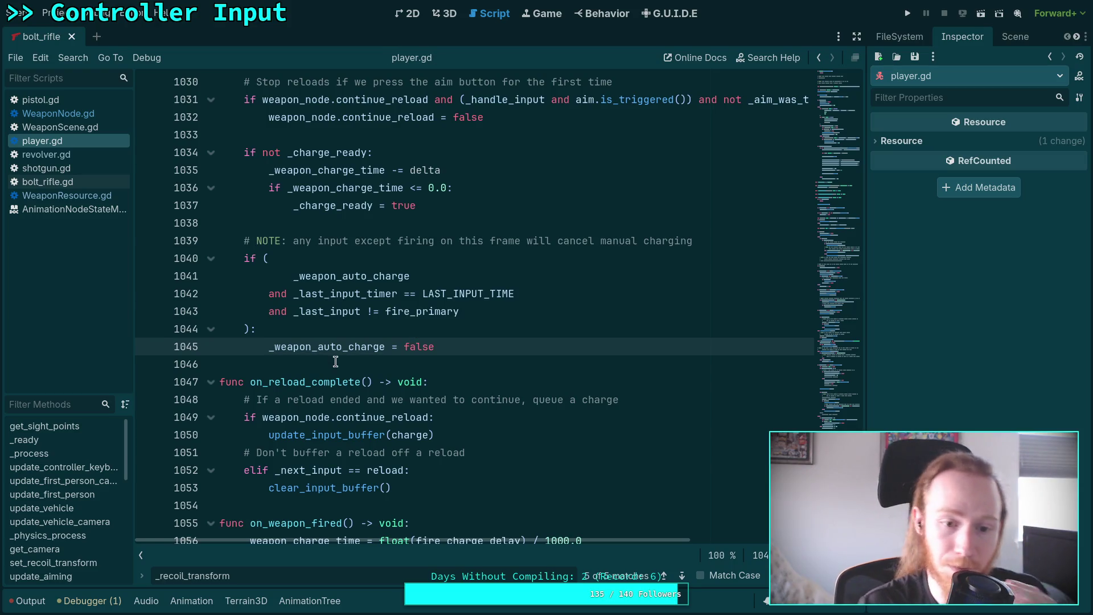
{"action": "scroll", "coordinate": [336, 362], "scroll_direction": "up", "scroll_amount": 3}
{"action": "mouse_move", "coordinate": [356, 341]}
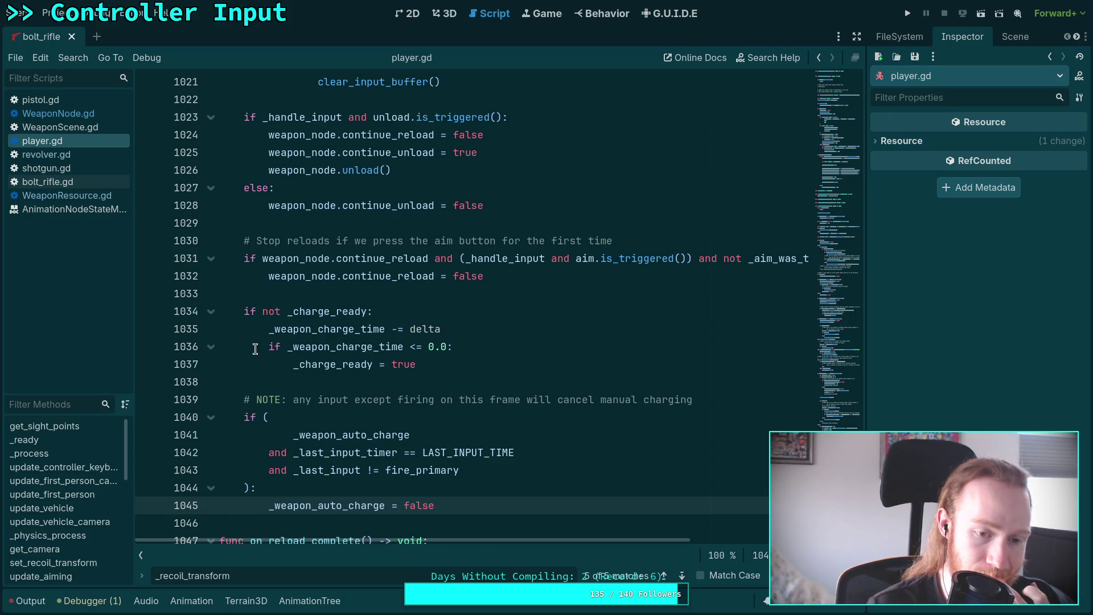
{"action": "scroll", "coordinate": [255, 349], "scroll_direction": "down", "scroll_amount": 10}
{"action": "scroll", "coordinate": [255, 349], "scroll_direction": "down", "scroll_amount": 7}
{"action": "scroll", "coordinate": [255, 349], "scroll_direction": "down", "scroll_amount": 3}
{"action": "scroll", "coordinate": [255, 349], "scroll_direction": "up", "scroll_amount": 7}
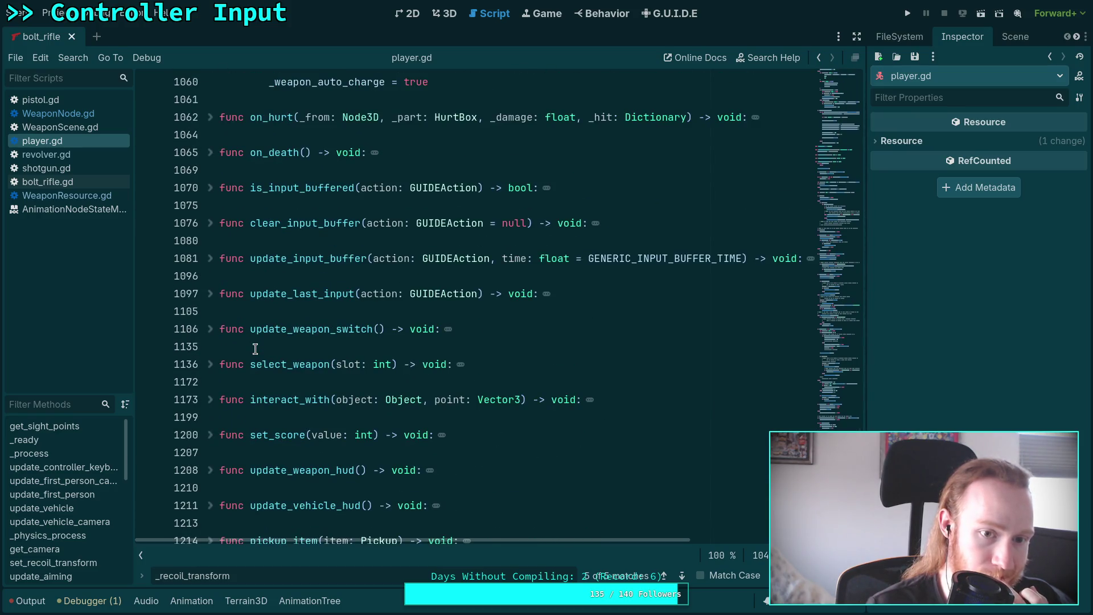
{"action": "scroll", "coordinate": [255, 349], "scroll_direction": "down", "scroll_amount": 1}
{"action": "scroll", "coordinate": [255, 349], "scroll_direction": "down", "scroll_amount": 1}
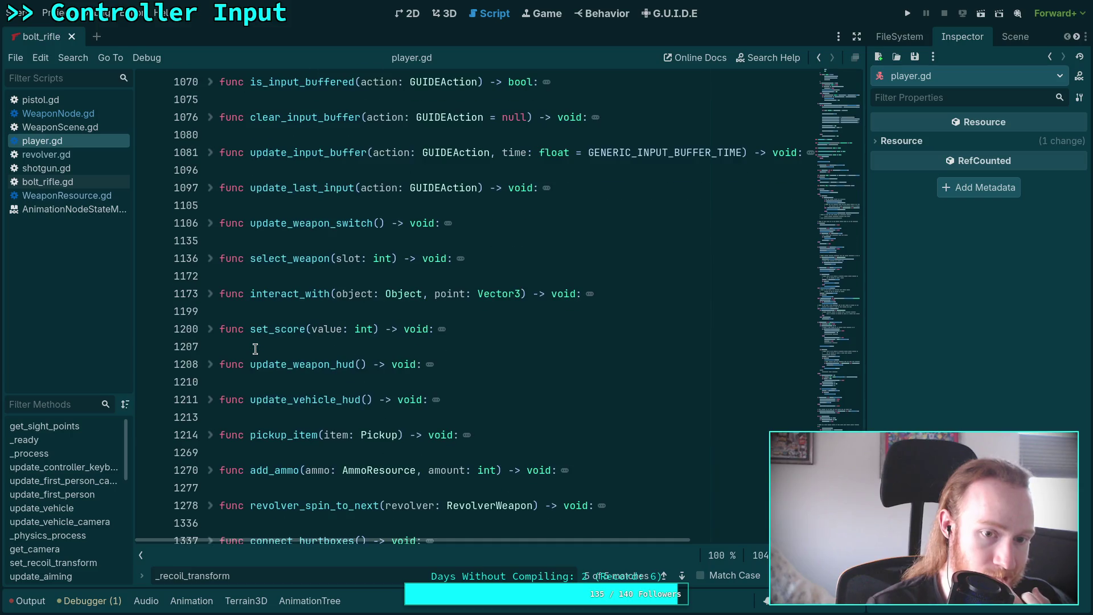
{"action": "scroll", "coordinate": [255, 349], "scroll_direction": "down", "scroll_amount": 2}
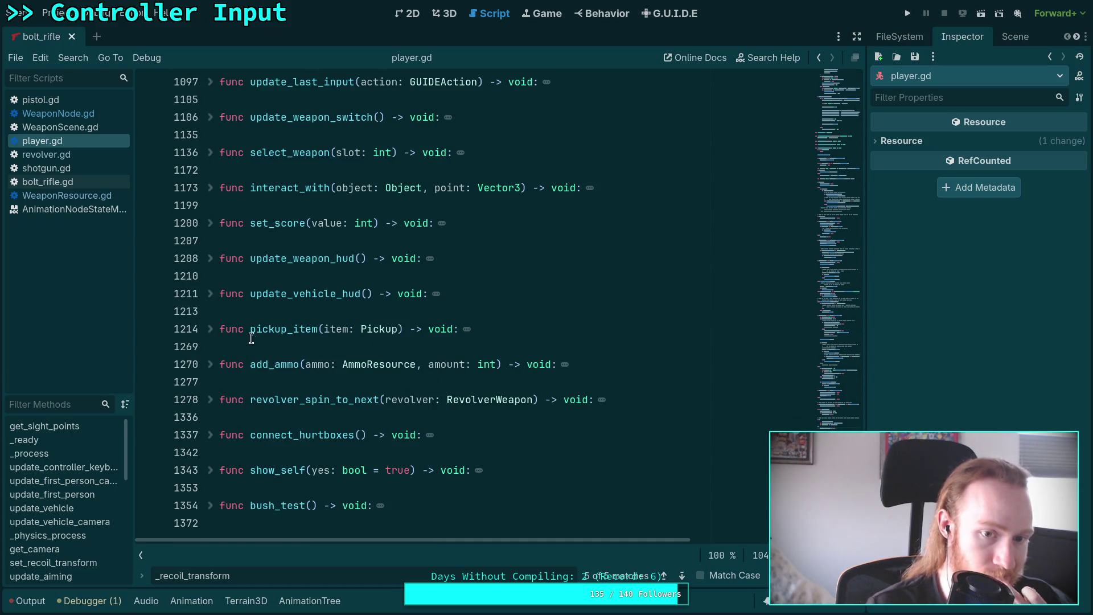
{"action": "scroll", "coordinate": [254, 343], "scroll_direction": "up", "scroll_amount": 2}
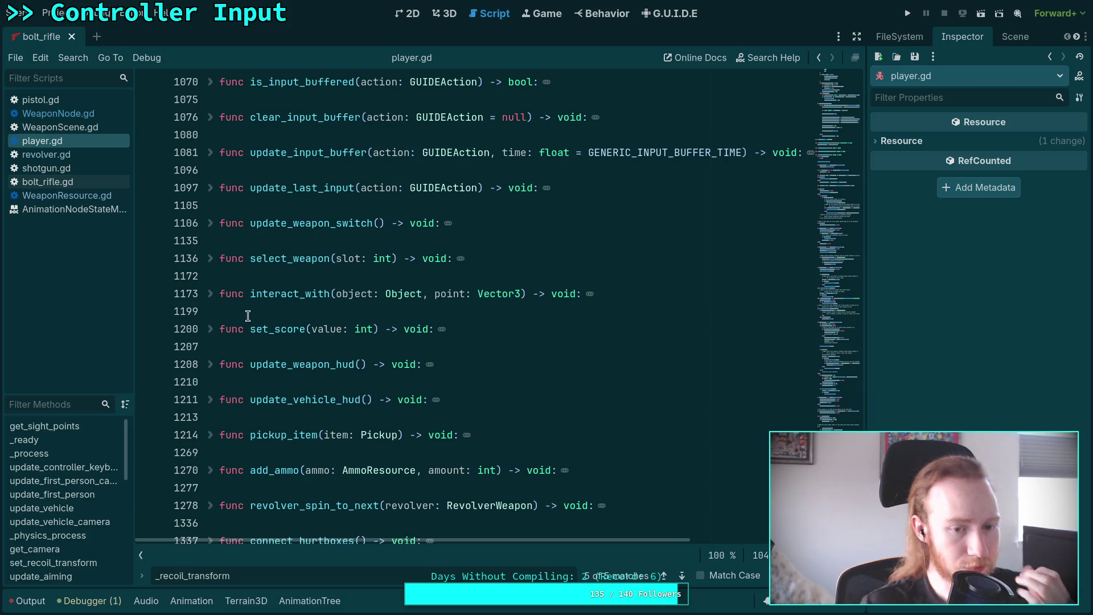
{"action": "scroll", "coordinate": [248, 312], "scroll_direction": "up", "scroll_amount": 4}
{"action": "scroll", "coordinate": [248, 310], "scroll_direction": "up", "scroll_amount": 10}
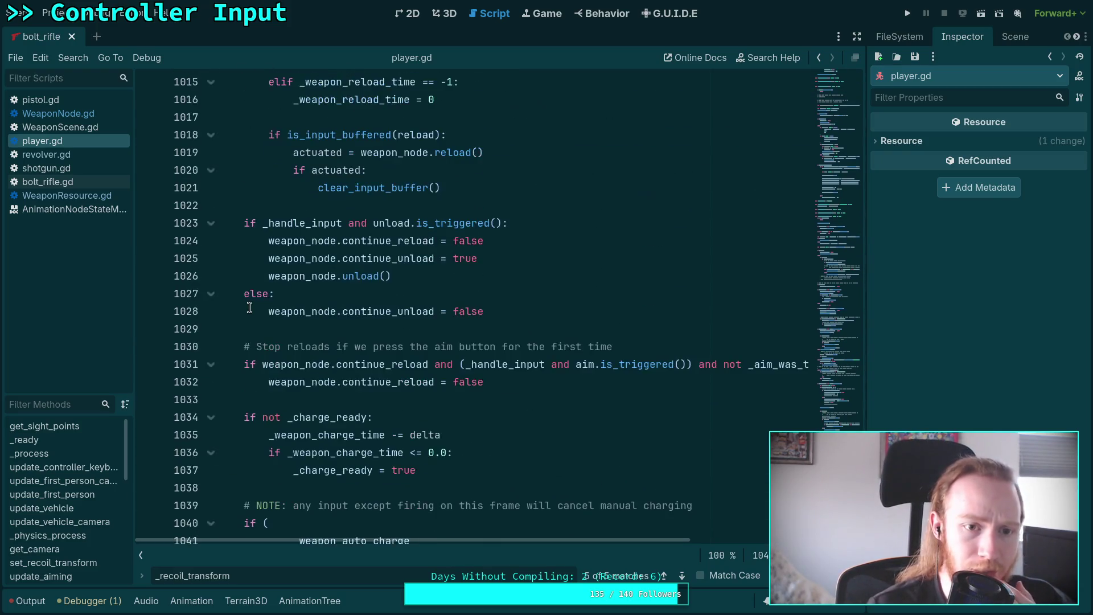
- Find set_recoil_transform and start a new 'if recoil_transform' line in its body
{"action": "key", "text": "ctrl+f"}
{"action": "type", "text": "set_recou"}
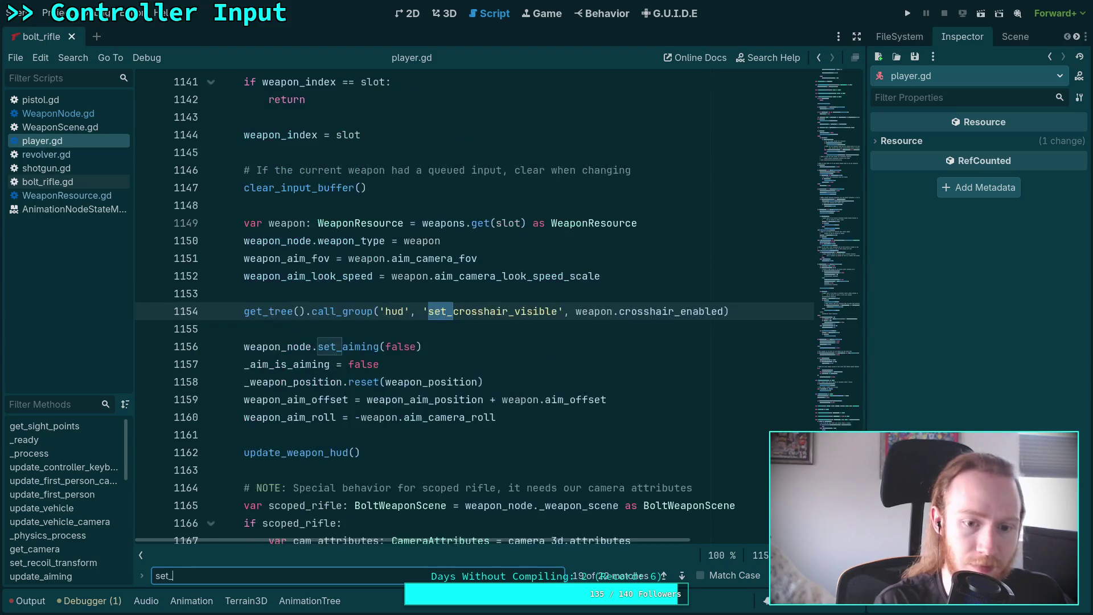
{"action": "key", "text": "BackSpace"}
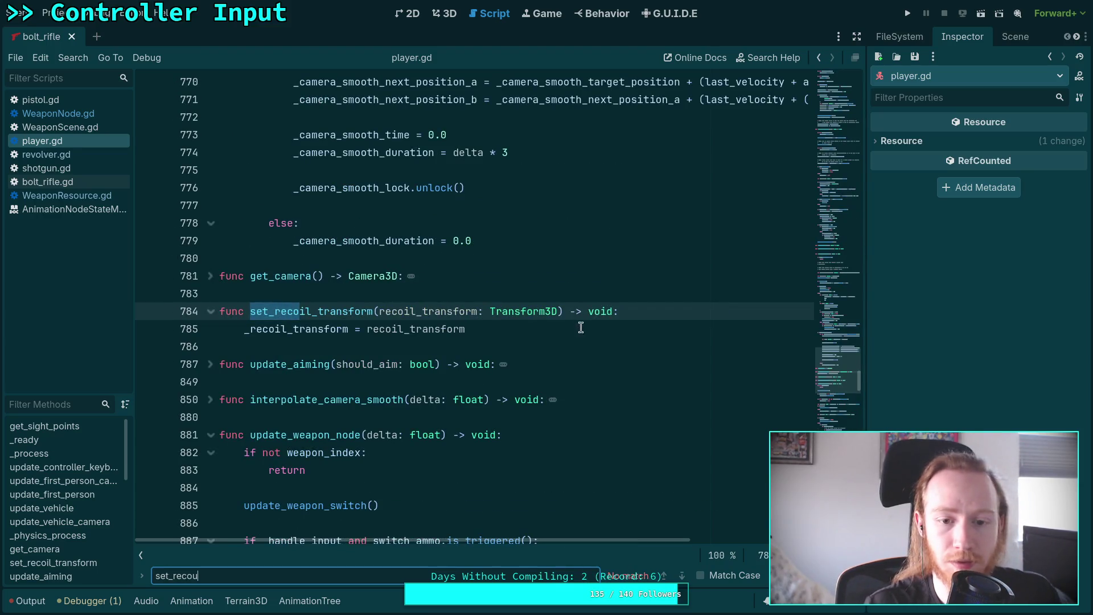
{"action": "left_click", "coordinate": [516, 327]}
{"action": "key", "text": "Return"}
{"action": "type", "text": "if ro"}
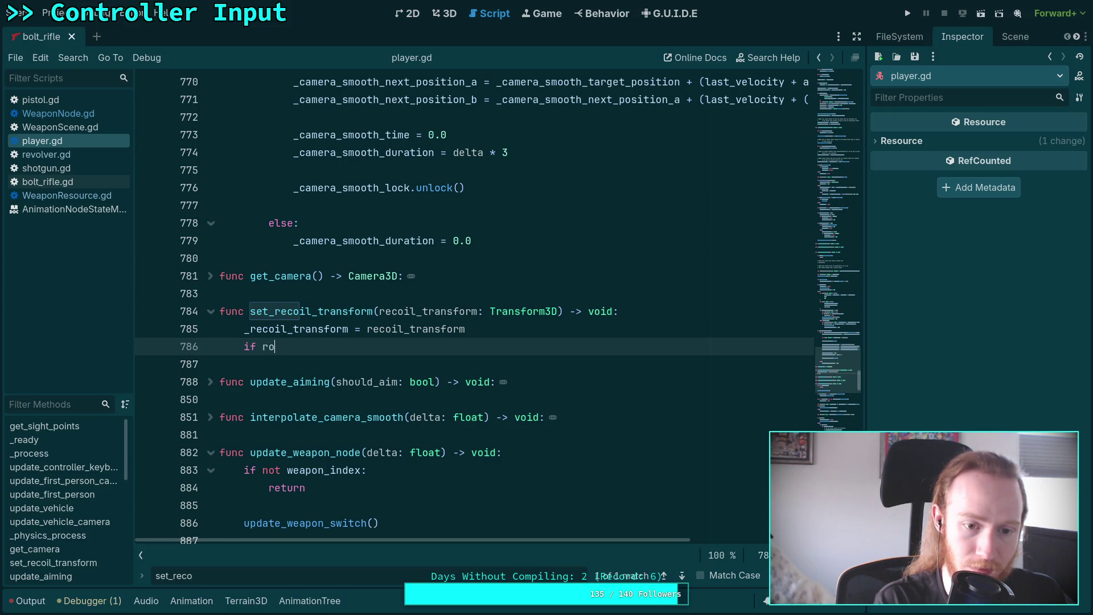
{"action": "key", "text": "BackSpace"}
{"action": "type", "text": "ec"}
{"action": "key", "text": "Return"}
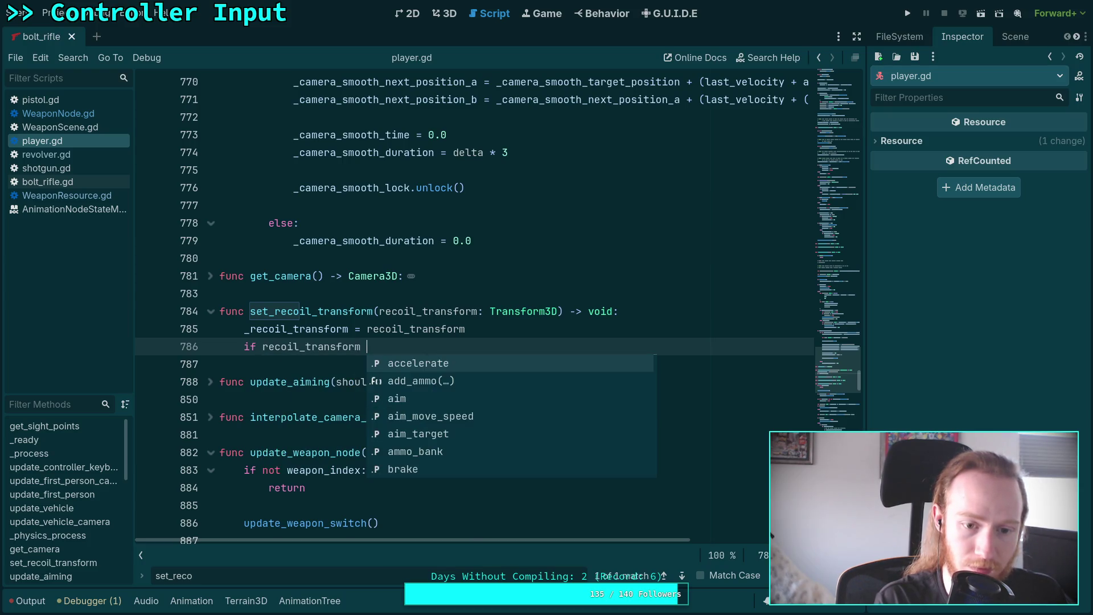
{"action": "key", "text": "BackSpace"}
- Complete the condition as 'recoil_transform.is_equal_approx(Transform3D.IDENTITY):'
{"action": "type", "text": ".is_e"}
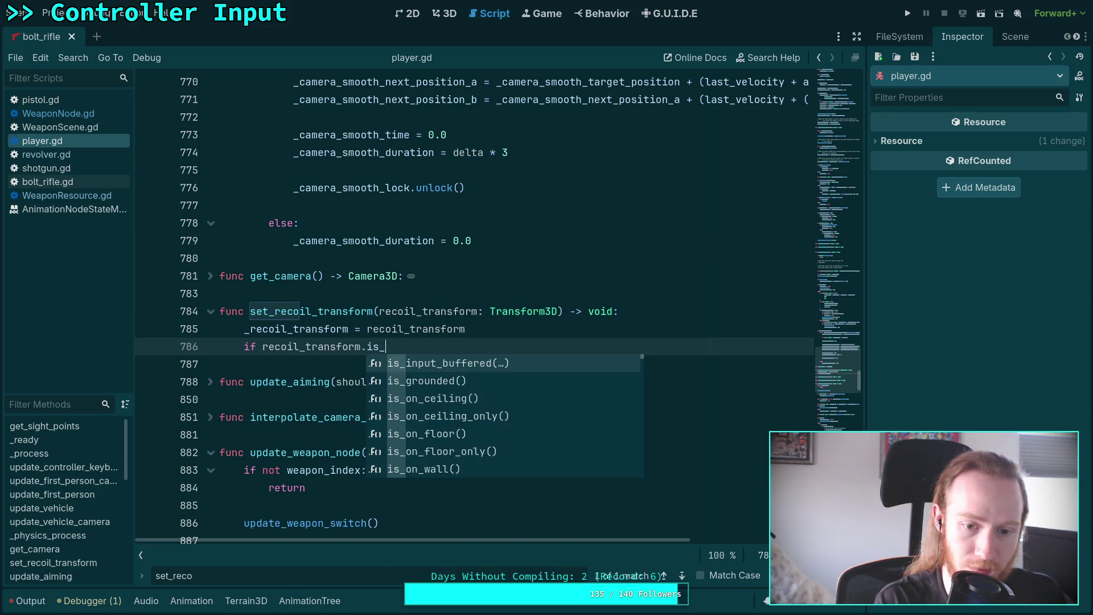
{"action": "key", "text": "Return"}
{"action": "type", "text": "ransform"}
{"action": "type", "text": "3D."}
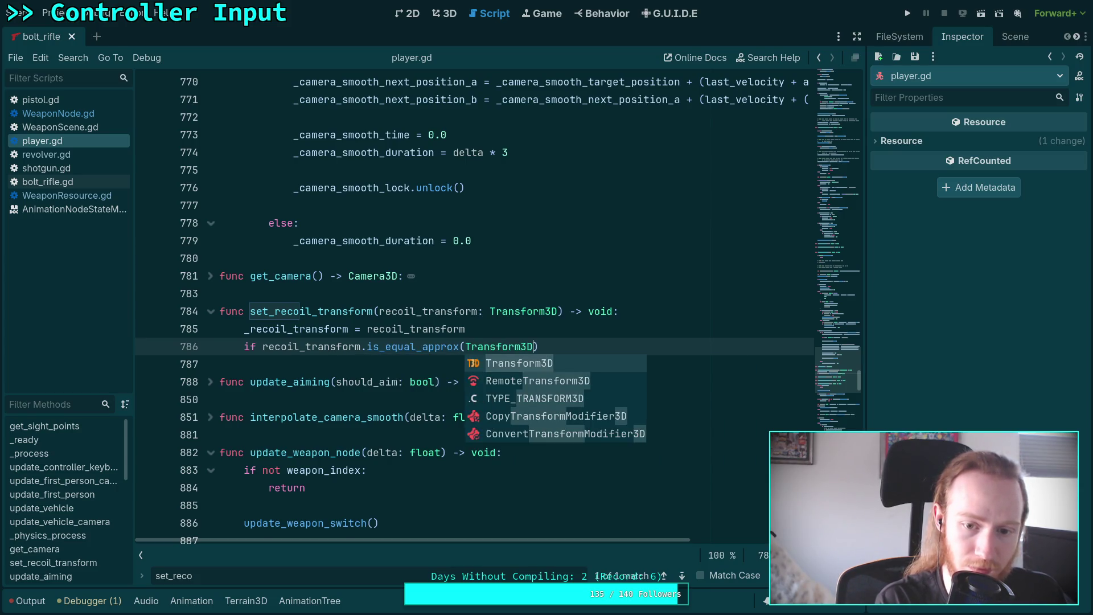
{"action": "key", "text": "Down"}
{"action": "key", "text": "Down"}
{"action": "key", "text": "Down"}
{"action": "key", "text": "Return"}
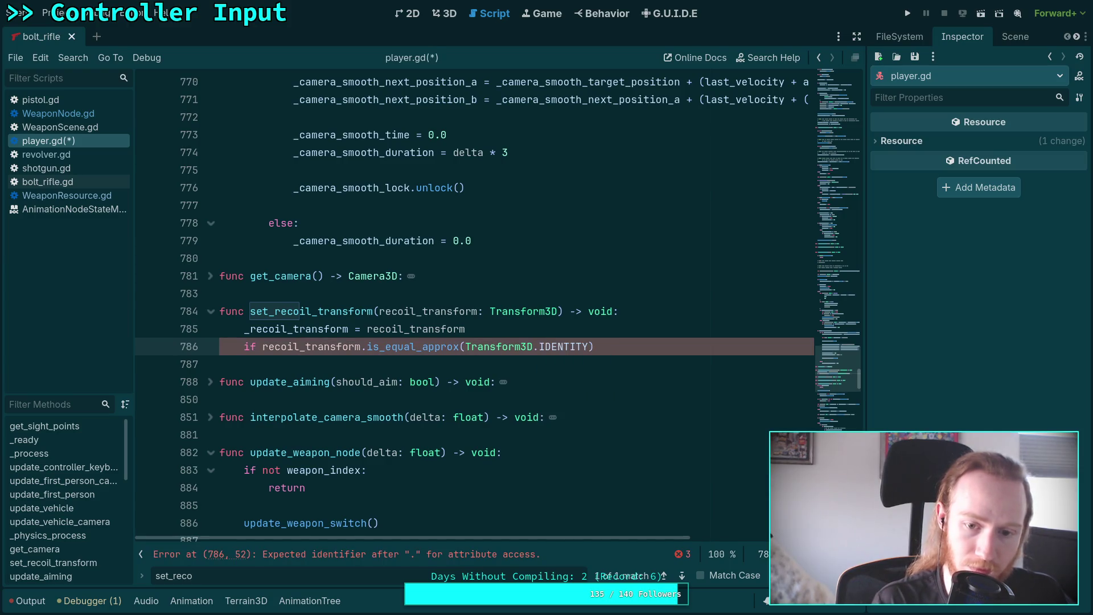
{"action": "key", "text": "End"}
{"action": "type", "text": ":"}
{"action": "key", "text": "Return"}
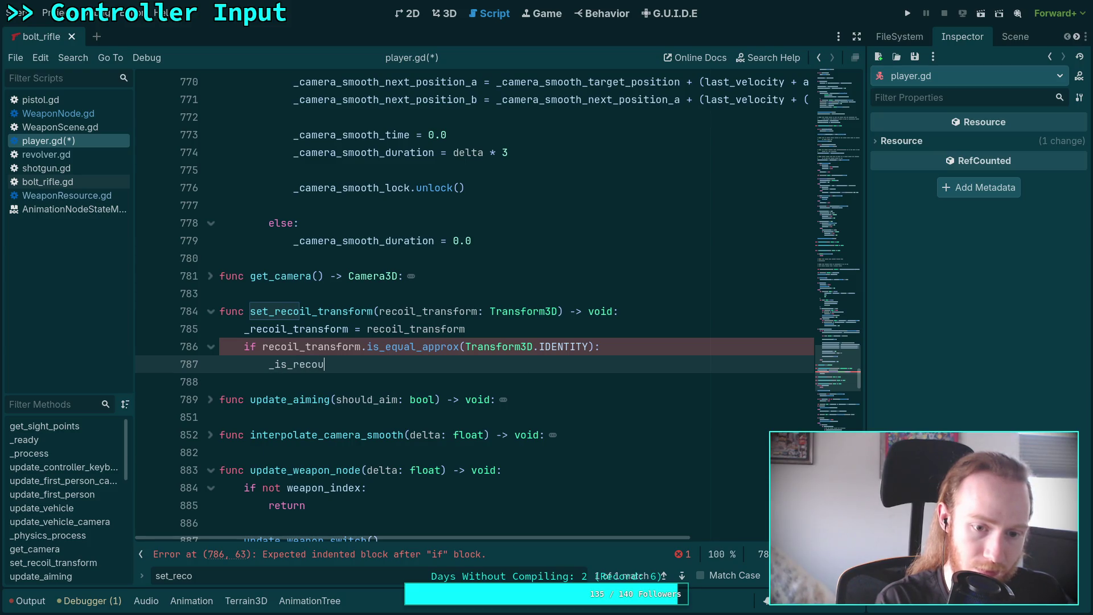
- Set '_is_recoiling = false' in the if body, add an else assigning '_is_recoiling =', and save
{"action": "key", "text": "BackSpace"}
{"action": "type", "text": "iling = false"}
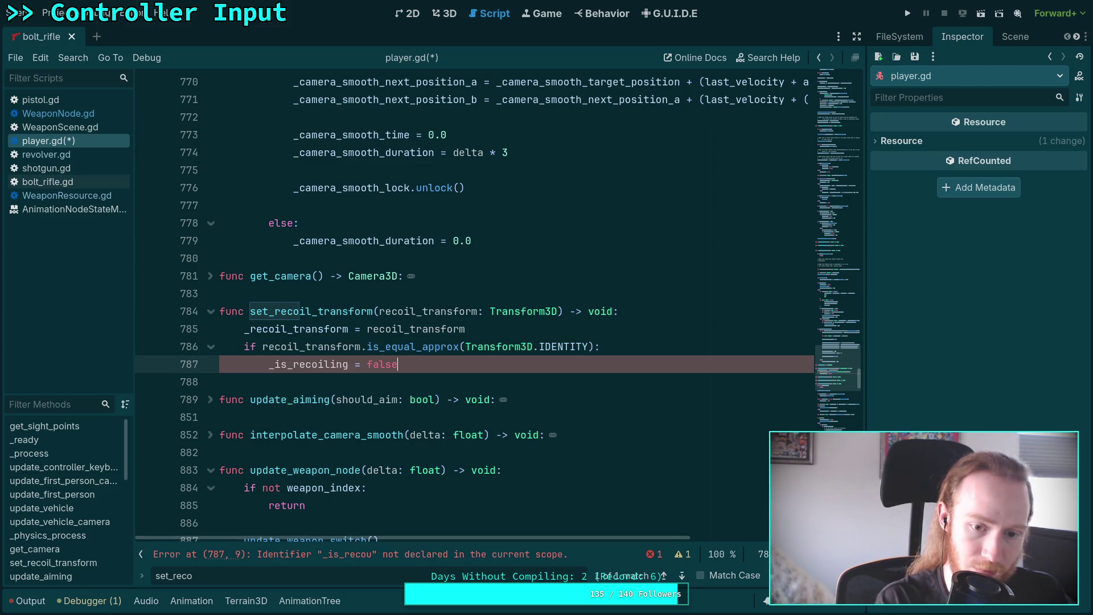
{"action": "key", "text": "Return"}
{"action": "key", "text": "BackSpace"}
{"action": "type", "text": "else"}
{"action": "key", "text": "Escape"}
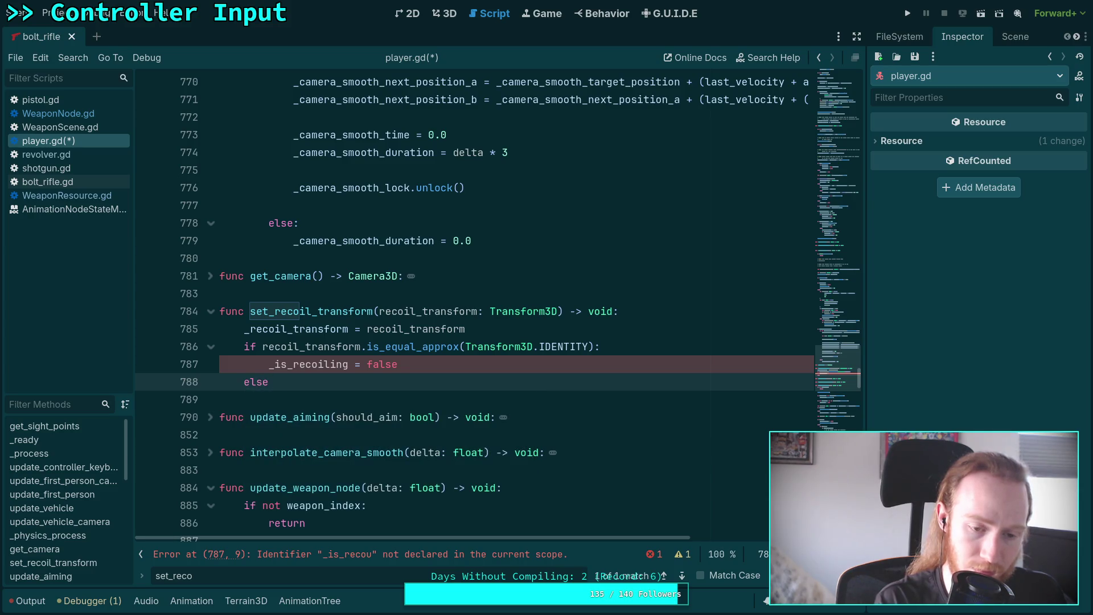
{"action": "type", "text": ":"}
{"action": "key", "text": "Return"}
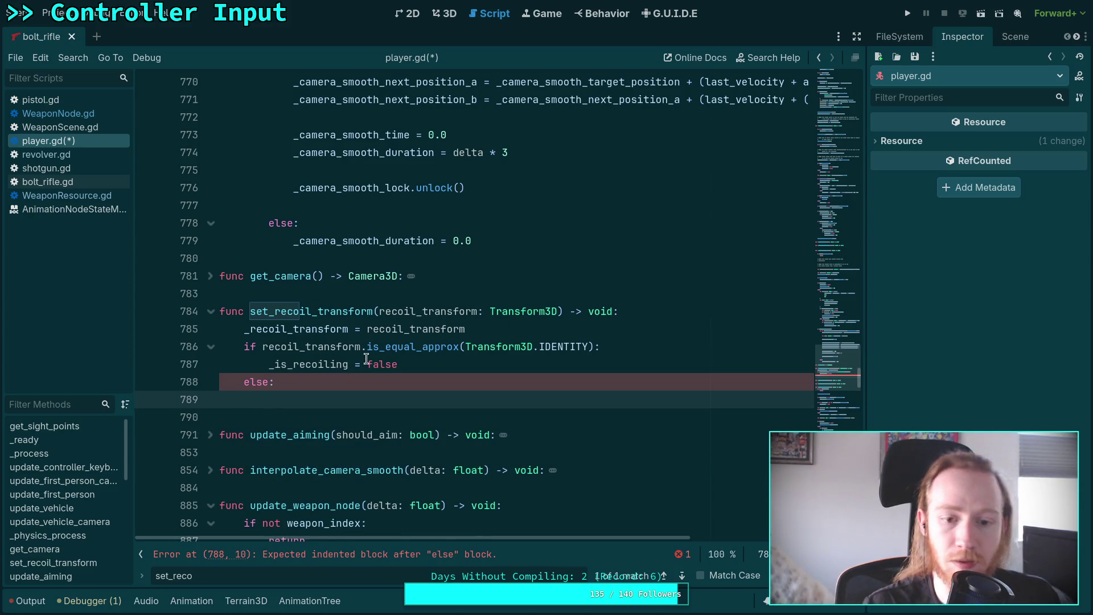
{"action": "type", "text": "_"}
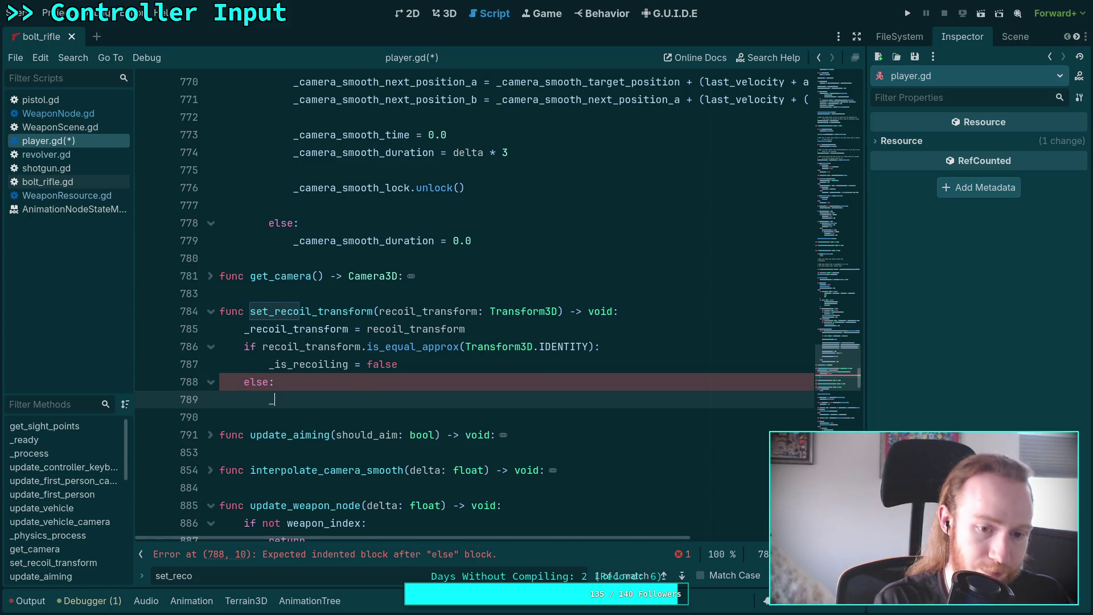
{"action": "type", "text": "is_rec"}
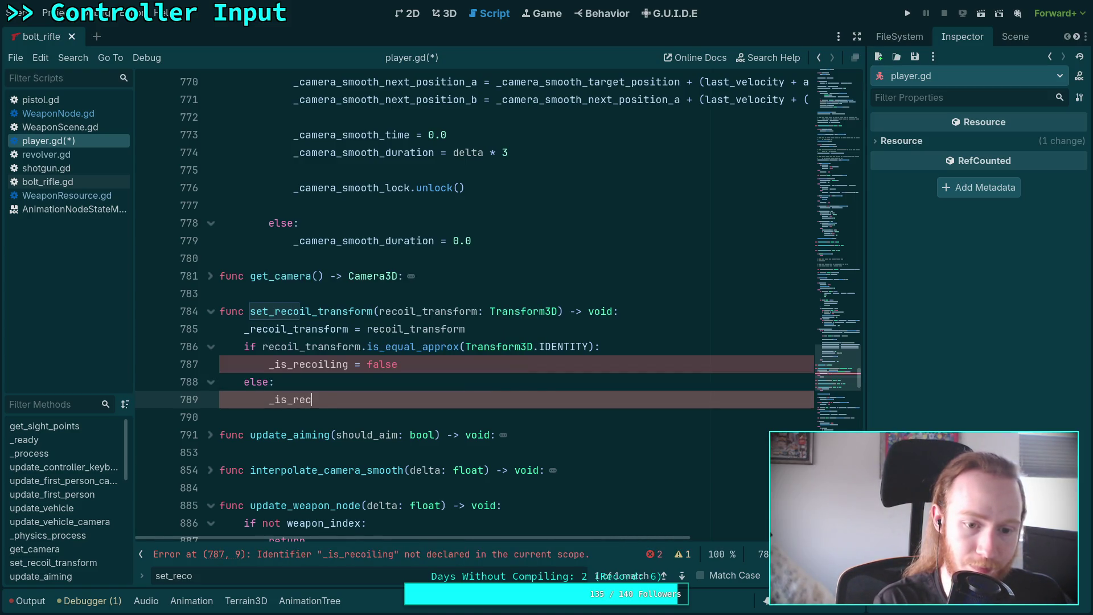
{"action": "type", "text": "oiling = true"}
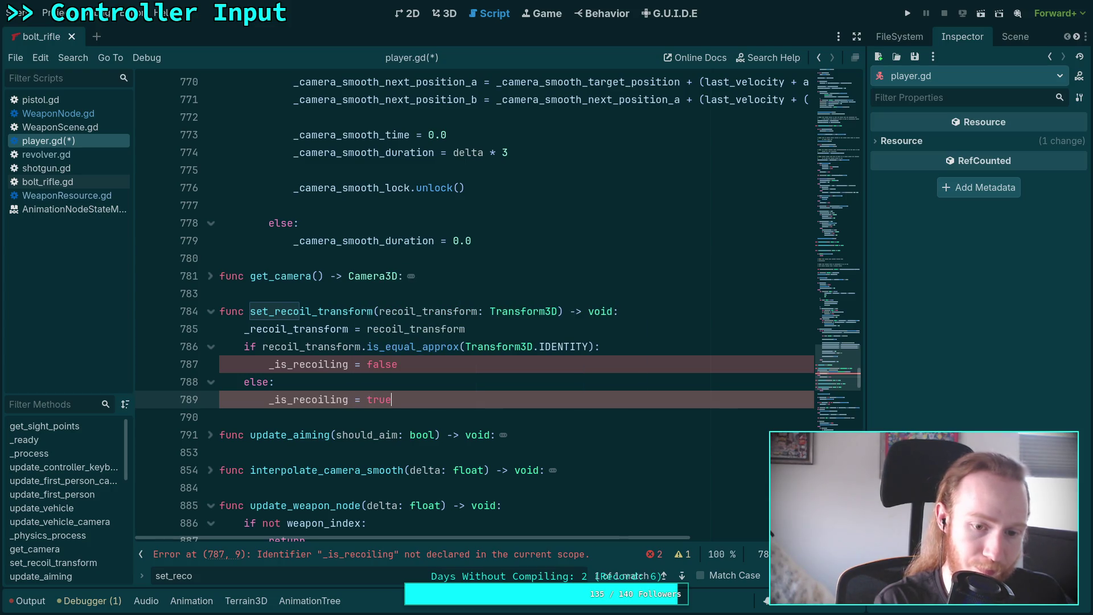
{"action": "key", "text": "ctrl+s"}
{"action": "left_click_drag", "start_coordinate": [837, 370], "coordinate": [843, 108]}
- Declare 'var _is_recoiling: bool = false' below the _recoil_transform declaration
{"action": "scroll", "coordinate": [443, 295], "scroll_direction": "down", "scroll_amount": 15}
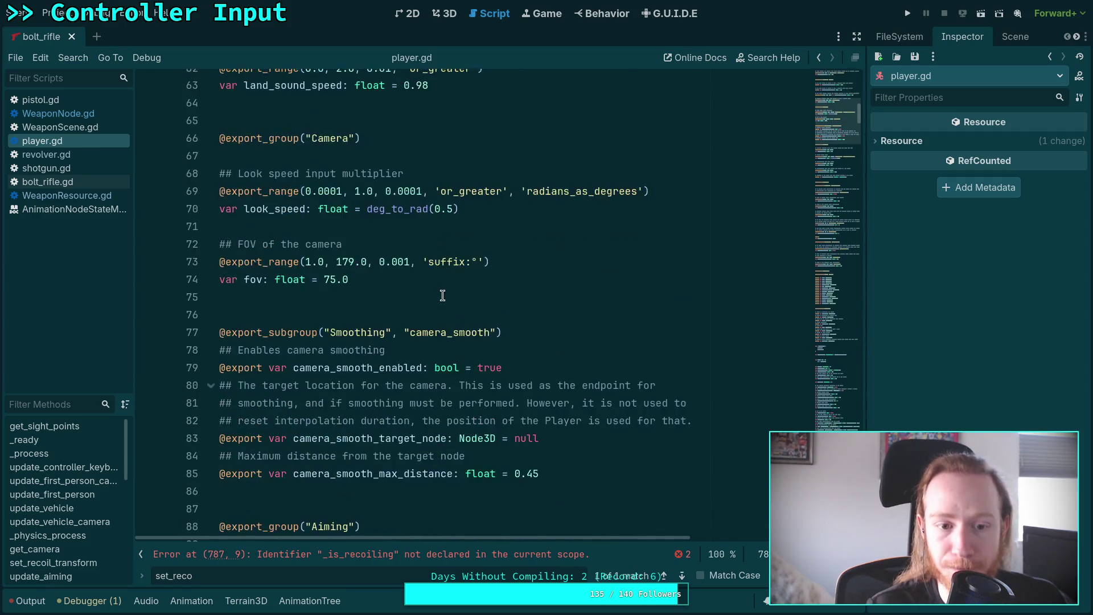
{"action": "scroll", "coordinate": [442, 295], "scroll_direction": "down", "scroll_amount": 20}
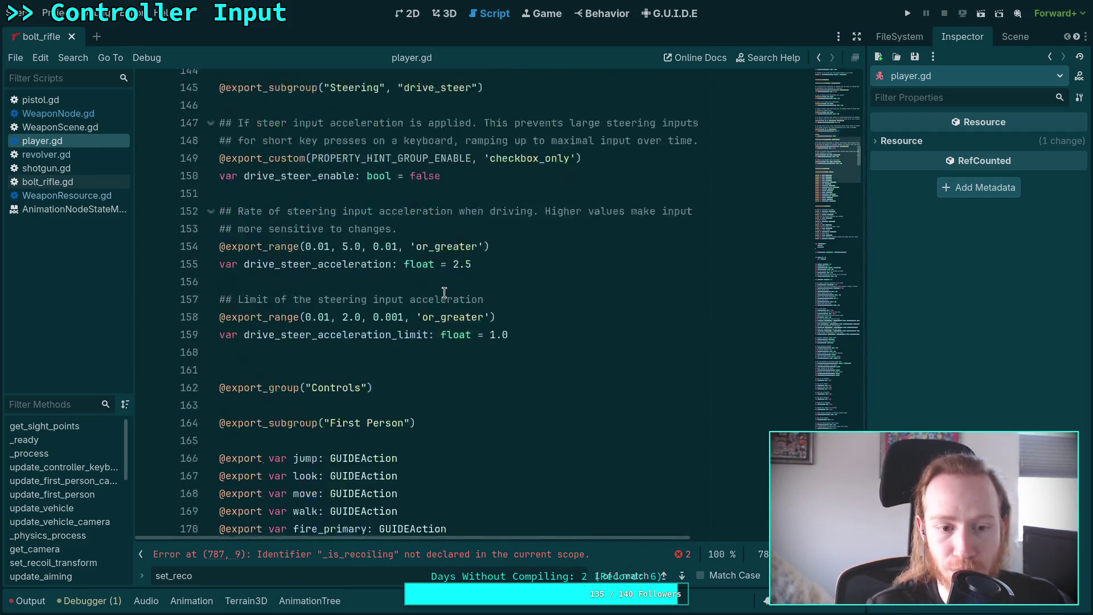
{"action": "scroll", "coordinate": [444, 293], "scroll_direction": "down", "scroll_amount": 20}
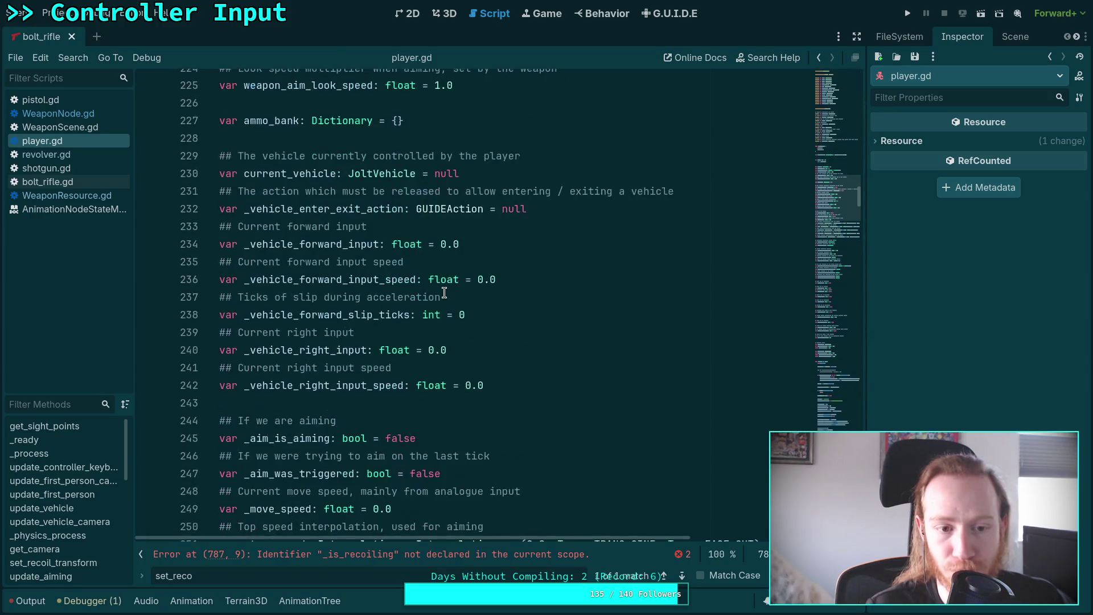
{"action": "scroll", "coordinate": [444, 292], "scroll_direction": "down", "scroll_amount": 5}
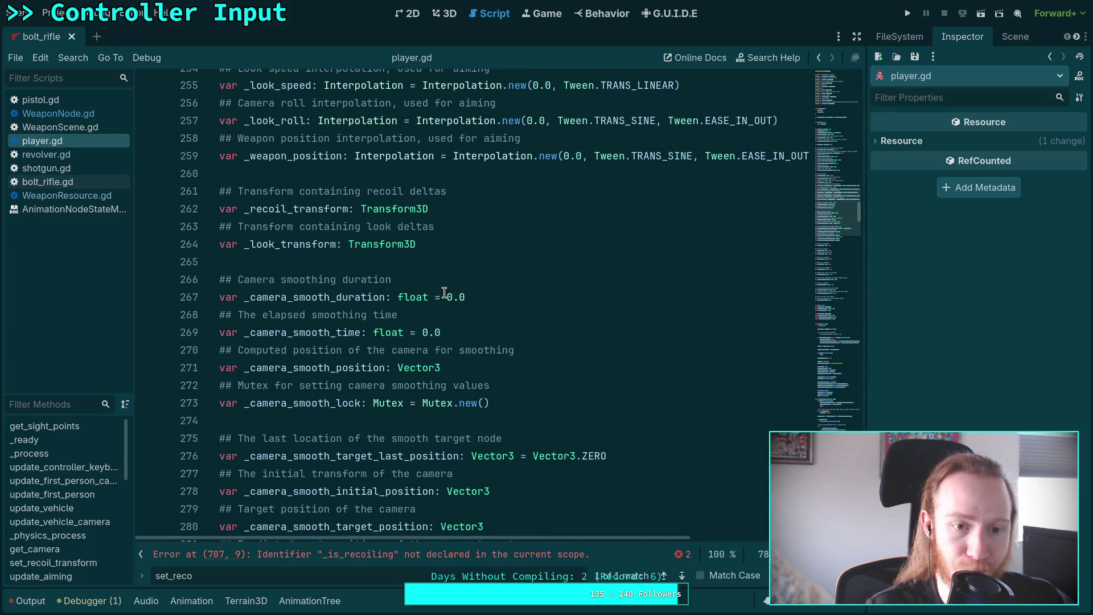
{"action": "left_click", "coordinate": [504, 205]}
{"action": "key", "text": "Return"}
{"action": "type", "text": "var _is_recoi"}
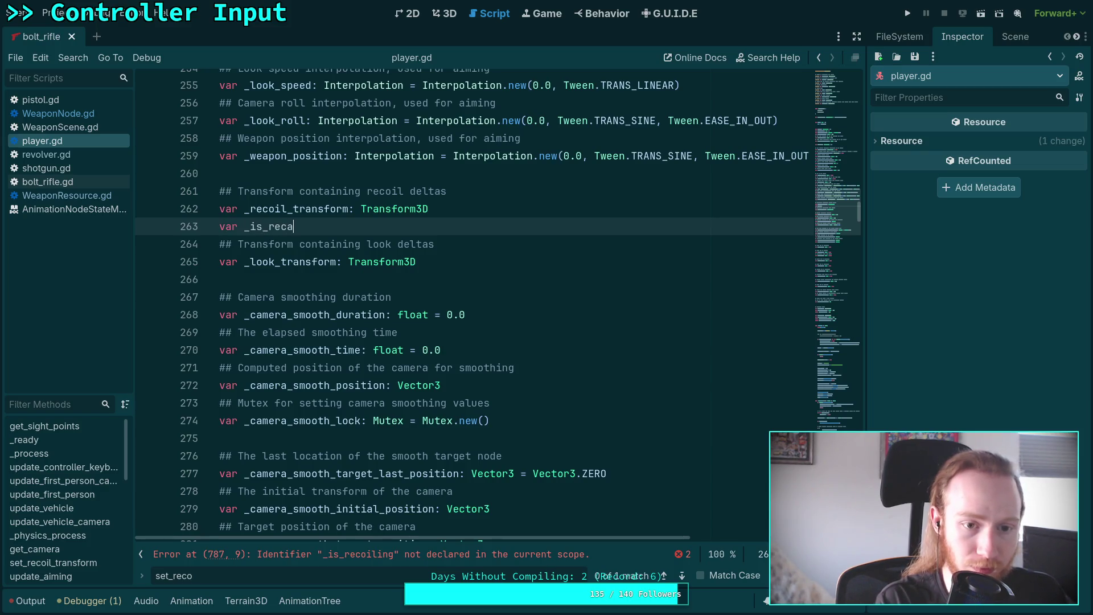
{"action": "type", "text": "ling: "}
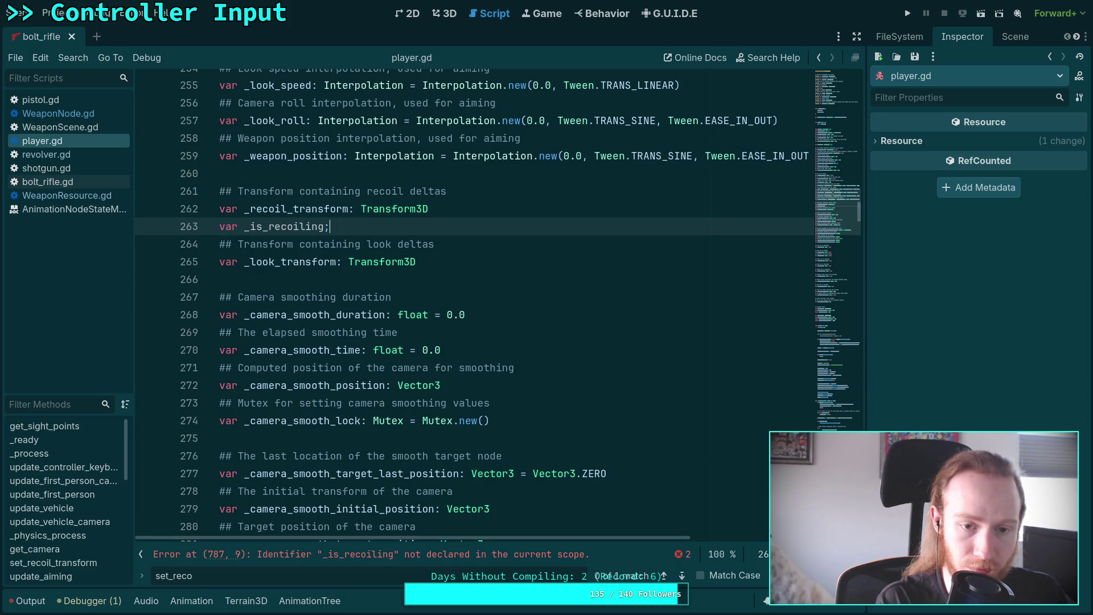
{"action": "type", "text": "bool = false"}
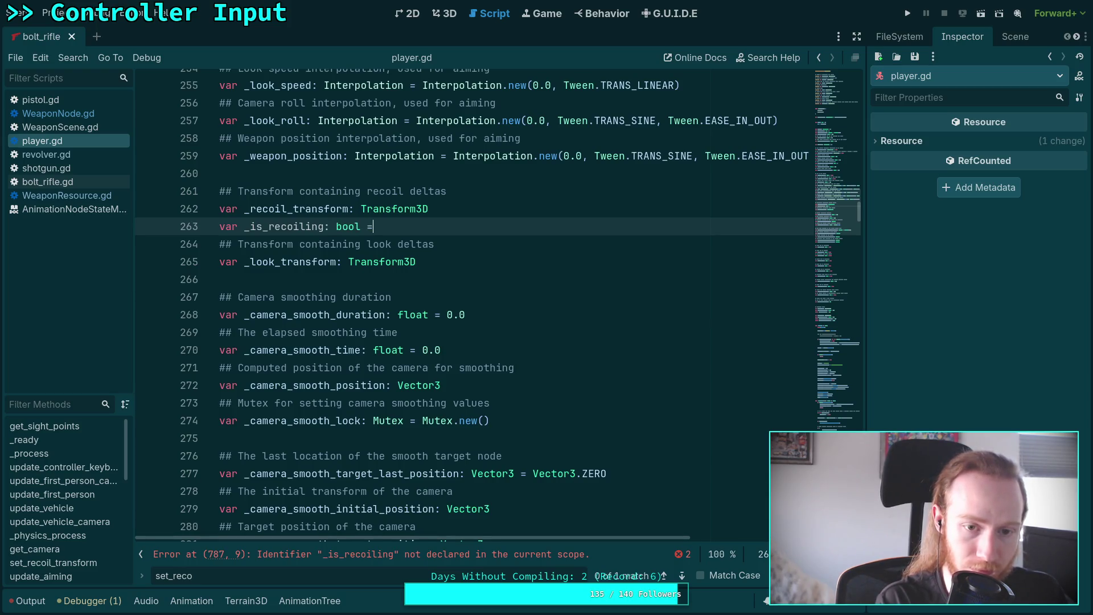
- Add the comment 'If the recoil transform has some non-identity value' above it and save
{"action": "key", "text": "Up"}
{"action": "key", "text": "Return"}
{"action": "key", "text": "BackSpace"}
{"action": "key", "text": "Return"}
{"action": "type", "text": "## If the rec"}
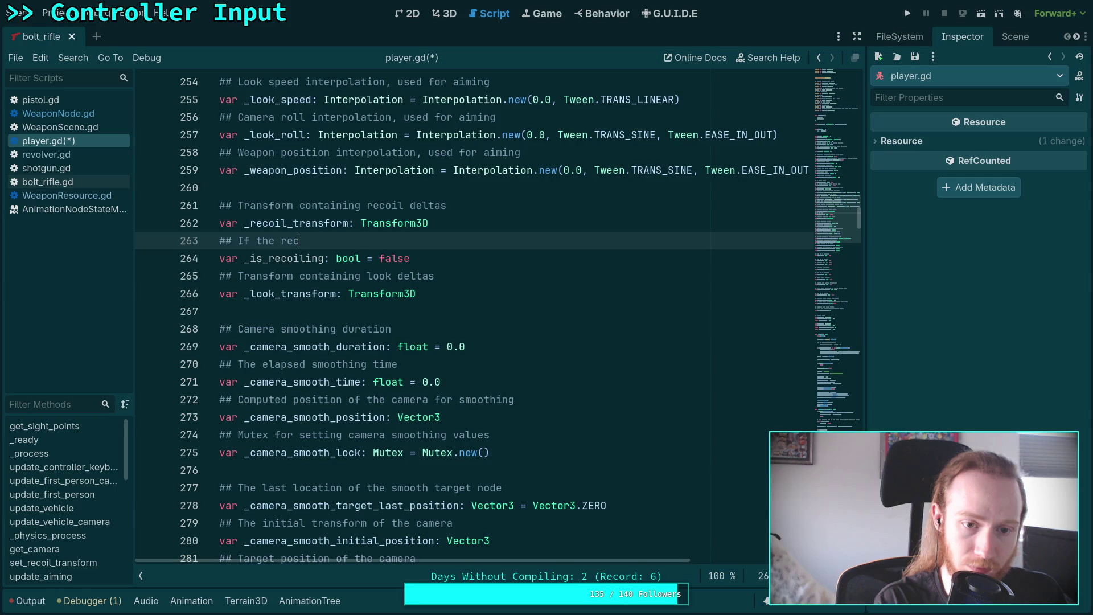
{"action": "type", "text": "oil "}
{"action": "type", "text": "transform has some non"}
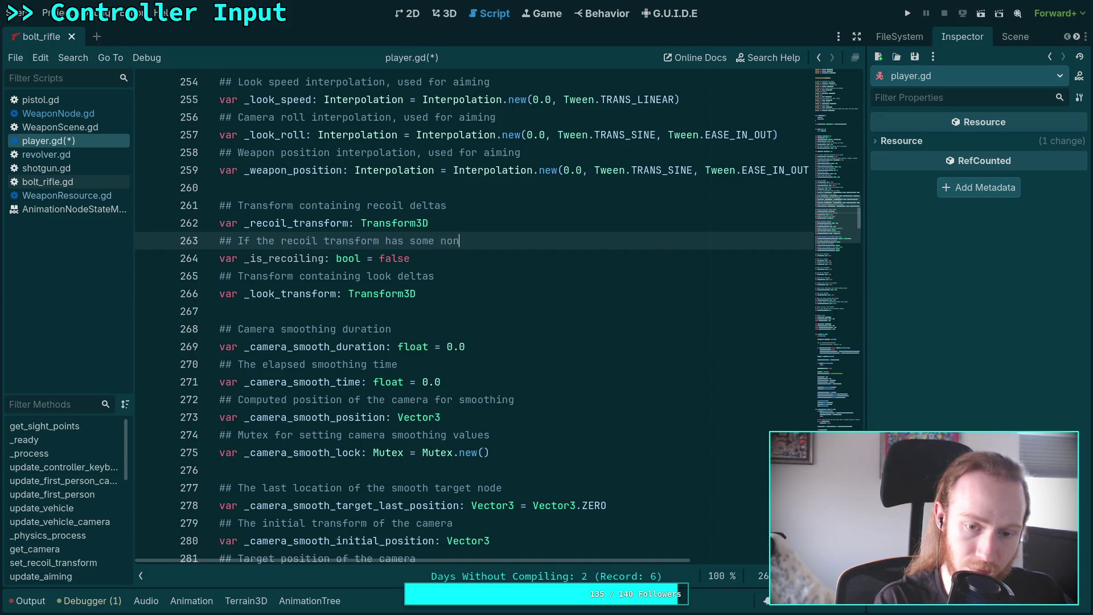
{"action": "type", "text": "tity value"}
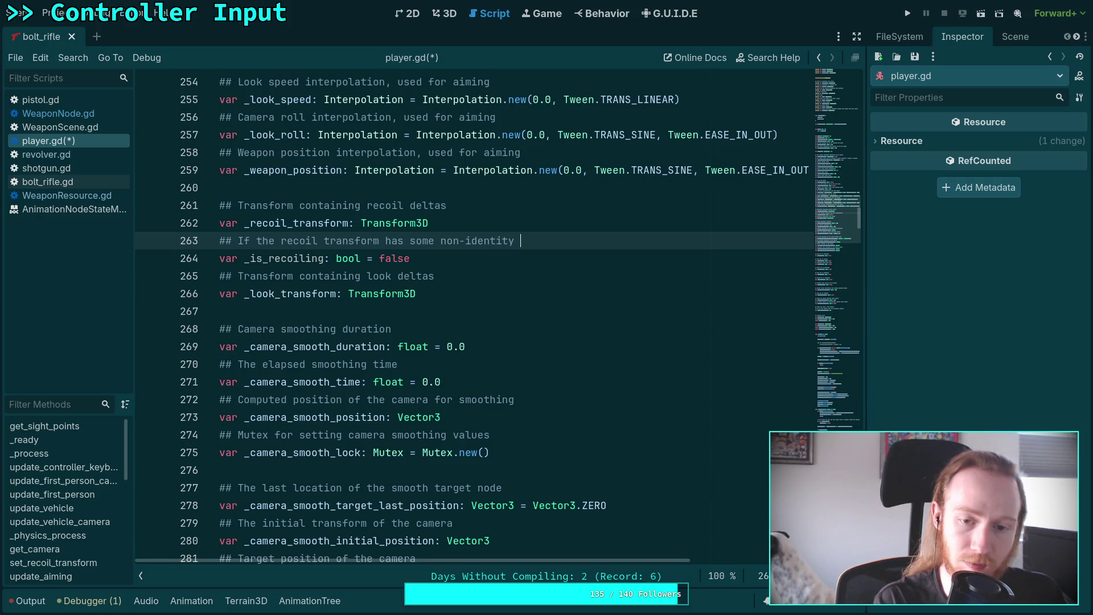
{"action": "key", "text": "ctrl+s"}
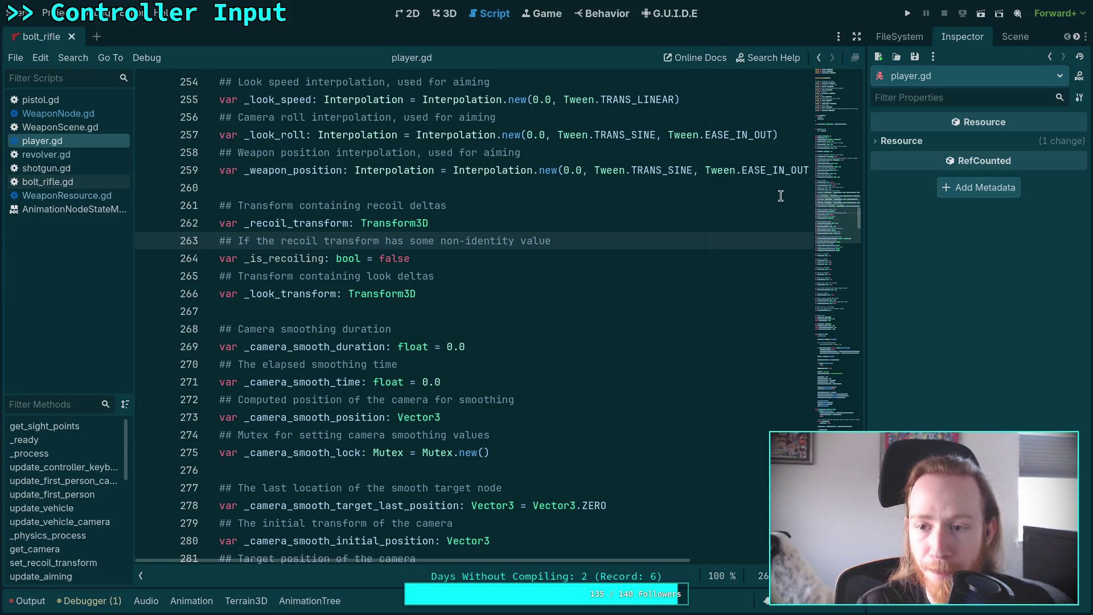
{"action": "left_click", "coordinate": [832, 360]}
{"action": "mouse_move", "coordinate": [833, 360]}
{"action": "left_mouse_down"}
{"action": "mouse_move", "coordinate": [836, 402]}
{"action": "mouse_move", "coordinate": [842, 345]}
{"action": "left_mouse_up"}
- Replace the identity check in line 971's elif with '_weapon_auto_charge and (not _is_recoiling)'
{"action": "scroll", "coordinate": [365, 283], "scroll_direction": "up", "scroll_amount": 10}
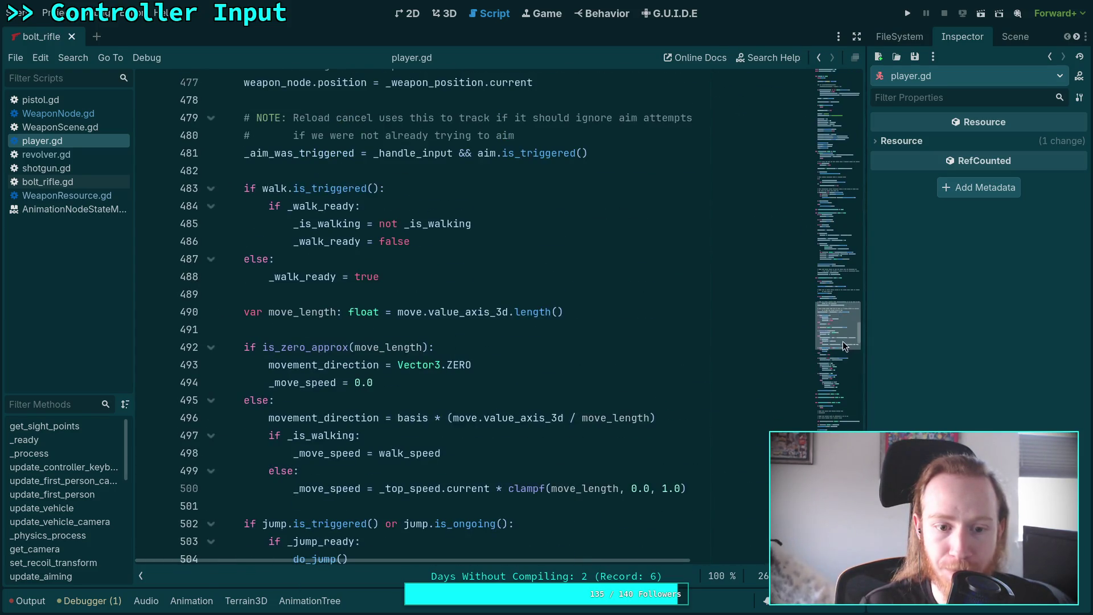
{"action": "scroll", "coordinate": [365, 283], "scroll_direction": "down", "scroll_amount": 5}
{"action": "scroll", "coordinate": [624, 330], "scroll_direction": "up", "scroll_amount": 5}
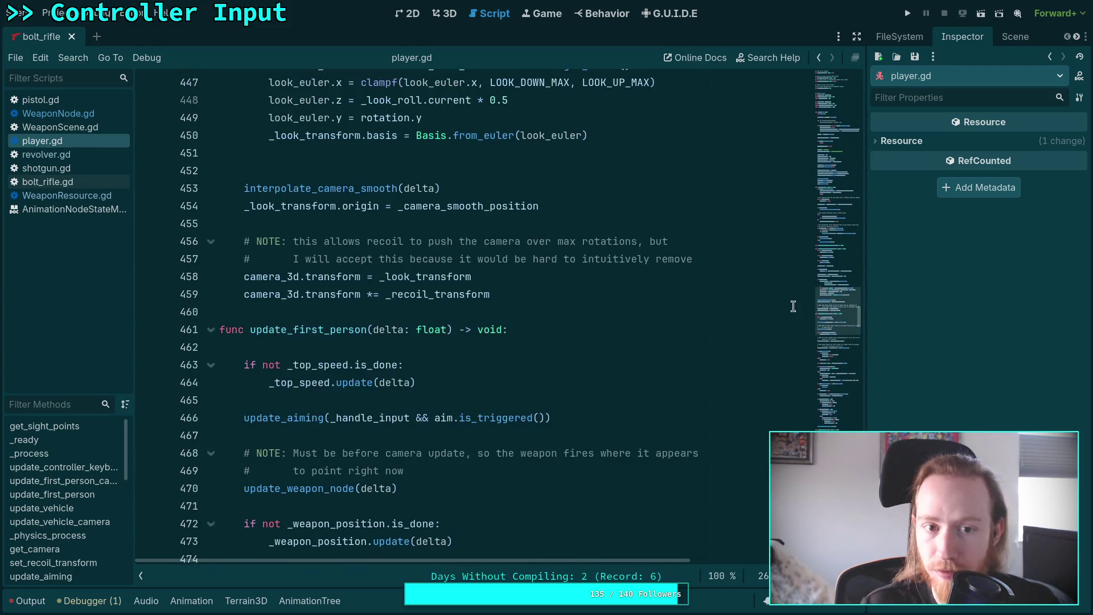
{"action": "mouse_move", "coordinate": [831, 320]}
{"action": "left_mouse_down"}
{"action": "mouse_move", "coordinate": [839, 389]}
{"action": "mouse_move", "coordinate": [821, 419]}
{"action": "left_mouse_up"}
{"action": "scroll", "coordinate": [578, 361], "scroll_direction": "down", "scroll_amount": 10}
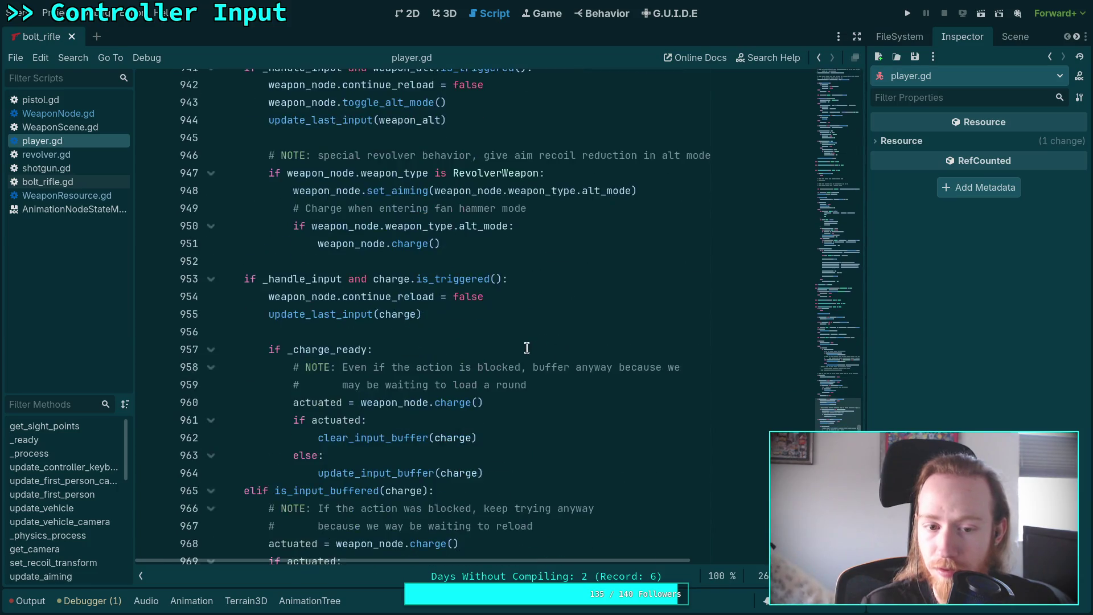
{"action": "left_click_drag", "start_coordinate": [423, 332], "coordinate": [758, 336]}
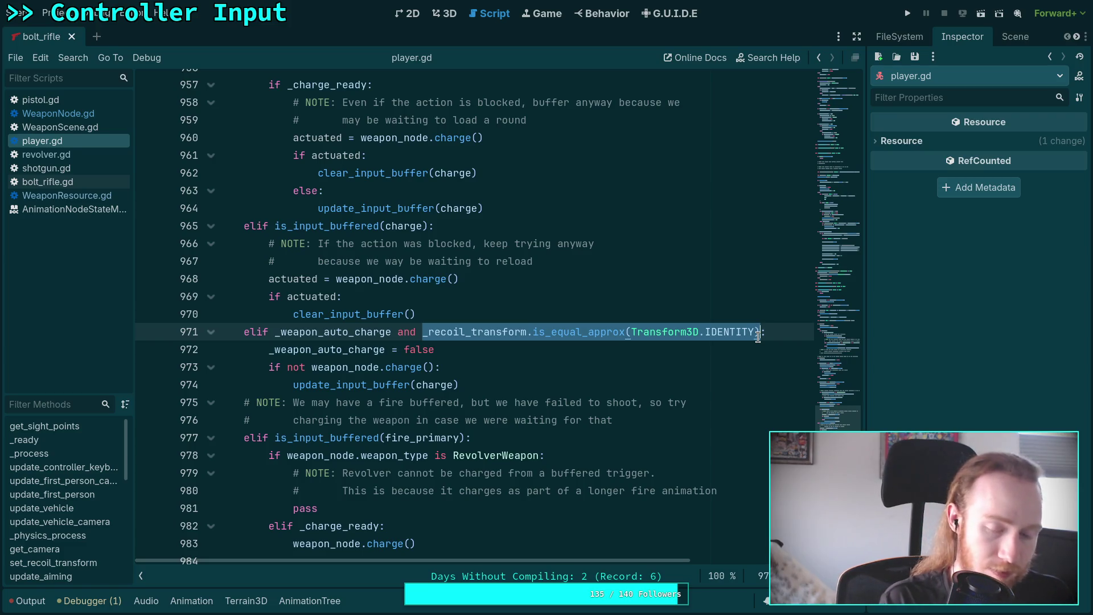
{"action": "type", "text": "("}
{"action": "key", "text": "BackSpace"}
{"action": "key", "text": "BackSpace"}
{"action": "key", "text": "BackSpace"}
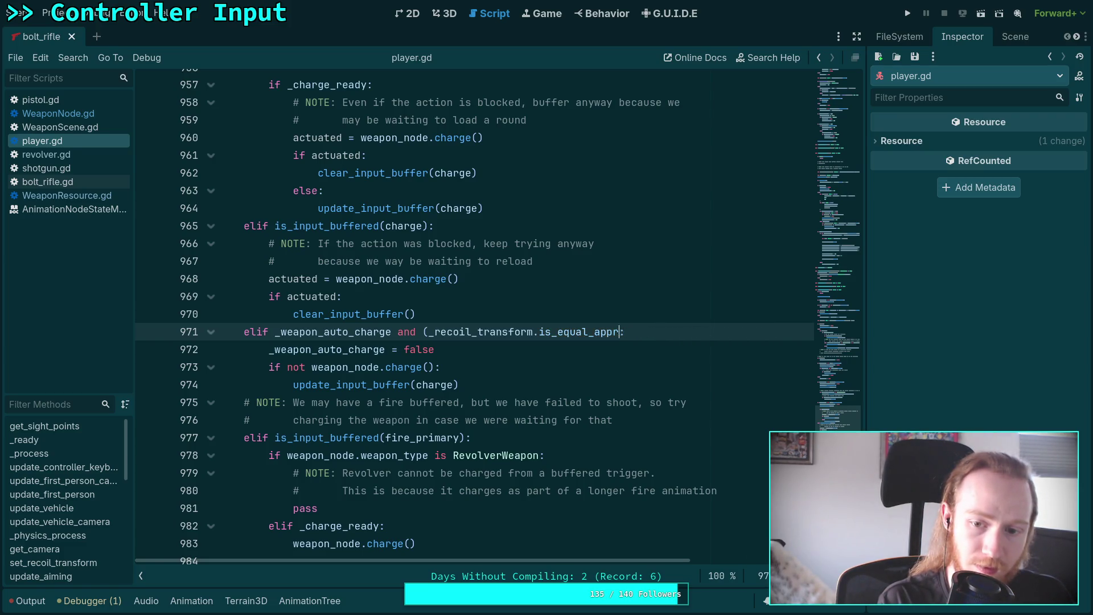
{"action": "type", "text": "not _isr"}
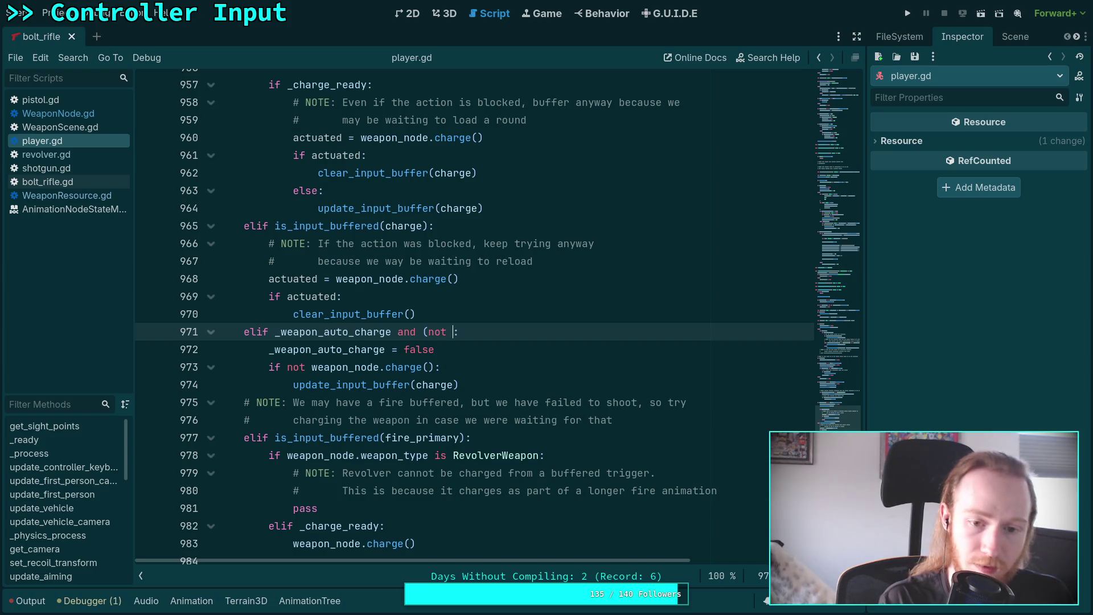
{"action": "key", "text": "Return"}
{"action": "type", "text": ")"}
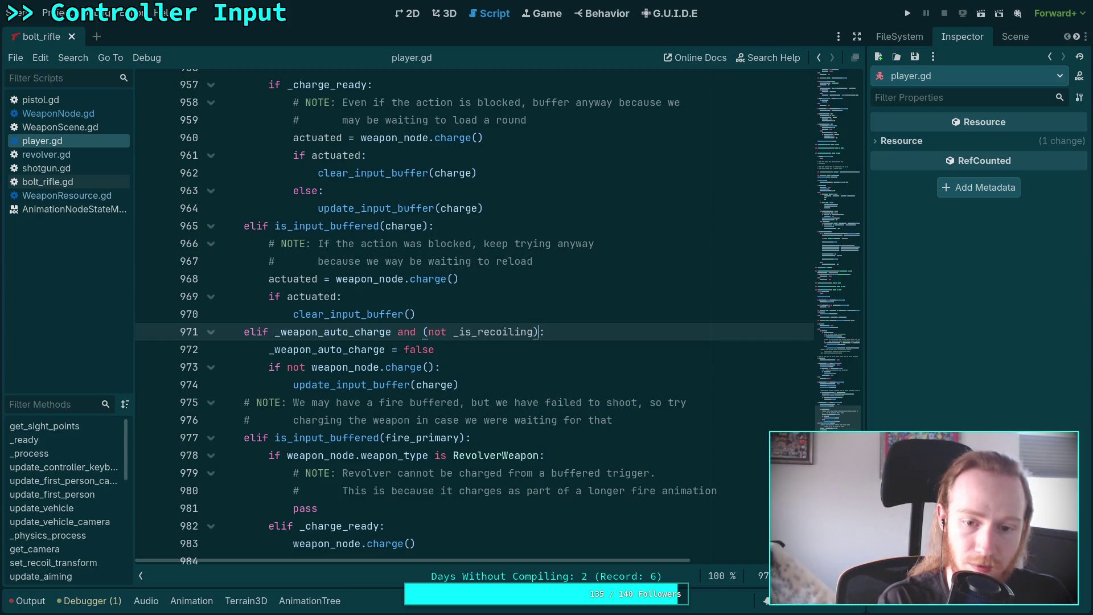
{"action": "left_click", "coordinate": [643, 373]}
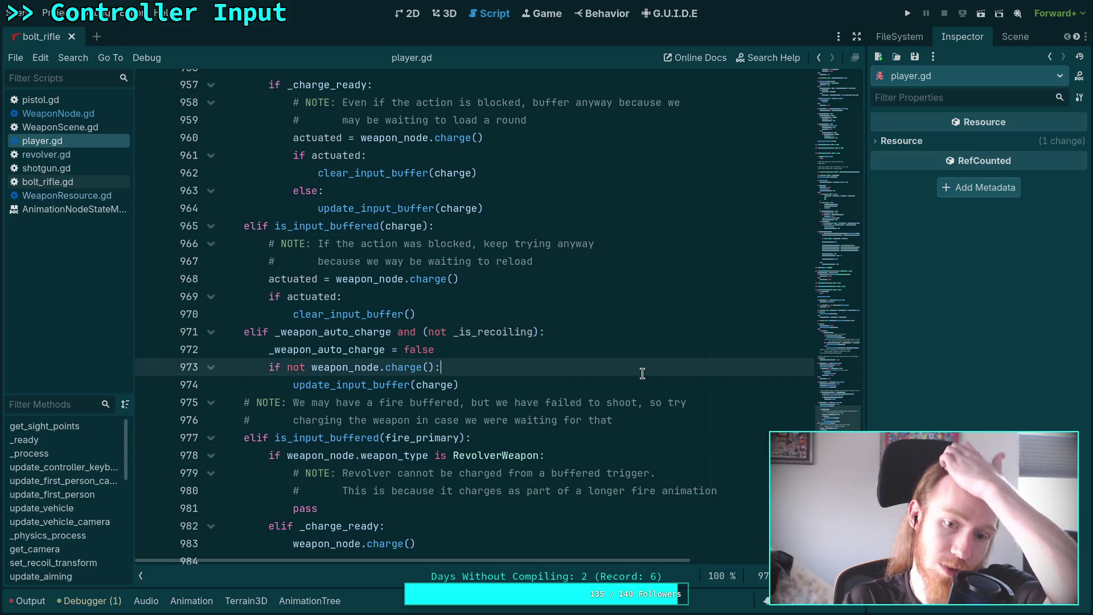
{"action": "scroll", "coordinate": [642, 373], "scroll_direction": "down", "scroll_amount": 4}
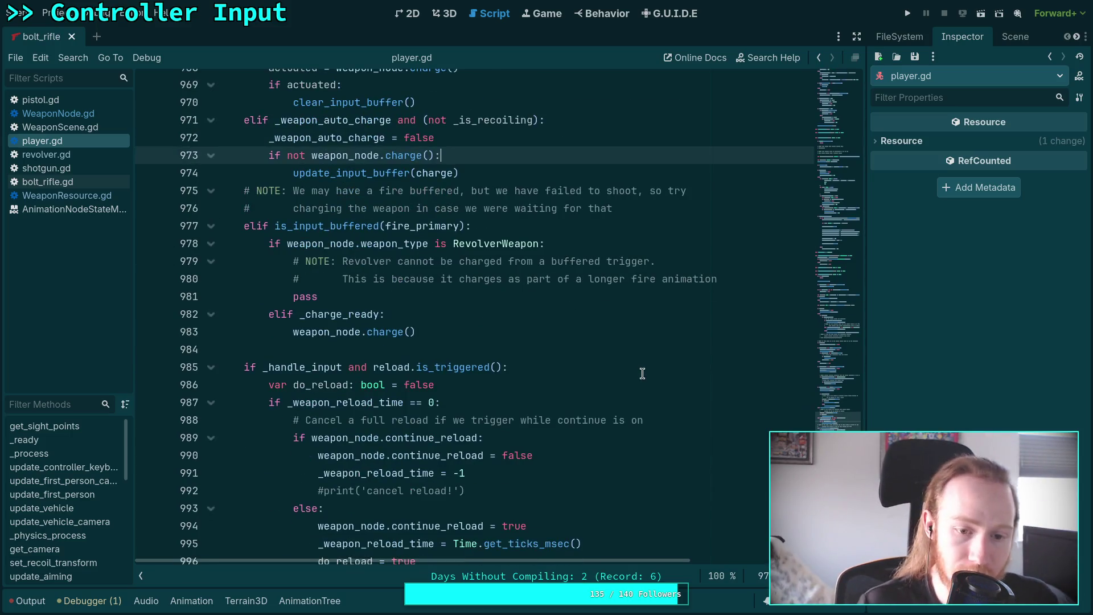
{"action": "scroll", "coordinate": [642, 373], "scroll_direction": "down", "scroll_amount": 3}
{"action": "left_click", "coordinate": [89, 601]}
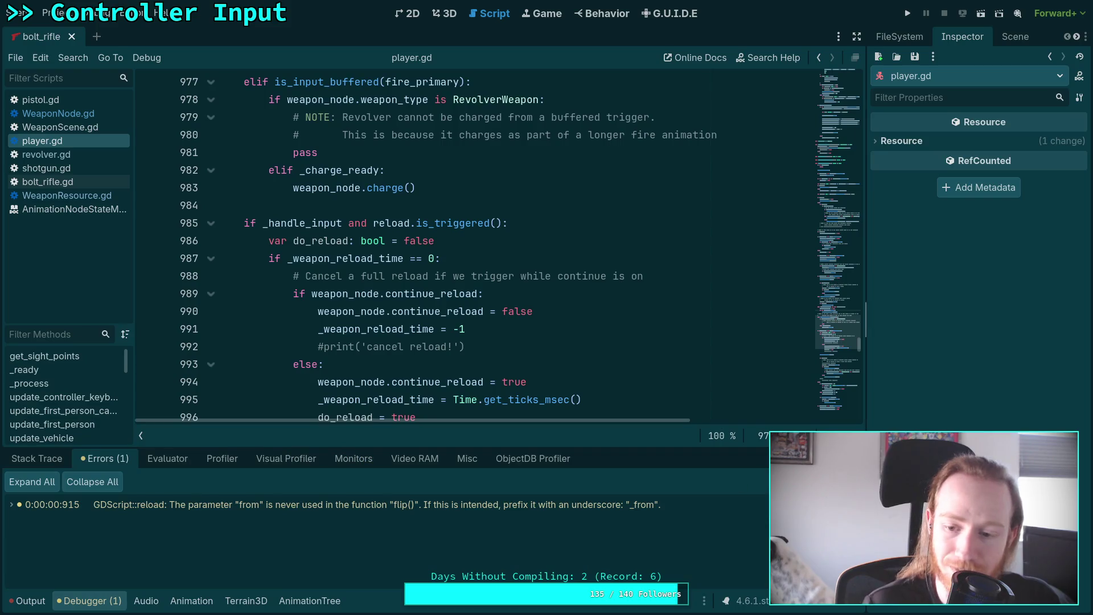
{"action": "left_click", "coordinate": [27, 600]}
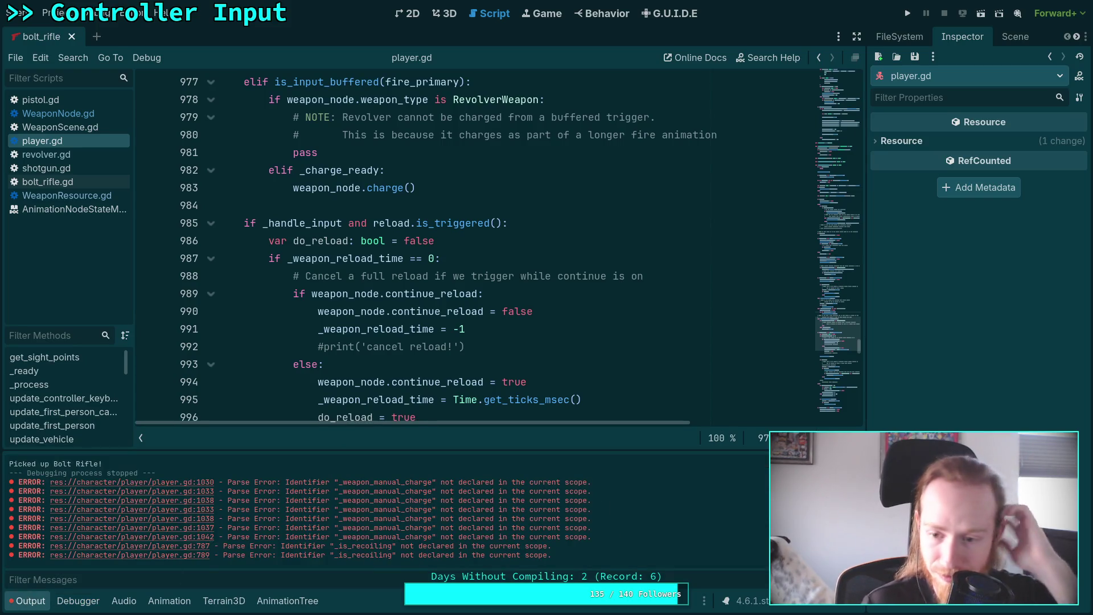
{"action": "left_click", "coordinate": [27, 601]}
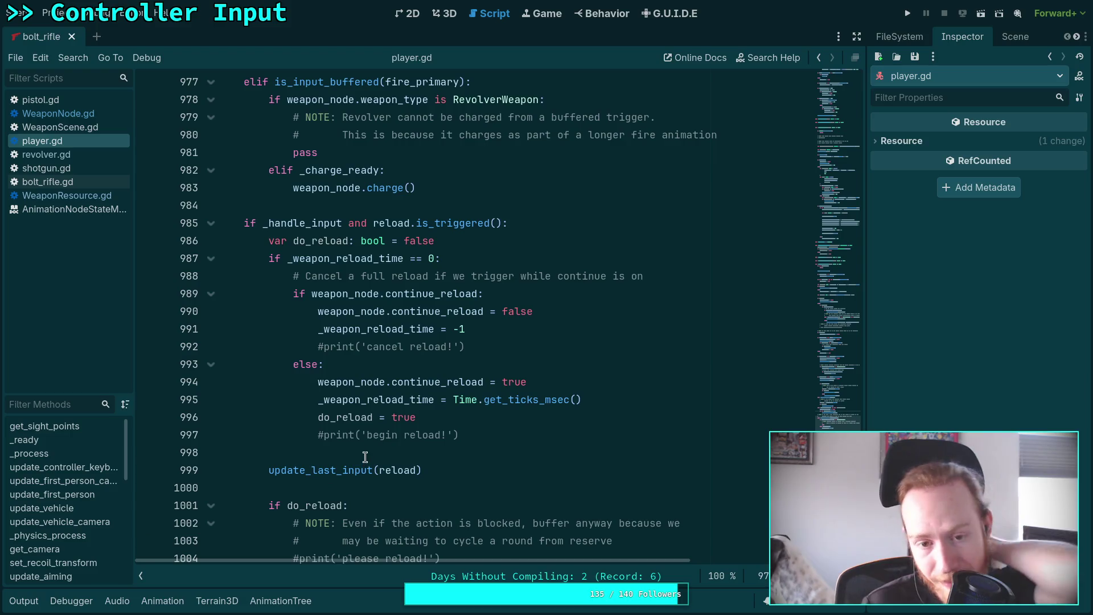
{"action": "scroll", "coordinate": [609, 349], "scroll_direction": "up", "scroll_amount": 7}
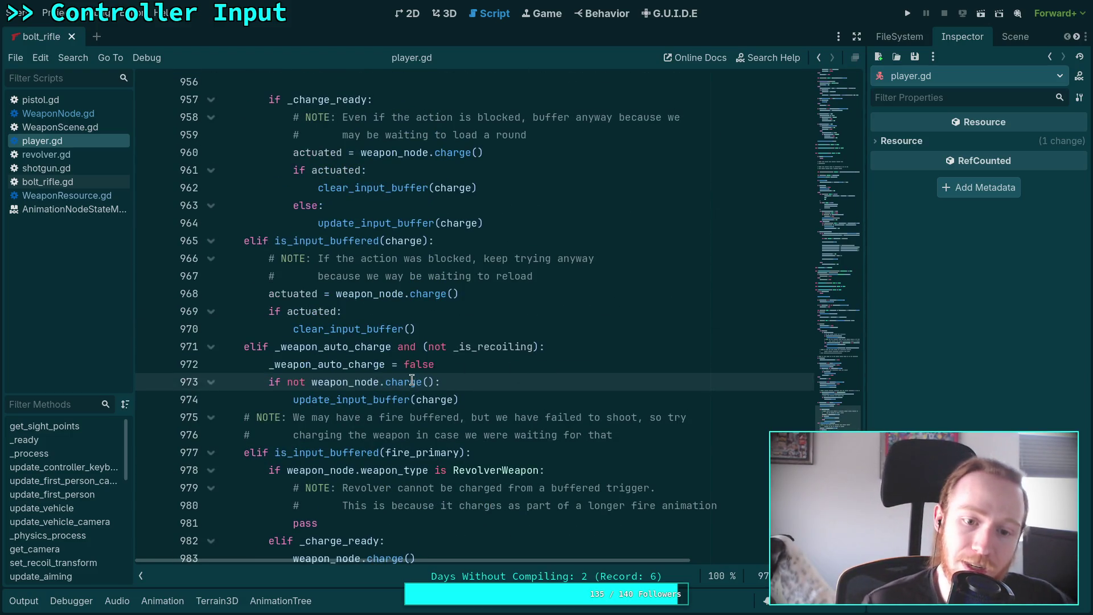
{"action": "double_click", "coordinate": [315, 363]}
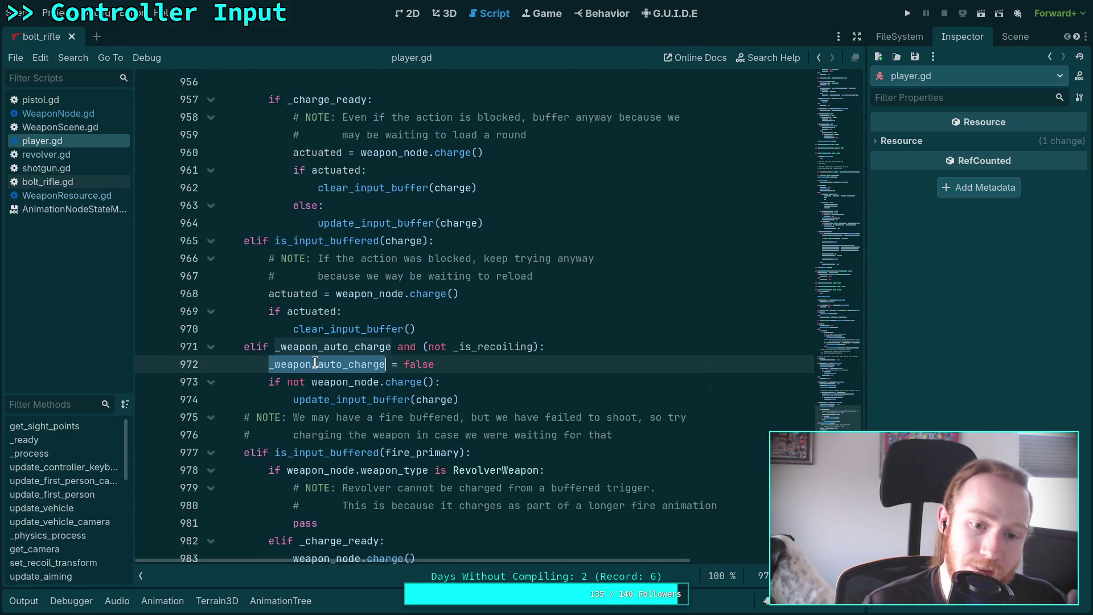
{"action": "left_click", "coordinate": [470, 402]}
{"action": "key", "text": "shift+Home"}
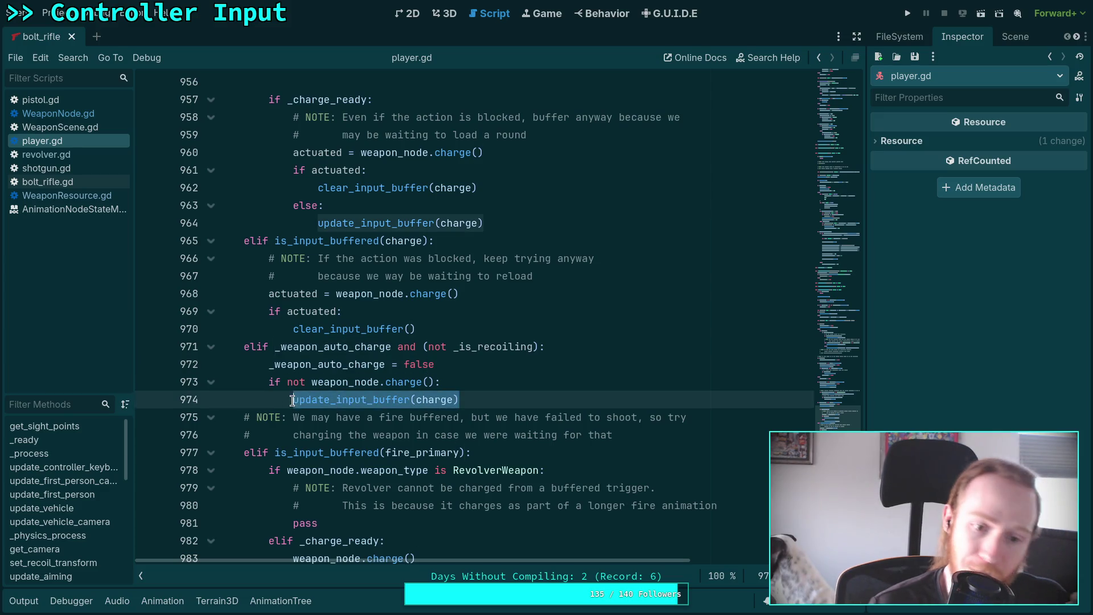
{"action": "left_click", "coordinate": [502, 389]}
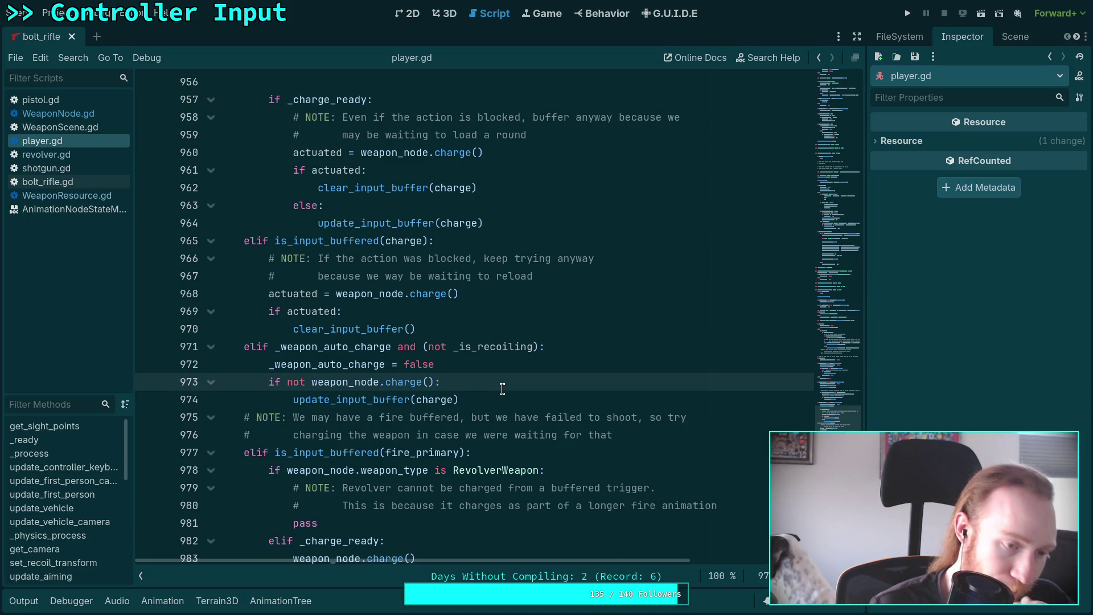
{"action": "scroll", "coordinate": [502, 389], "scroll_direction": "down", "scroll_amount": 3}
{"action": "scroll", "coordinate": [503, 388], "scroll_direction": "down", "scroll_amount": 7}
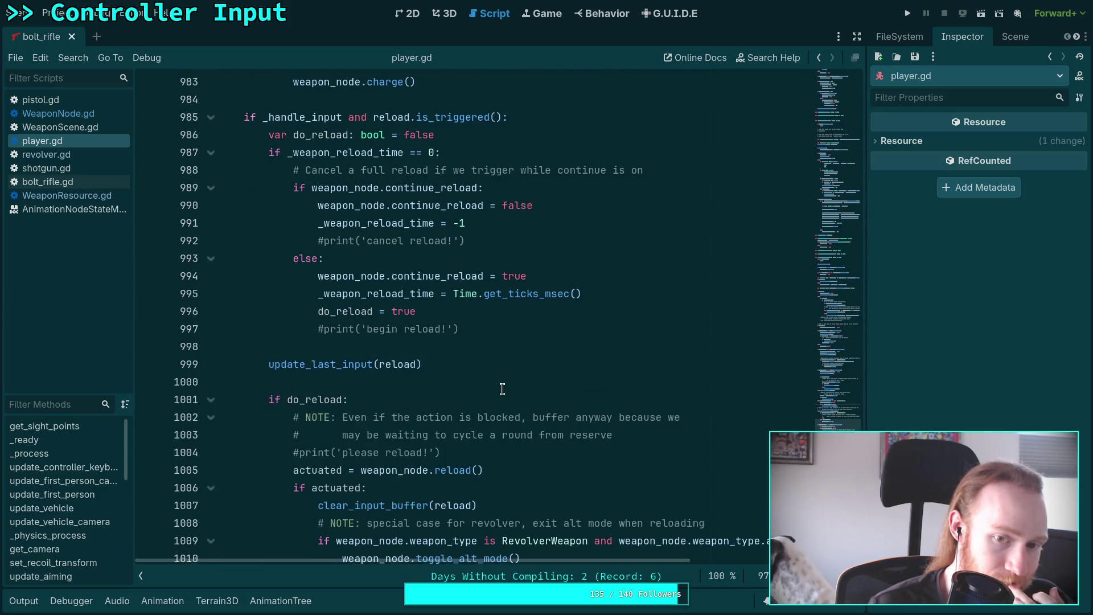
{"action": "scroll", "coordinate": [502, 389], "scroll_direction": "down", "scroll_amount": 4}
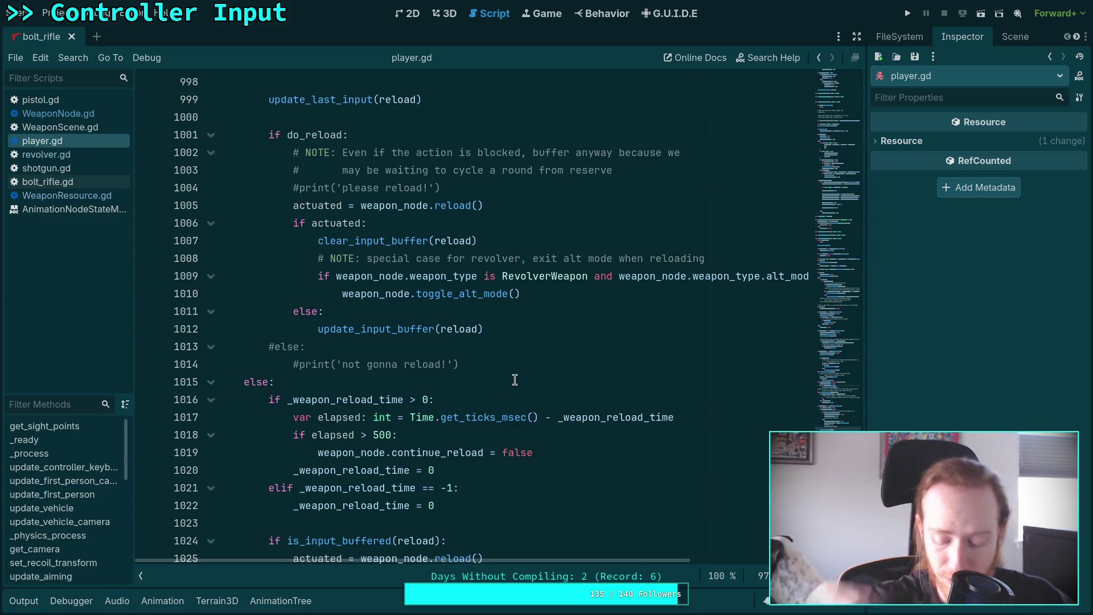
{"action": "scroll", "coordinate": [506, 360], "scroll_direction": "up", "scroll_amount": 13}
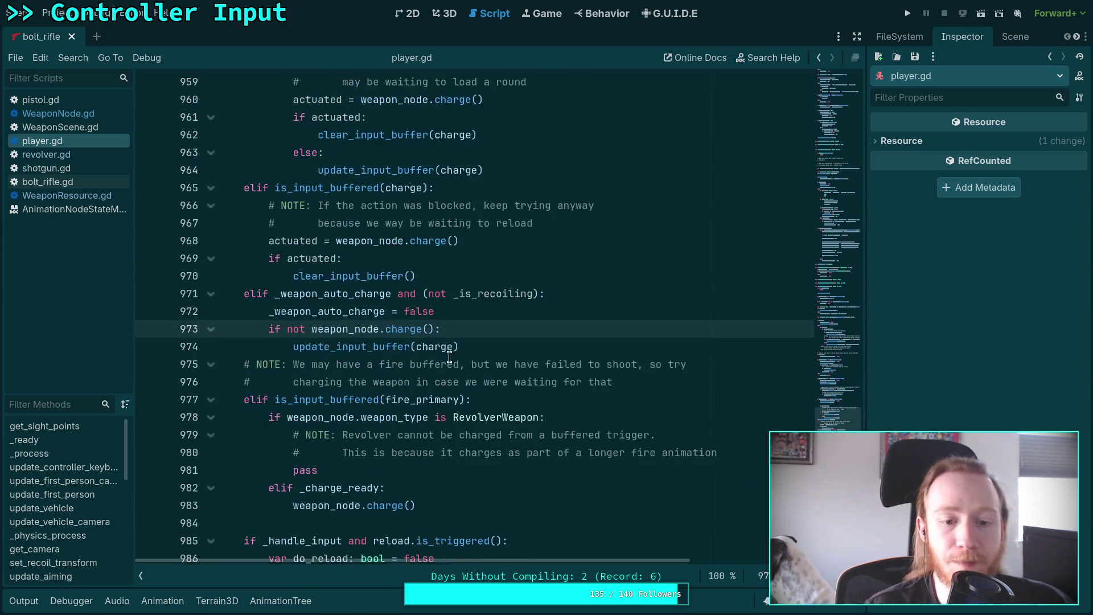
- Remove 'if not', the colon and update_input_buffer(charge) so line 973 reads weapon_node.charge(), then save
{"action": "mouse_move", "coordinate": [293, 346]}
{"action": "left_mouse_down"}
{"action": "mouse_move", "coordinate": [269, 328]}
{"action": "mouse_move", "coordinate": [310, 329]}
{"action": "mouse_move", "coordinate": [266, 329]}
{"action": "left_mouse_up"}
{"action": "key", "text": "BackSpace"}
{"action": "left_click_drag", "start_coordinate": [458, 347], "coordinate": [392, 329]}
{"action": "key", "text": "BackSpace"}
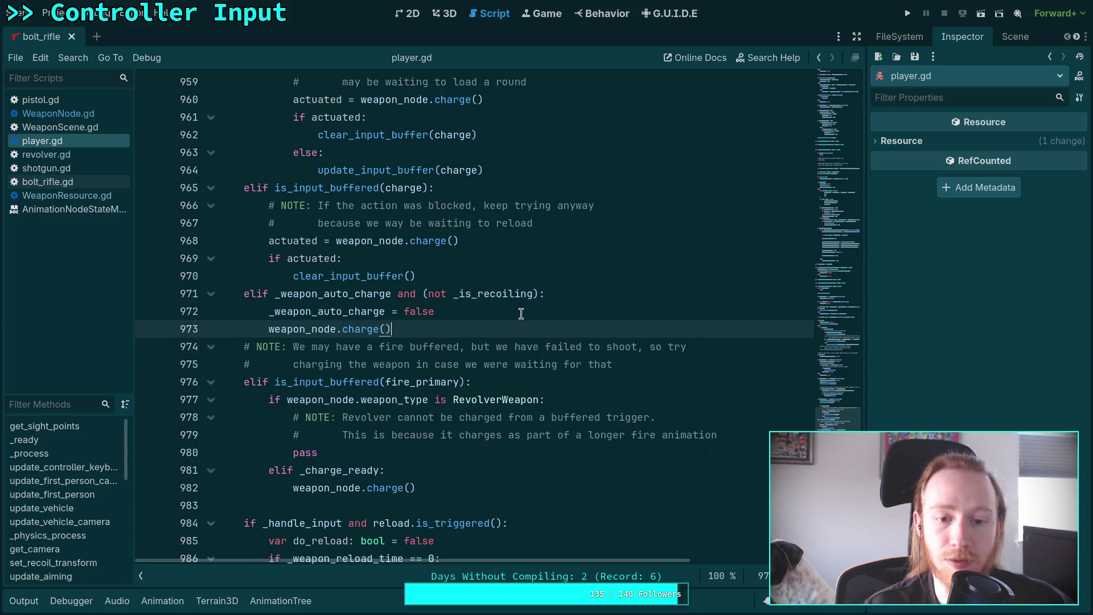
{"action": "key", "text": "ctrl+s"}
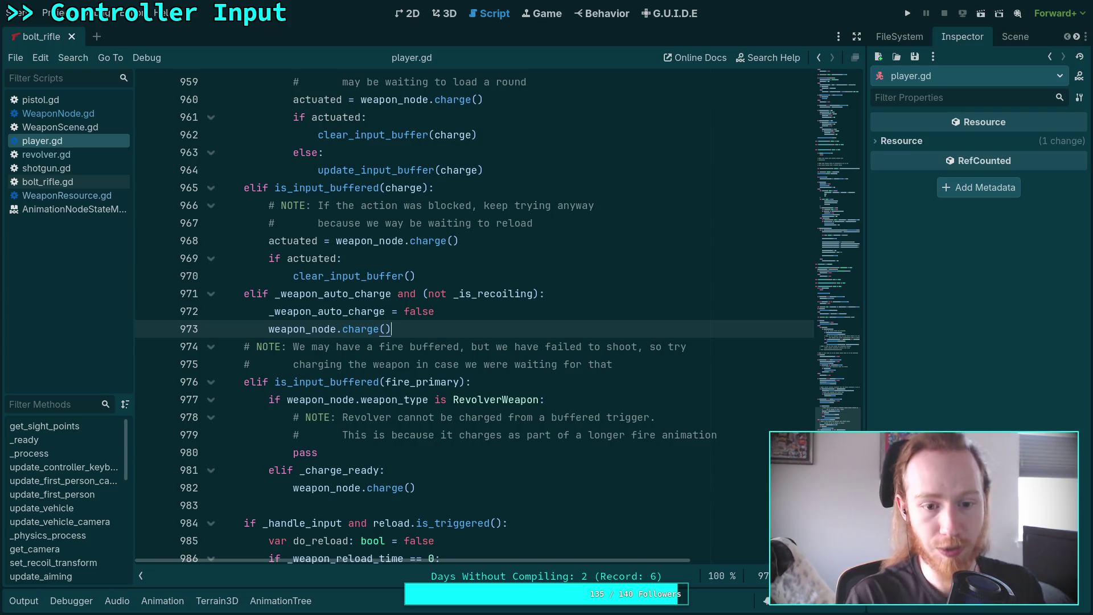
{"action": "scroll", "coordinate": [422, 317], "scroll_direction": "down", "scroll_amount": 20}
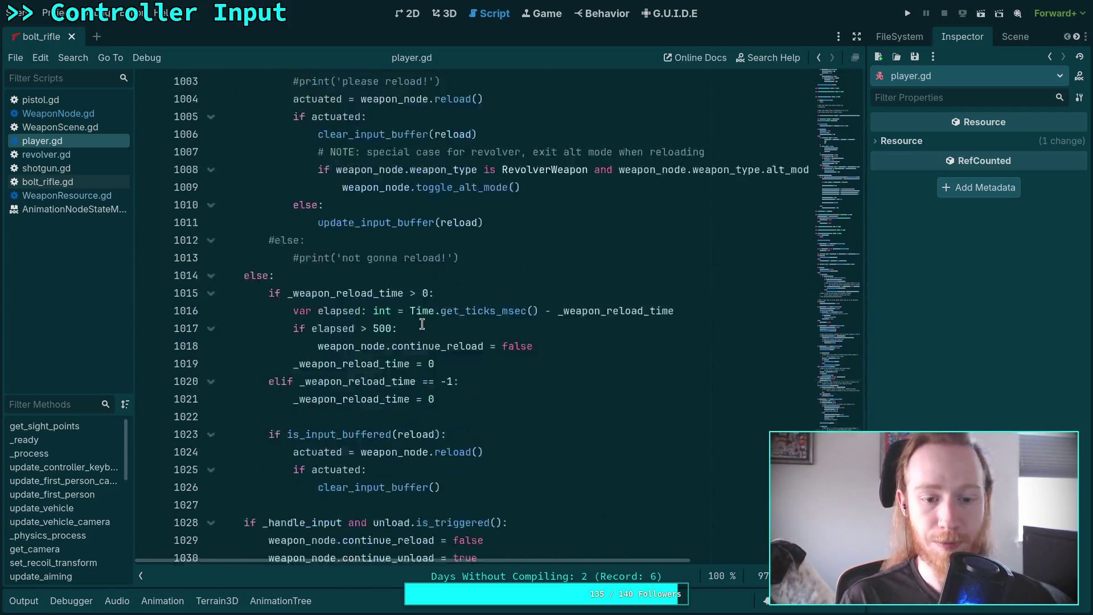
- Highlight every use of _weapon_auto_charge and check the fire_primary handling near line 1048
{"action": "scroll", "coordinate": [423, 317], "scroll_direction": "down", "scroll_amount": 5}
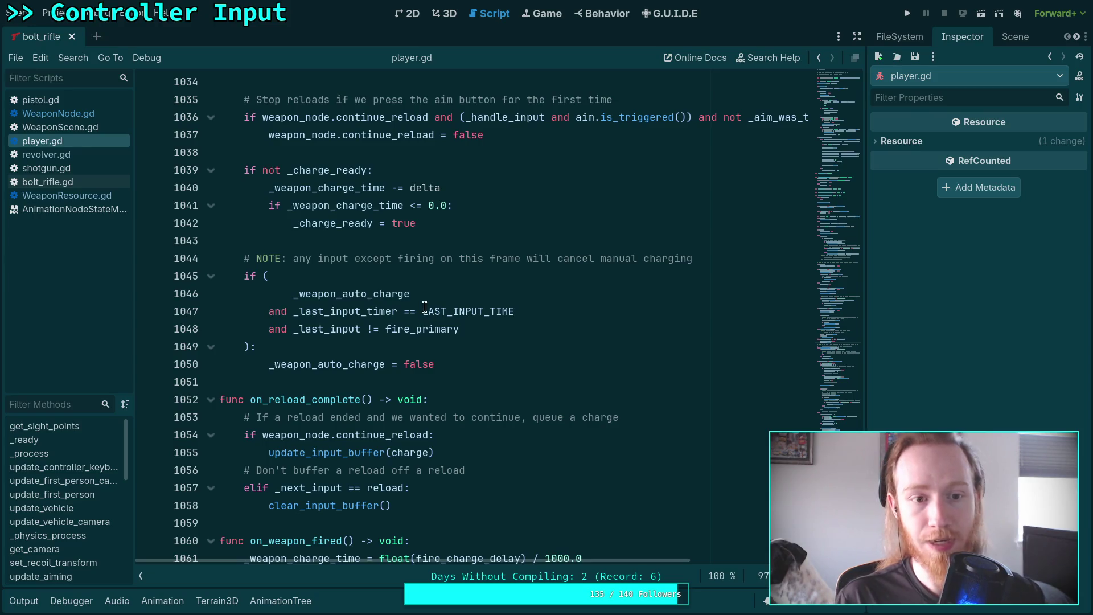
{"action": "scroll", "coordinate": [424, 308], "scroll_direction": "up", "scroll_amount": 3}
{"action": "scroll", "coordinate": [366, 282], "scroll_direction": "down", "scroll_amount": 3}
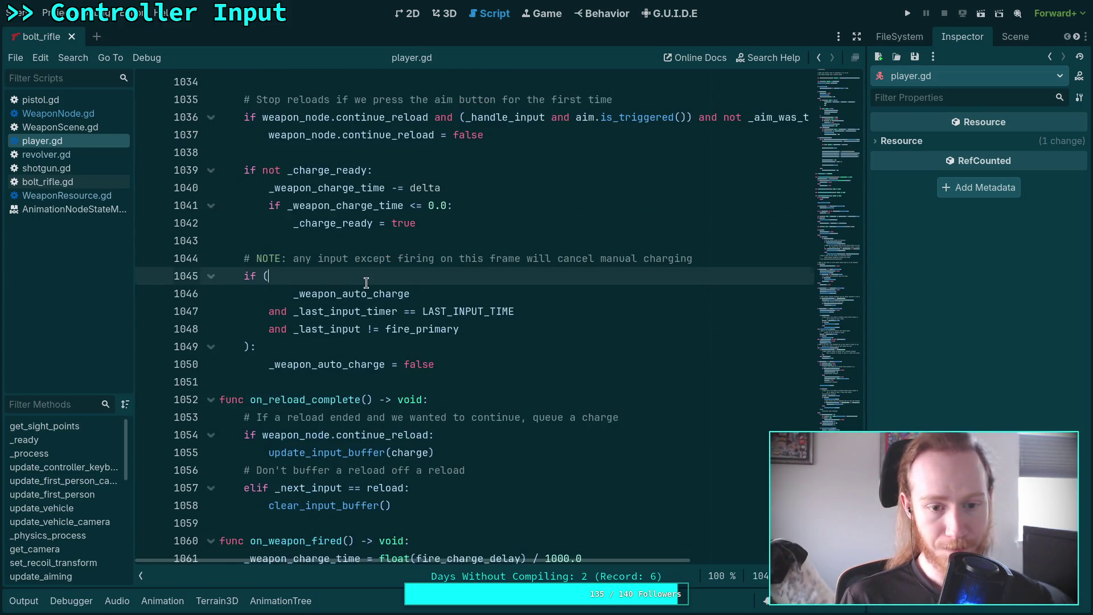
{"action": "double_click", "coordinate": [355, 294]}
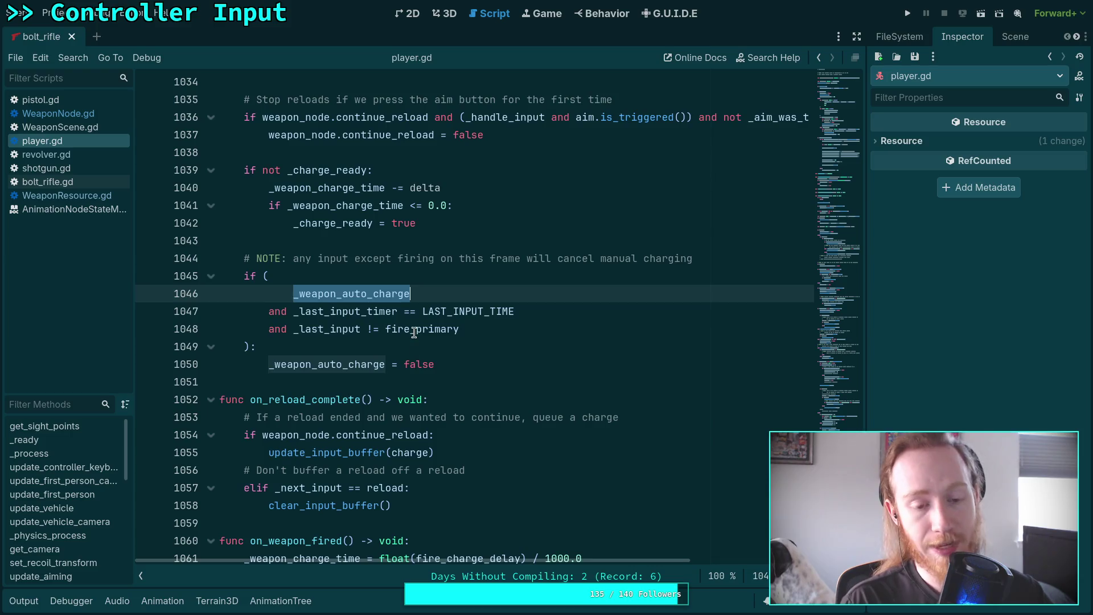
{"action": "left_click", "coordinate": [468, 332]}
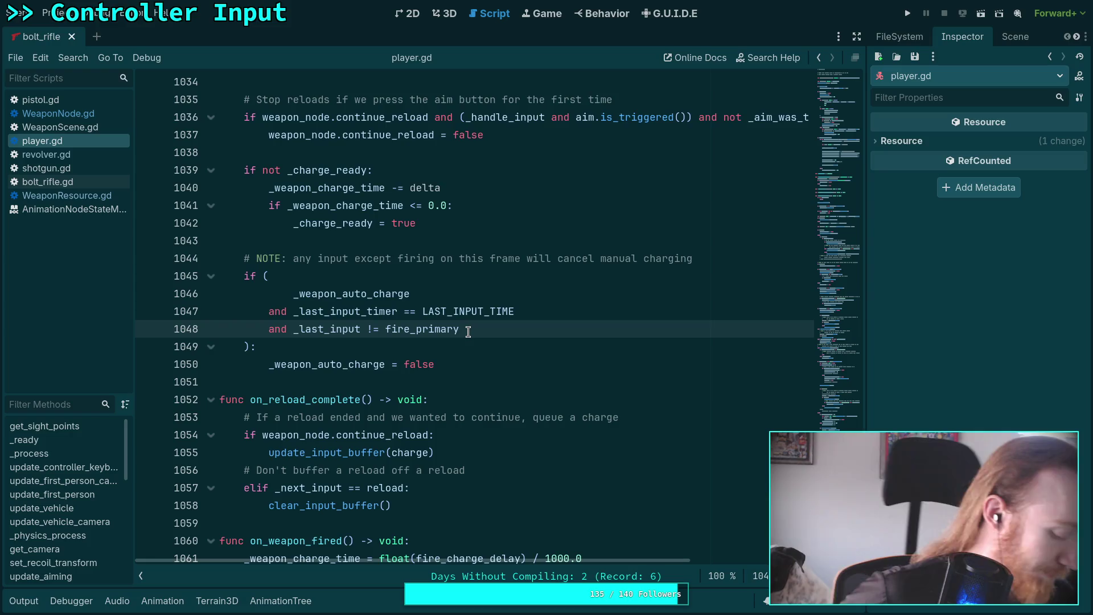
{"action": "scroll", "coordinate": [468, 332], "scroll_direction": "up", "scroll_amount": 10}
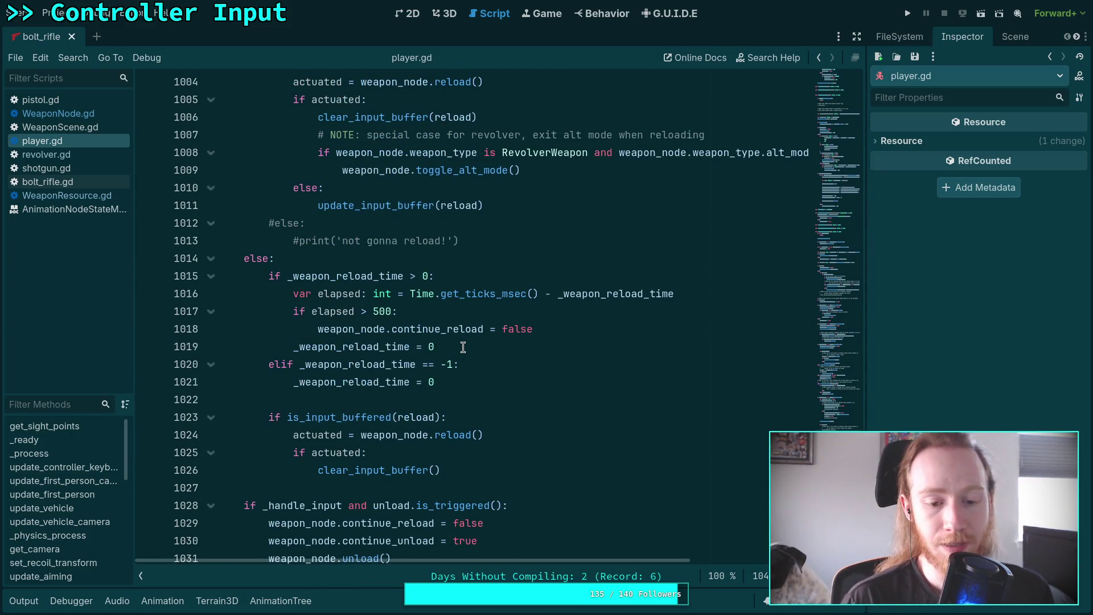
{"action": "scroll", "coordinate": [463, 347], "scroll_direction": "up", "scroll_amount": 1}
{"action": "scroll", "coordinate": [463, 347], "scroll_direction": "down", "scroll_amount": 7}
- Highlight every occurrence of unload from the unload trigger line
{"action": "left_click", "coordinate": [293, 241]}
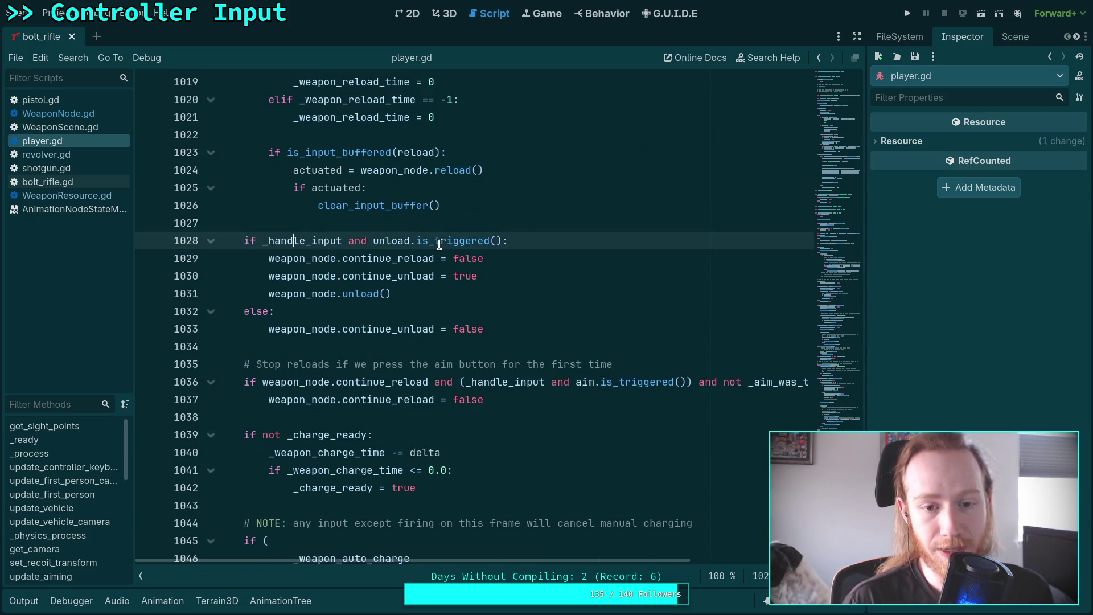
{"action": "double_click", "coordinate": [390, 241]}
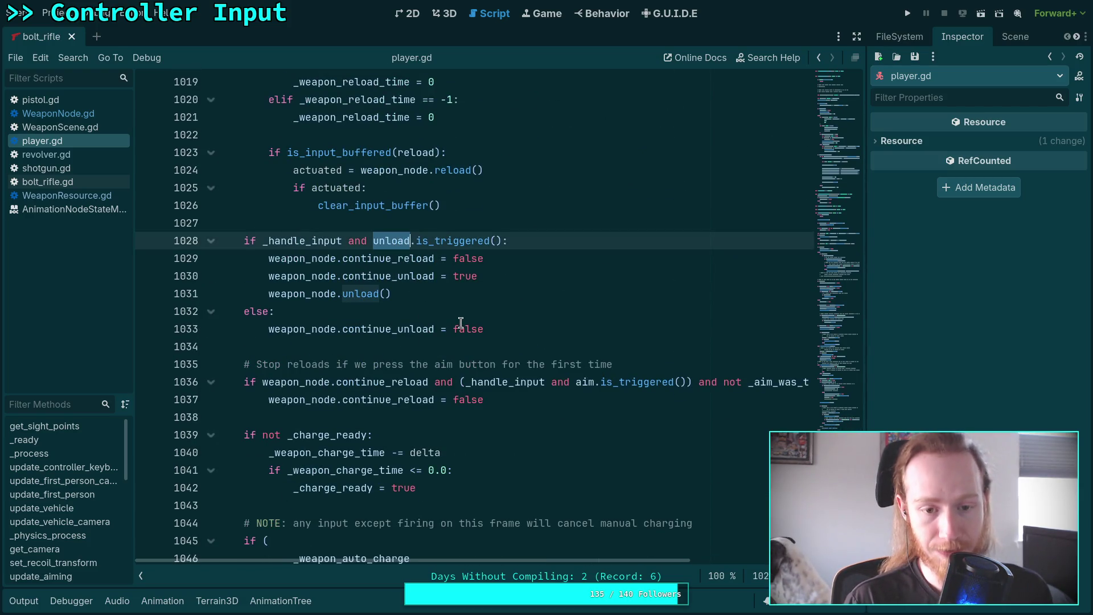
{"action": "scroll", "coordinate": [483, 319], "scroll_direction": "down", "scroll_amount": 2}
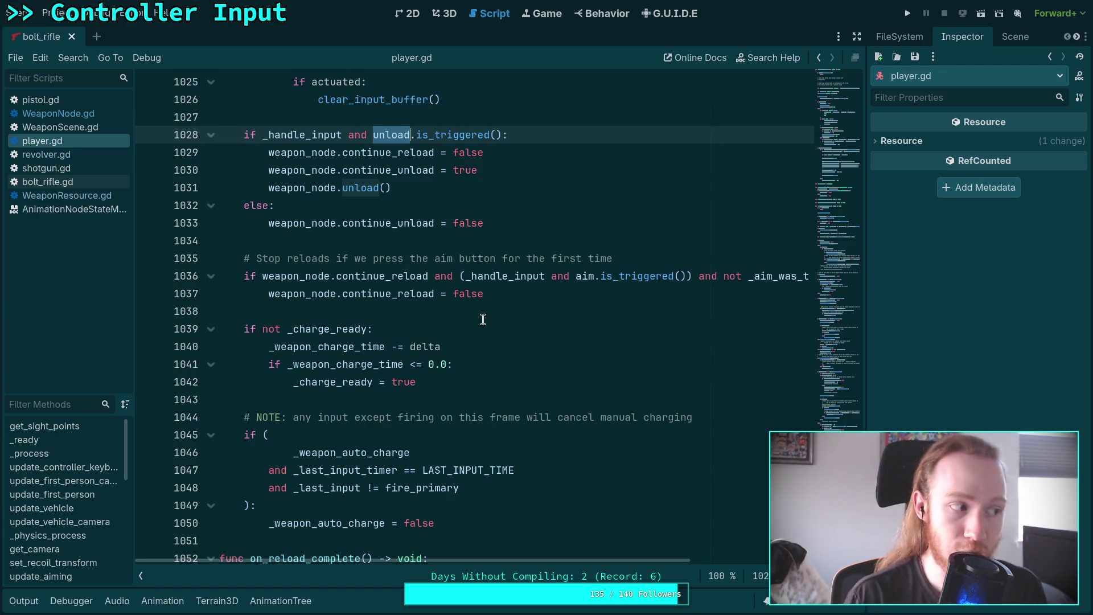
{"action": "scroll", "coordinate": [505, 330], "scroll_direction": "up", "scroll_amount": 10}
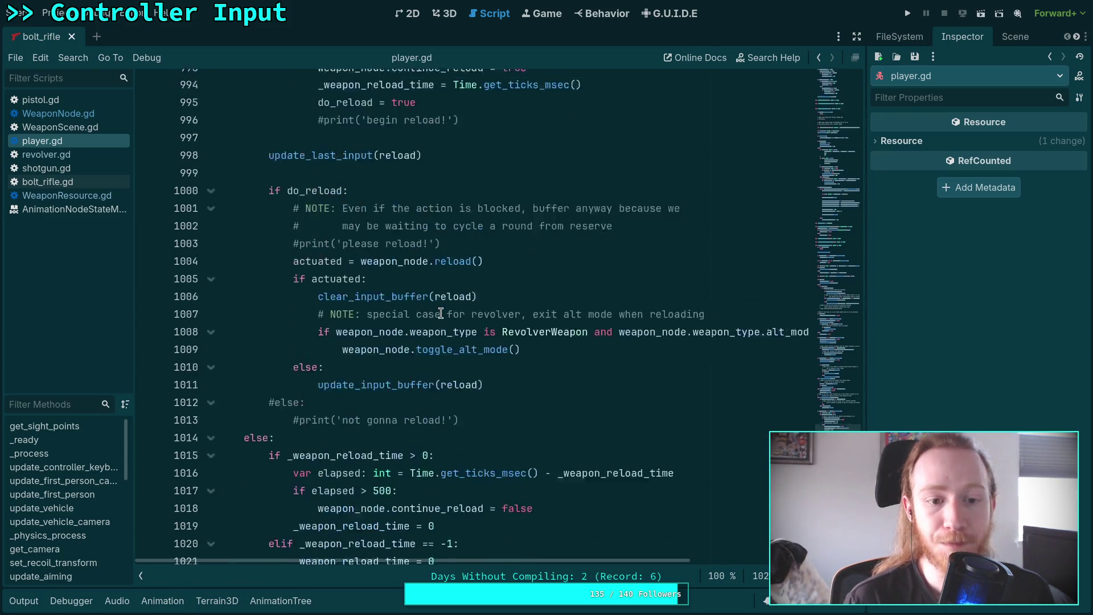
{"action": "scroll", "coordinate": [440, 313], "scroll_direction": "up", "scroll_amount": 3}
- Highlight all update_last_input calls and scroll through them in player.gd
{"action": "double_click", "coordinate": [322, 453]}
{"action": "scroll", "coordinate": [381, 399], "scroll_direction": "up", "scroll_amount": 6}
{"action": "scroll", "coordinate": [371, 393], "scroll_direction": "up", "scroll_amount": 11}
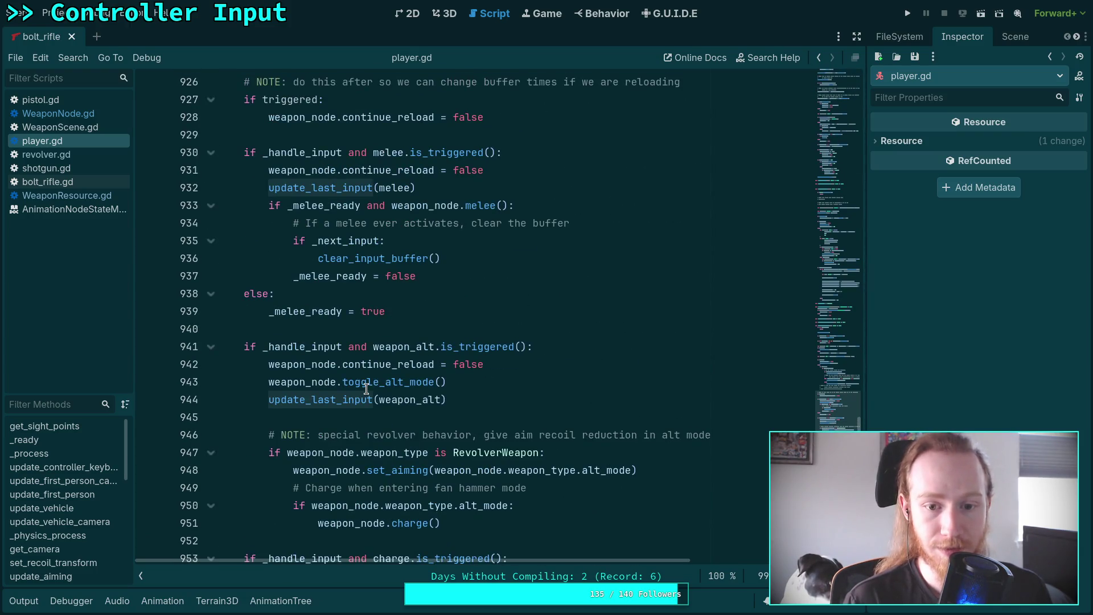
{"action": "scroll", "coordinate": [366, 389], "scroll_direction": "up", "scroll_amount": 10}
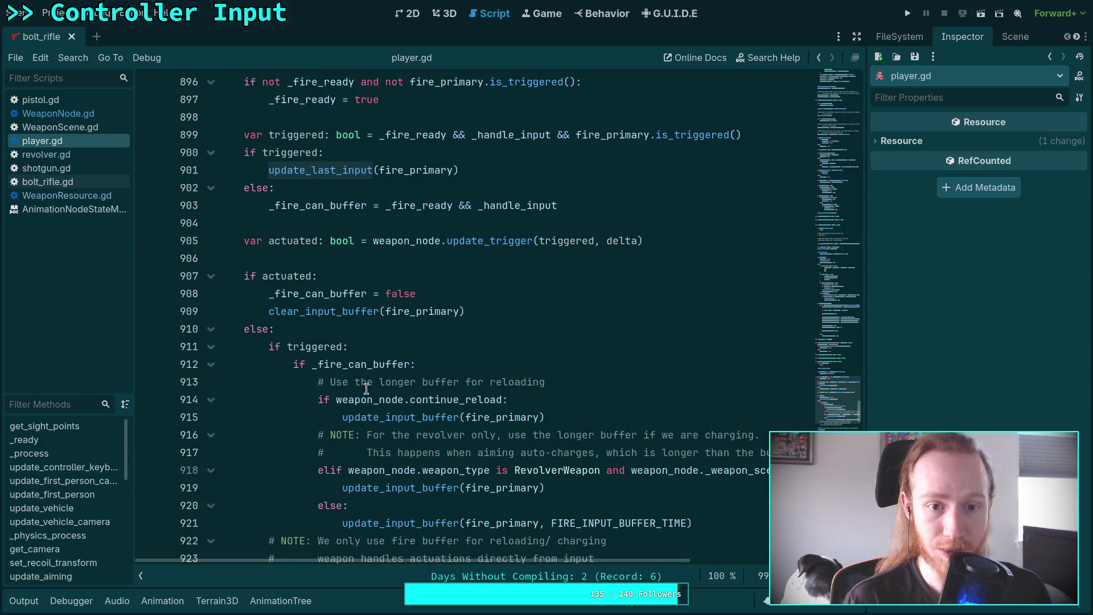
{"action": "scroll", "coordinate": [366, 389], "scroll_direction": "up", "scroll_amount": 2}
{"action": "scroll", "coordinate": [366, 387], "scroll_direction": "up", "scroll_amount": 5}
{"action": "scroll", "coordinate": [365, 380], "scroll_direction": "down", "scroll_amount": 9}
{"action": "scroll", "coordinate": [420, 380], "scroll_direction": "down", "scroll_amount": 20}
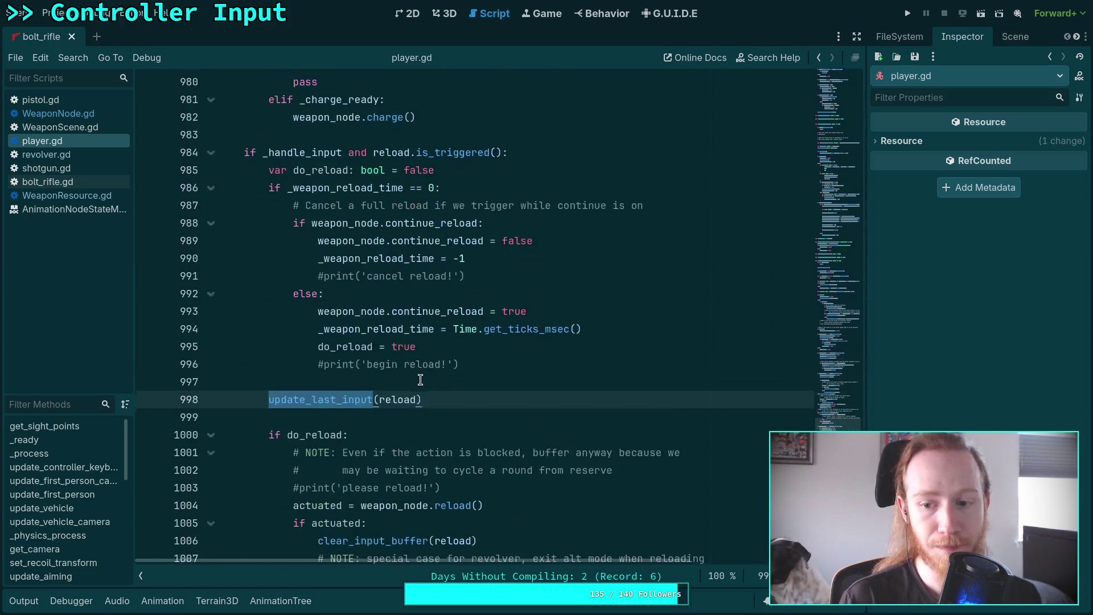
{"action": "scroll", "coordinate": [420, 379], "scroll_direction": "down", "scroll_amount": 14}
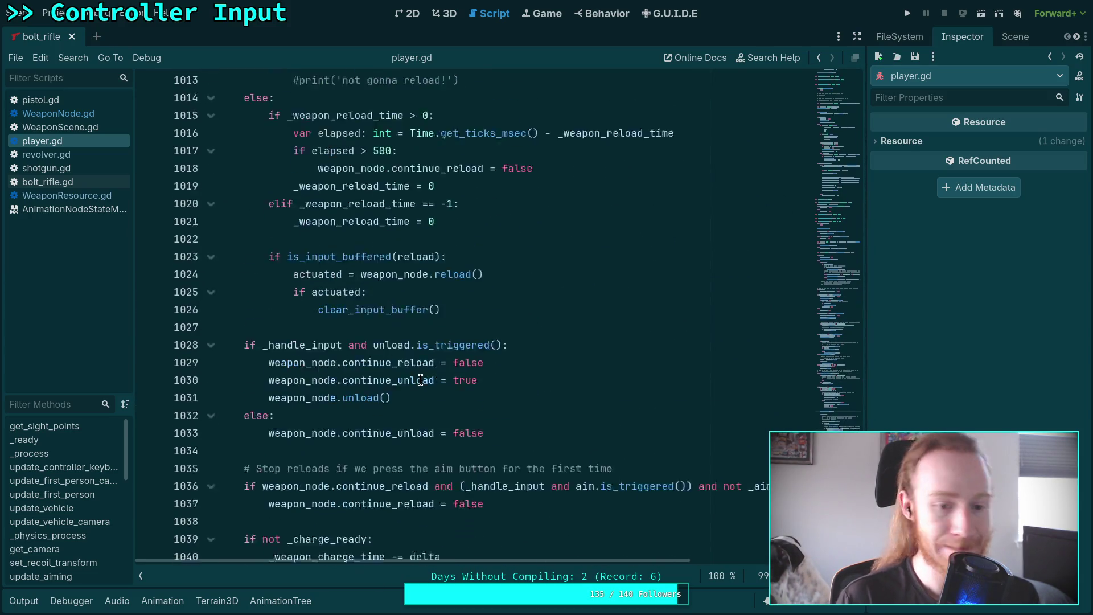
{"action": "scroll", "coordinate": [421, 380], "scroll_direction": "up", "scroll_amount": 1}
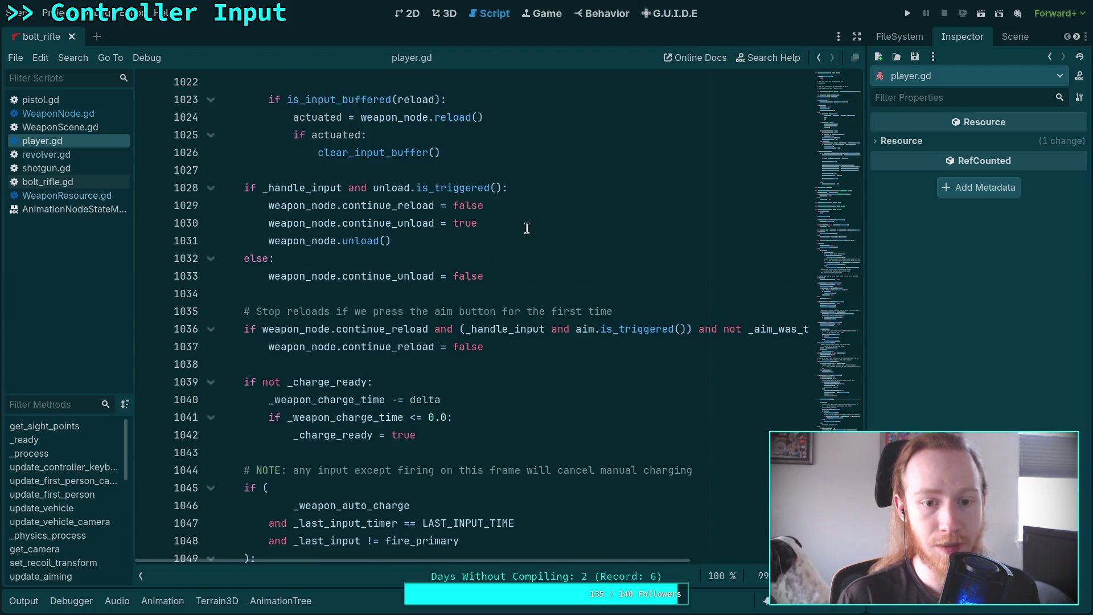
- Mark line 1030 in the unload branch, then select the update_last_input(charge) call on line 955
{"action": "left_click", "coordinate": [536, 223]}
{"action": "scroll", "coordinate": [527, 242], "scroll_direction": "up", "scroll_amount": 6}
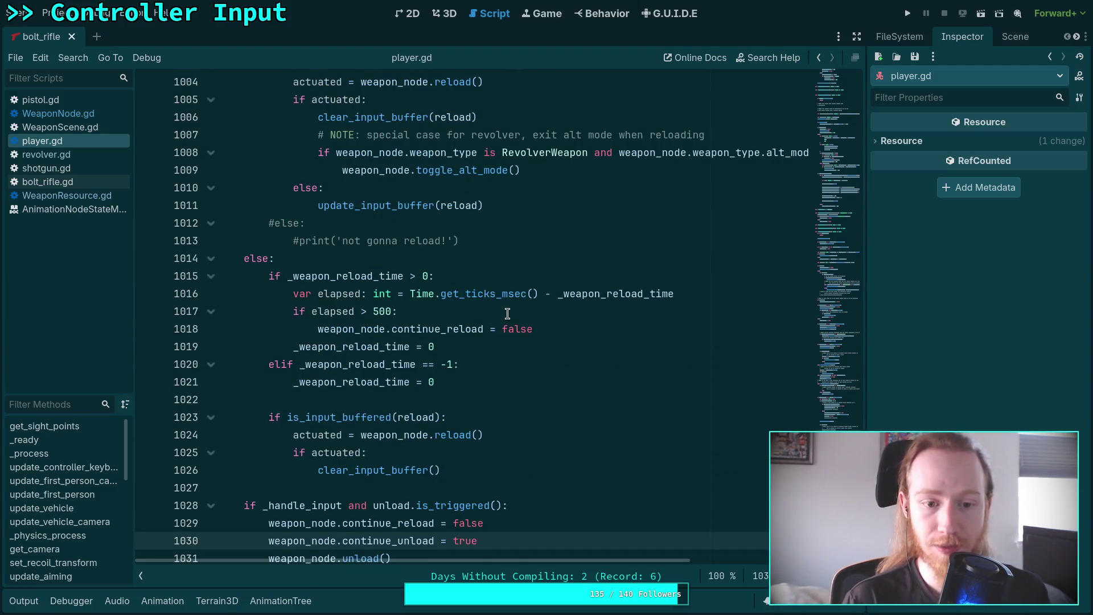
{"action": "scroll", "coordinate": [507, 313], "scroll_direction": "up", "scroll_amount": 10}
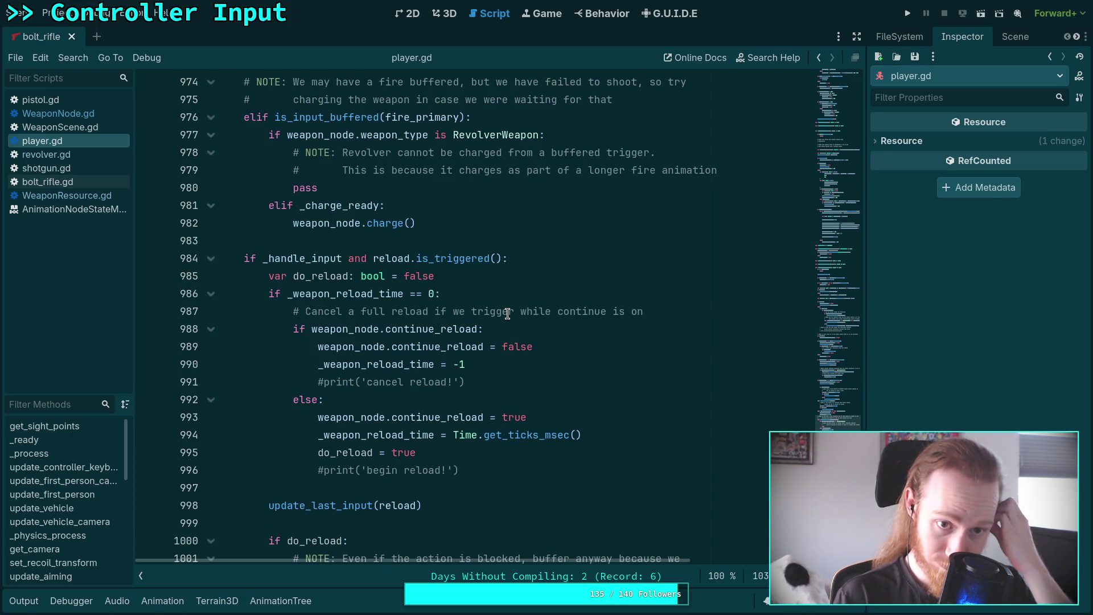
{"action": "scroll", "coordinate": [507, 313], "scroll_direction": "up", "scroll_amount": 5}
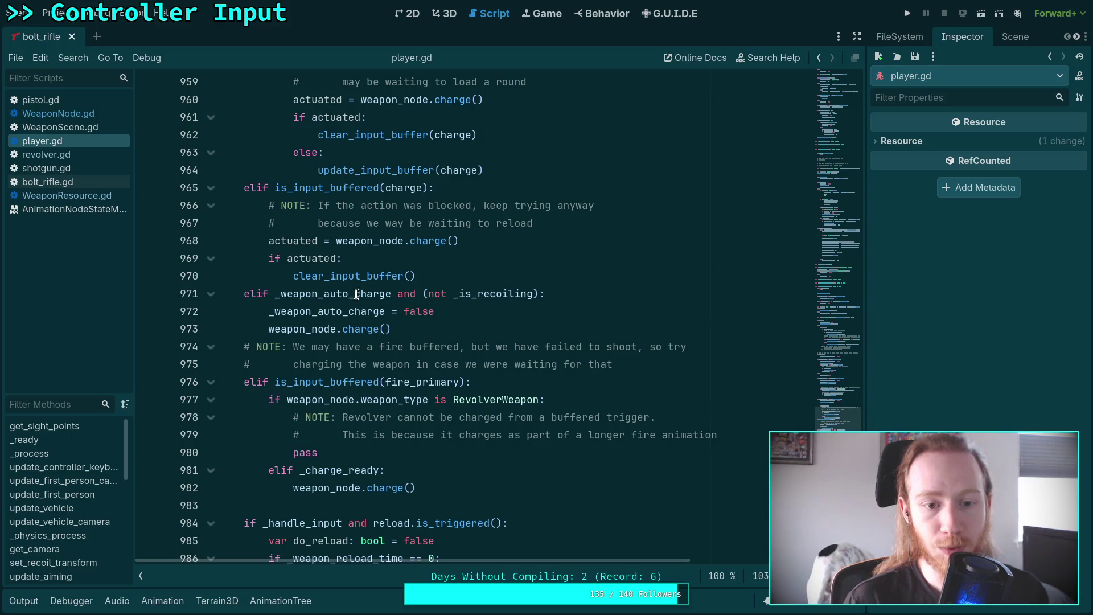
{"action": "scroll", "coordinate": [342, 254], "scroll_direction": "up", "scroll_amount": 14}
{"action": "left_click", "coordinate": [291, 206]}
{"action": "double_click", "coordinate": [332, 222]}
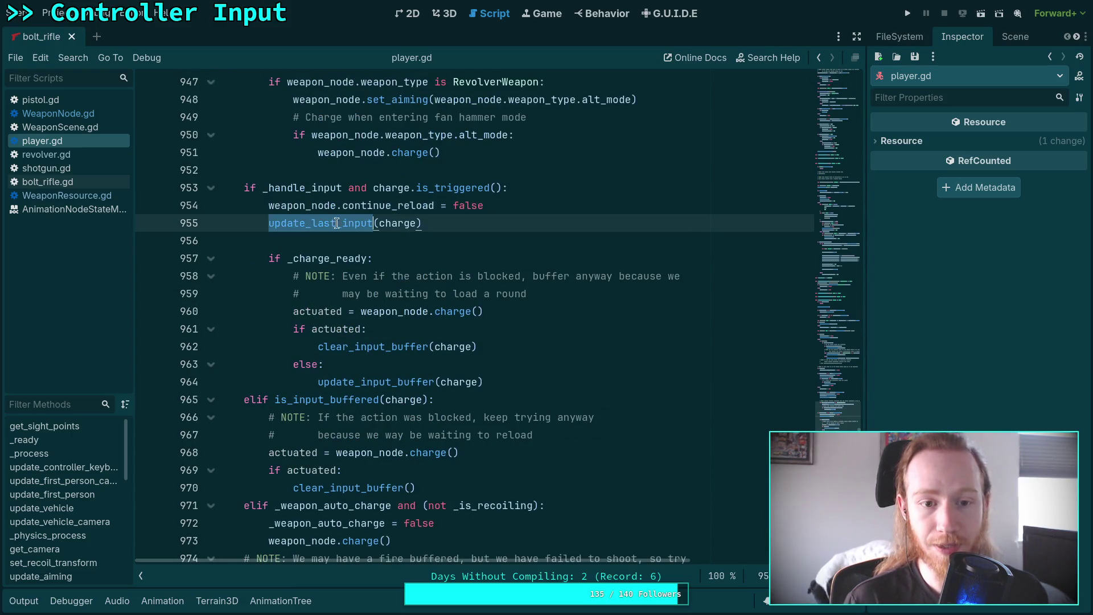
{"action": "scroll", "coordinate": [464, 323], "scroll_direction": "down", "scroll_amount": 15}
{"action": "scroll", "coordinate": [464, 323], "scroll_direction": "down", "scroll_amount": 20}
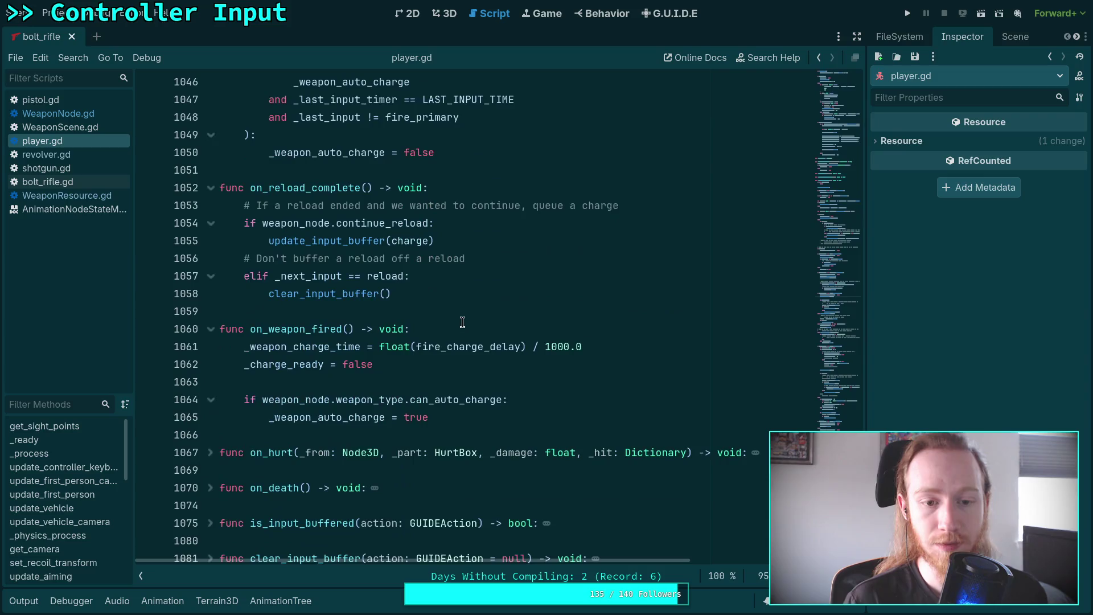
{"action": "scroll", "coordinate": [423, 311], "scroll_direction": "up", "scroll_amount": 10}
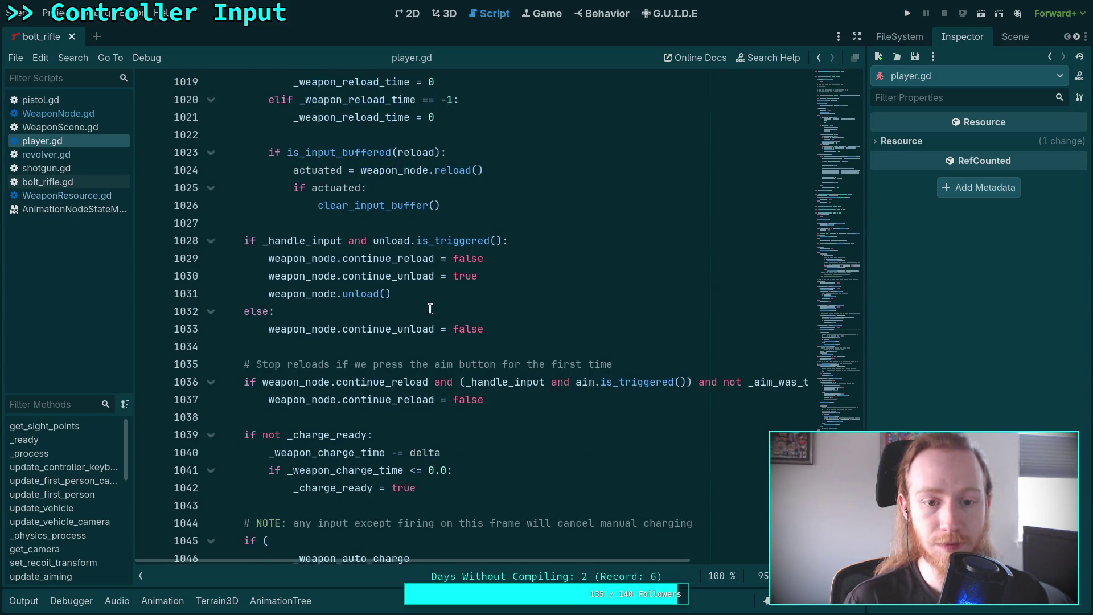
- Add update_last_input(unload) on a new line after line 1030 using autocomplete
{"action": "left_click", "coordinate": [528, 267]}
{"action": "key", "text": "Return"}
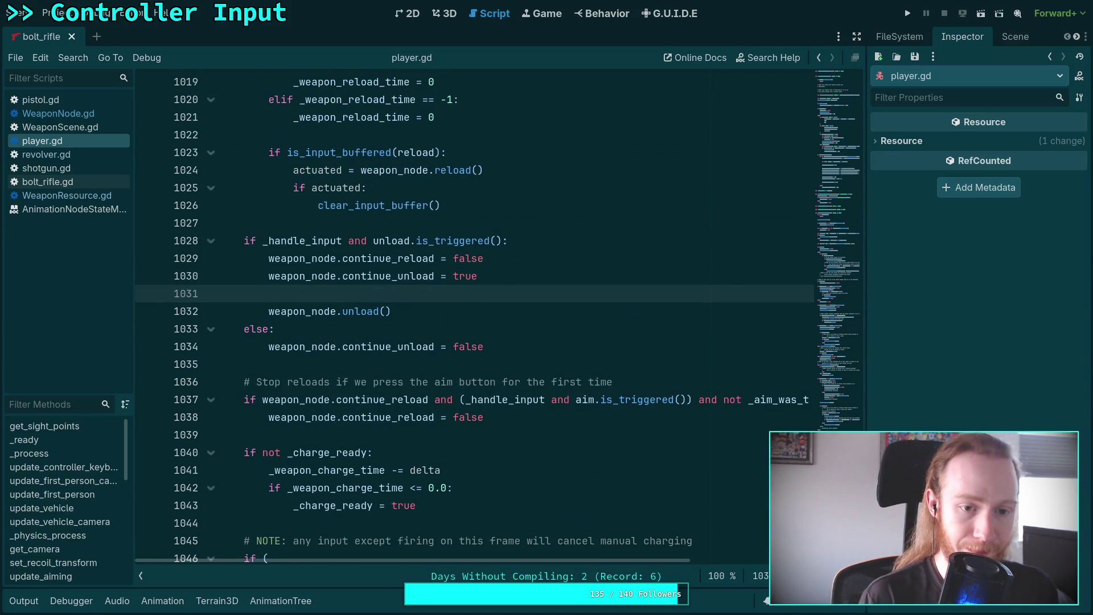
{"action": "type", "text": "update_l"}
{"action": "key", "text": "Return"}
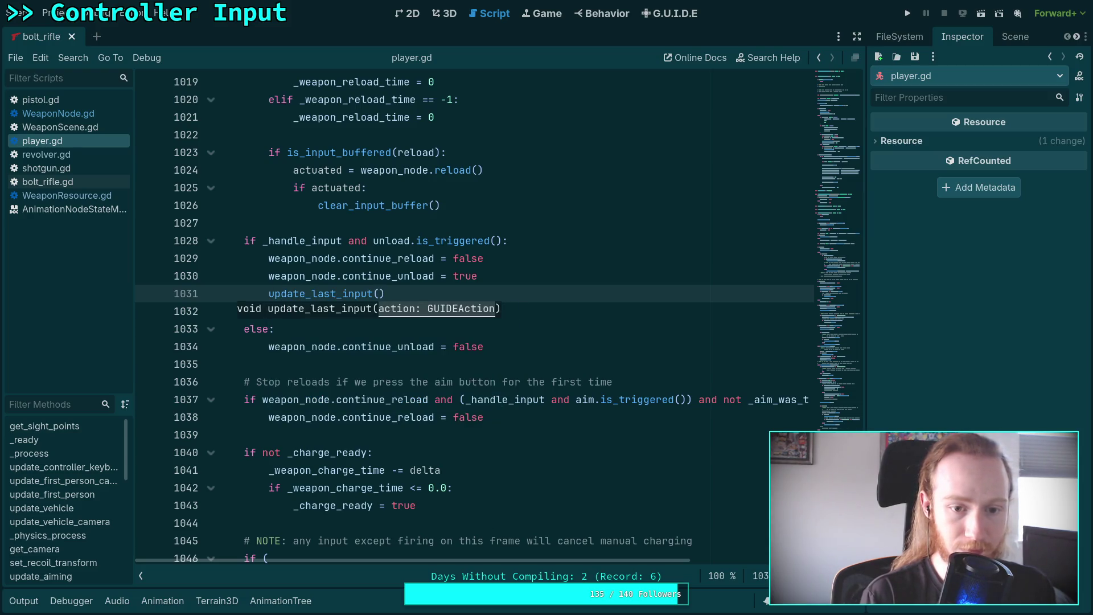
{"action": "type", "text": "nload)"}
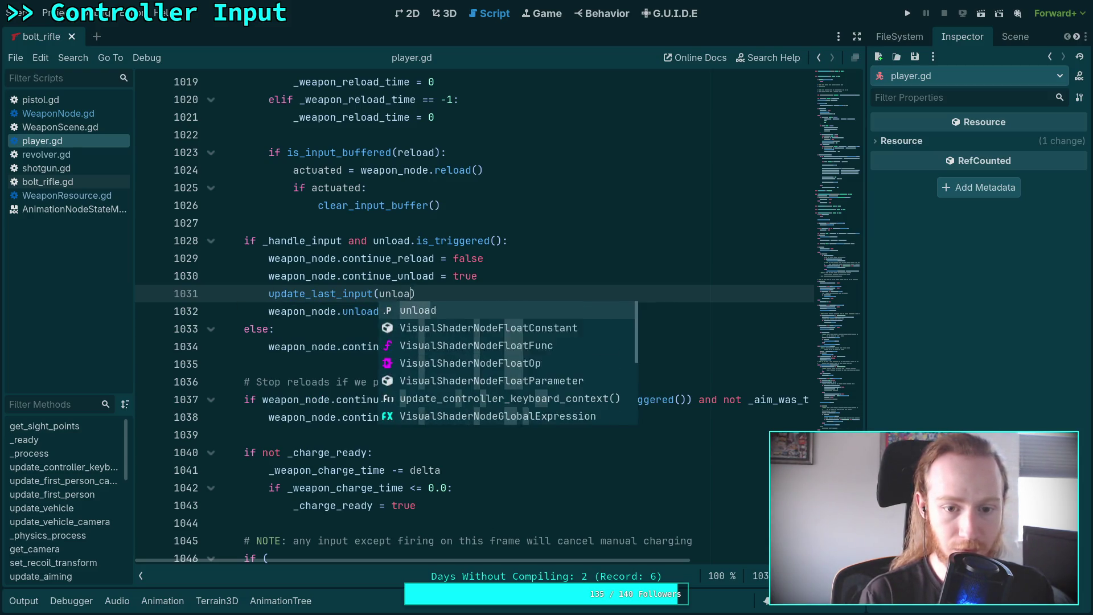
- Save player.gd, then play-test the game and stop it with F8
{"action": "key", "text": "ctrl+s"}
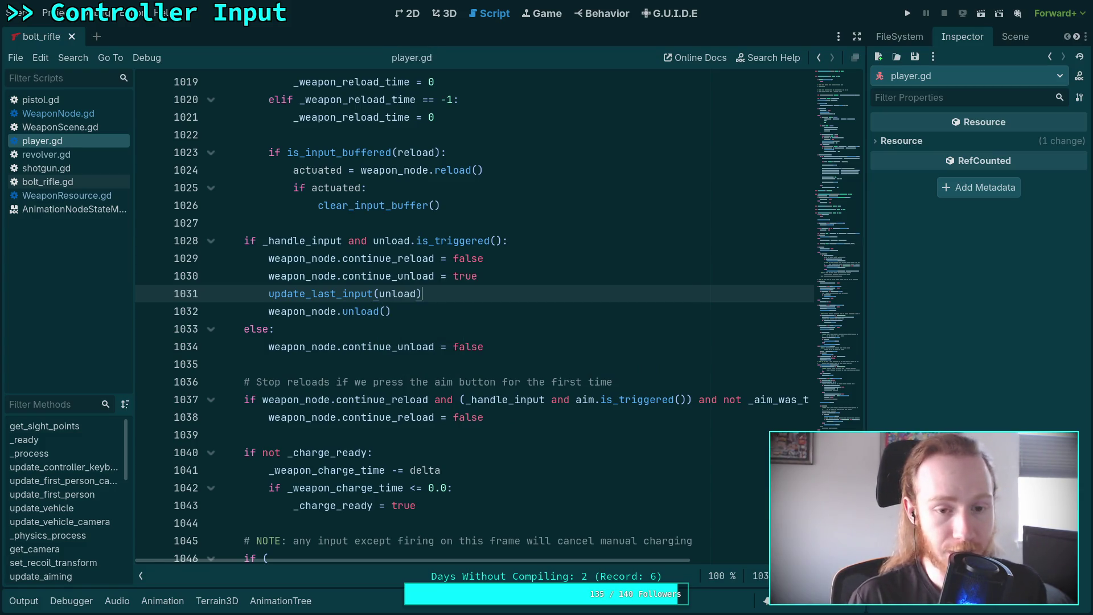
{"action": "left_click", "coordinate": [908, 13]}
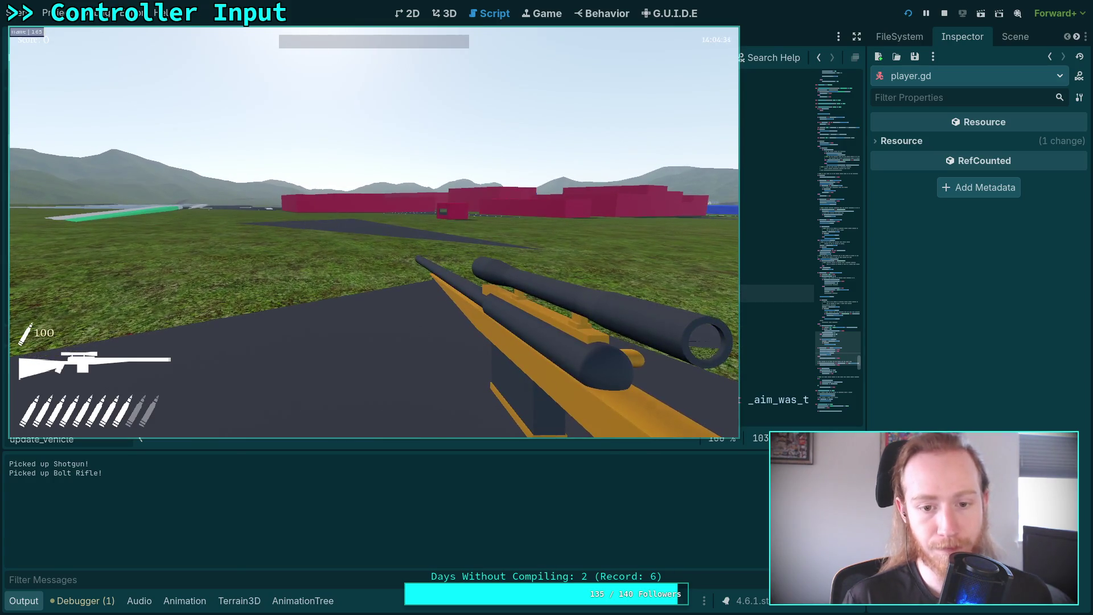
{"action": "key", "text": "F8"}
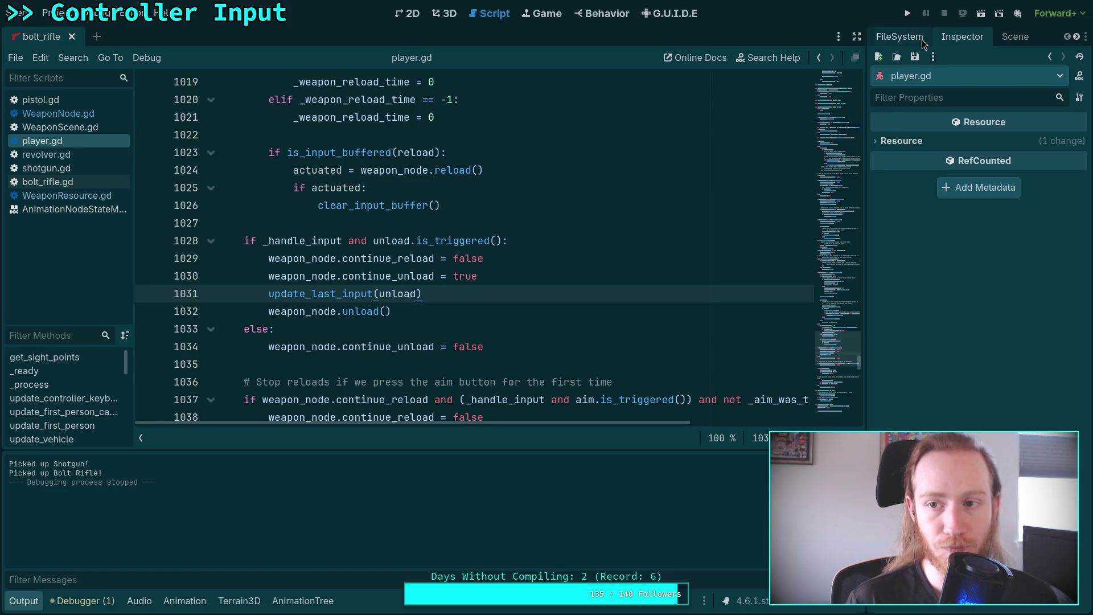
- Open data/weapon/type/bolt/bolt.tres, enable Can Auto Charge in the Inspector, and launch the game
{"action": "left_click", "coordinate": [900, 36]}
{"action": "double_click", "coordinate": [927, 362]}
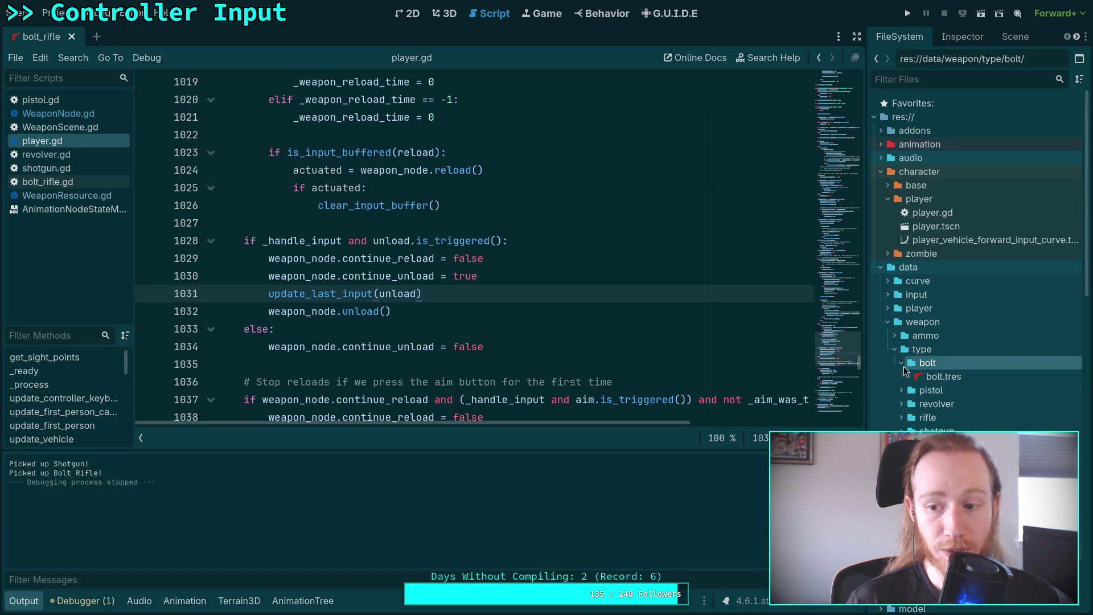
{"action": "left_click", "coordinate": [934, 376]}
{"action": "left_click_drag", "start_coordinate": [869, 333], "coordinate": [800, 331]}
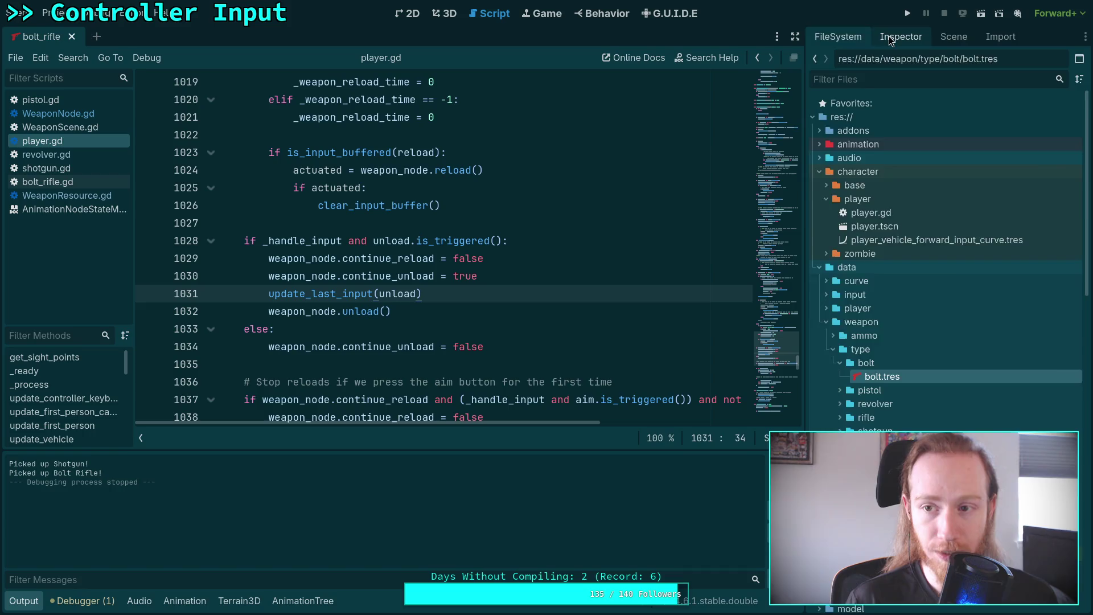
{"action": "left_click", "coordinate": [891, 37]}
{"action": "left_click", "coordinate": [958, 406]}
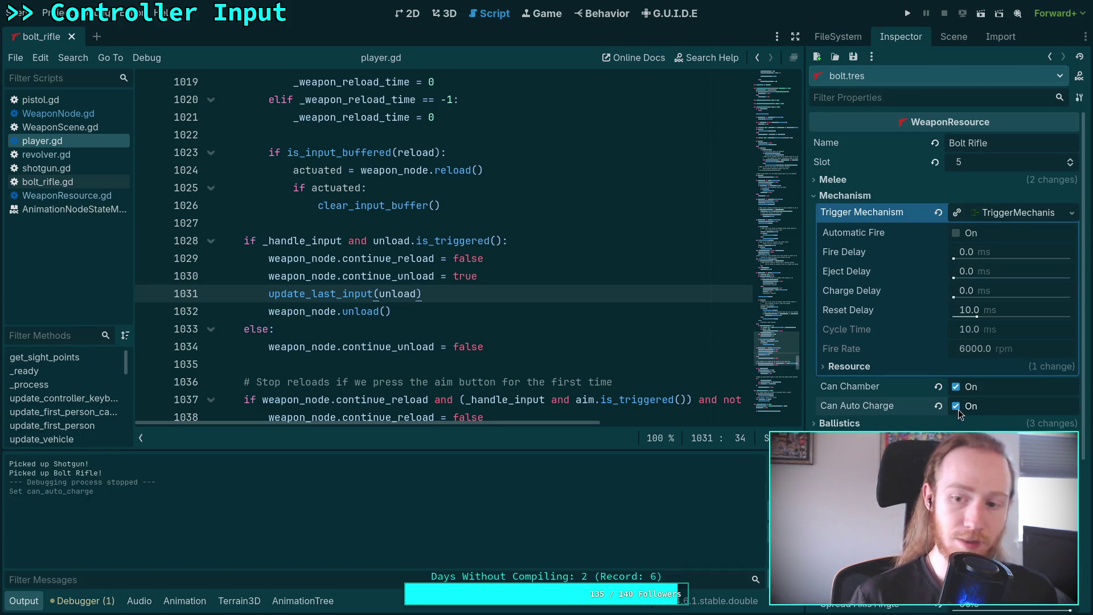
{"action": "left_click", "coordinate": [979, 16]}
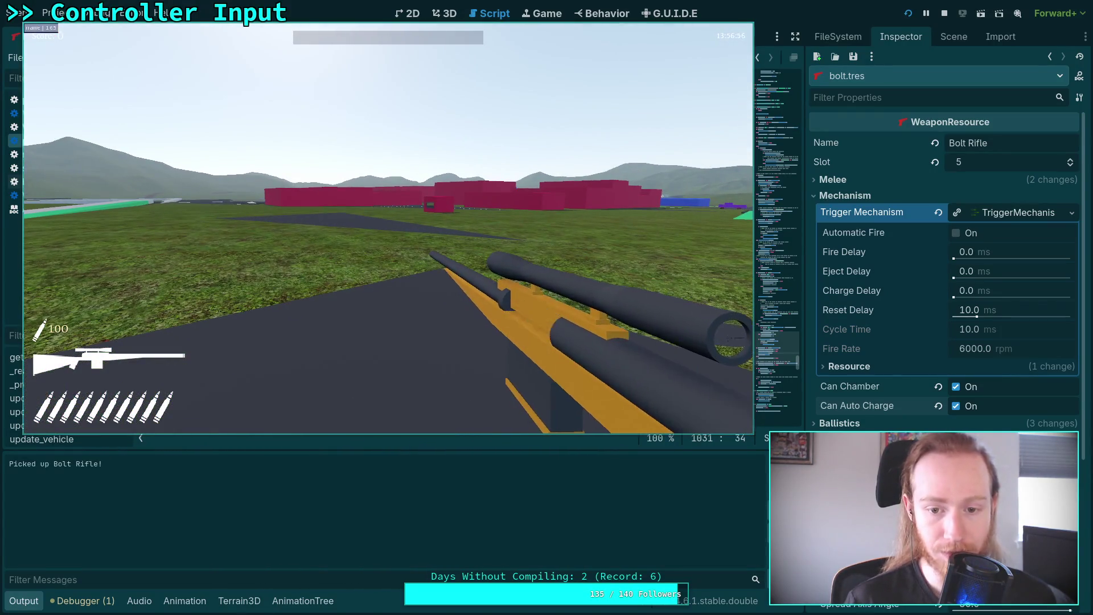
- Fire the Bolt Rifle five times, pause with Esc, and exit to the editor
{"action": "left_click", "coordinate": [388, 228]}
{"action": "left_click", "coordinate": [388, 228]}
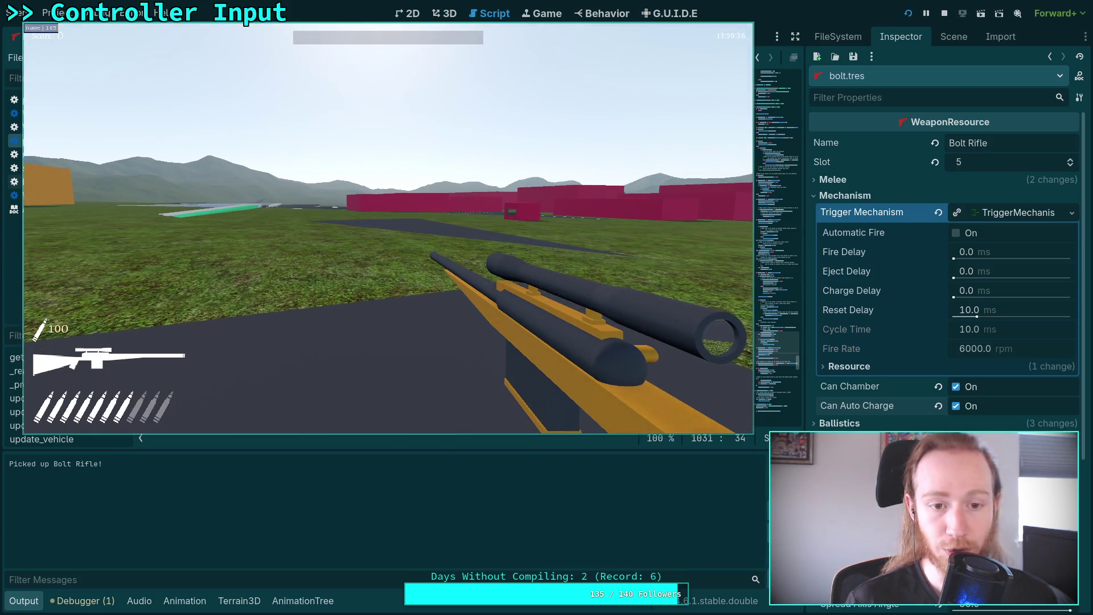
{"action": "left_click", "coordinate": [388, 228]}
{"action": "left_click", "coordinate": [388, 228]}
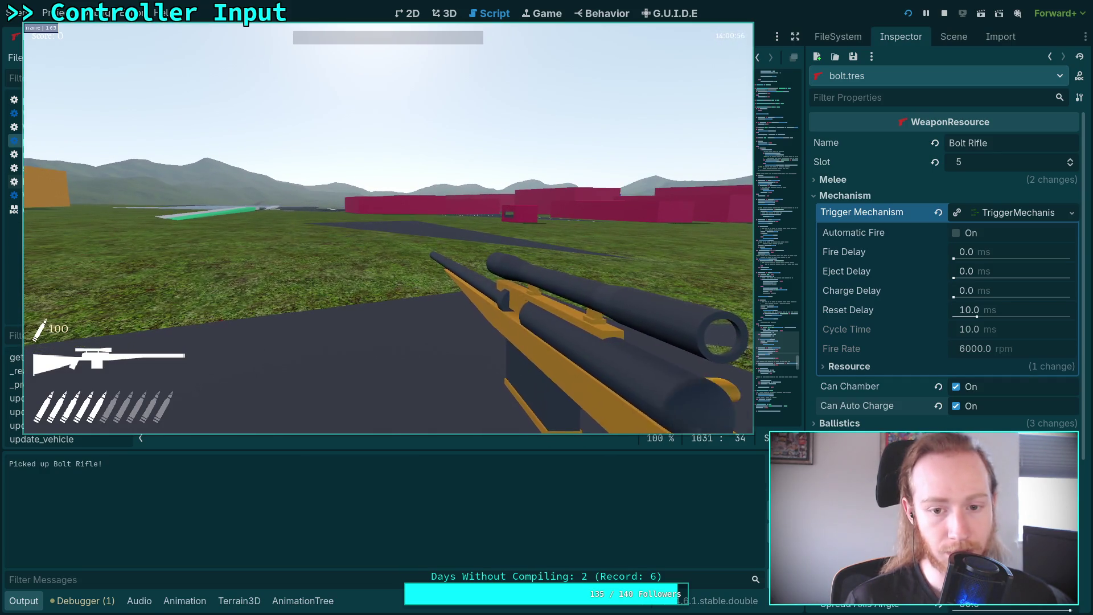
{"action": "left_click", "coordinate": [388, 228]}
{"action": "key", "text": "Escape"}
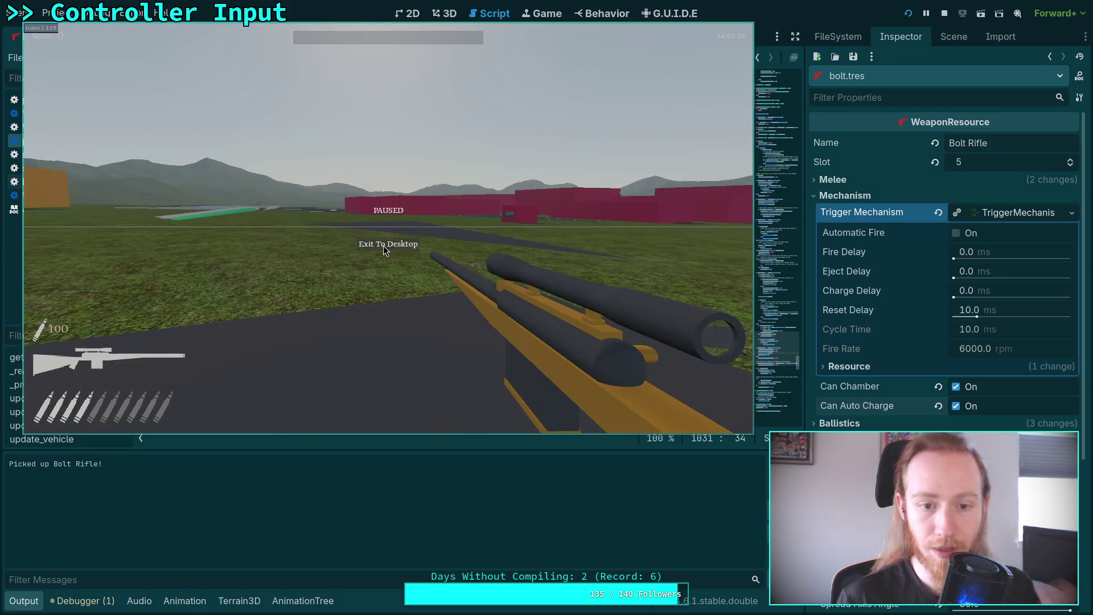
{"action": "left_click", "coordinate": [383, 245]}
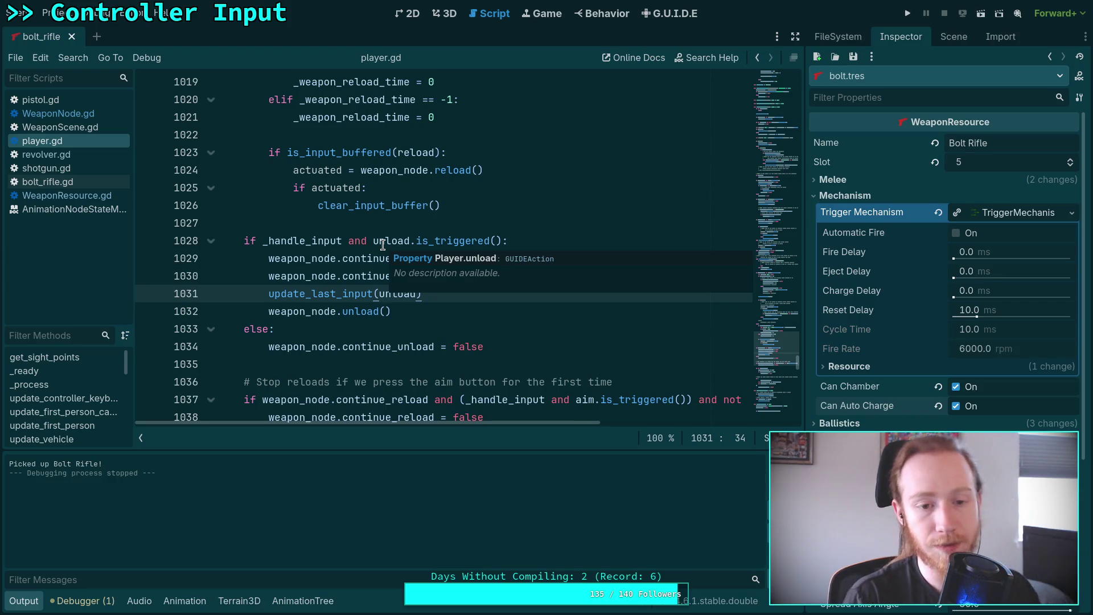
- Hide the output panel and locate the is_input_buffered(charge) branch around lines 965–967
{"action": "scroll", "coordinate": [383, 244], "scroll_direction": "up", "scroll_amount": 15}
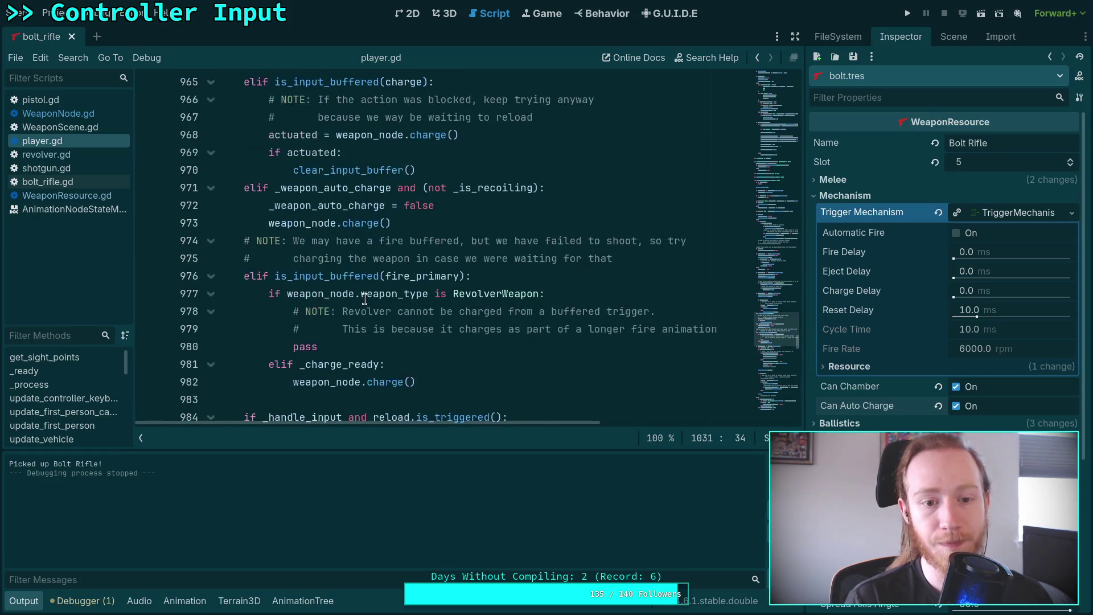
{"action": "key", "text": "ctrl+j"}
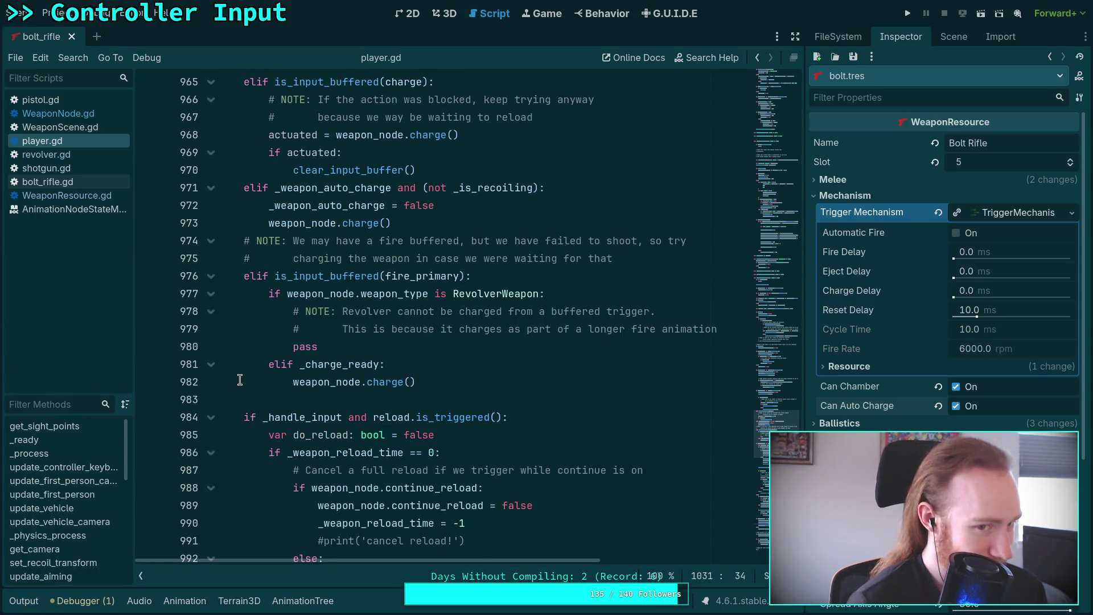
{"action": "scroll", "coordinate": [305, 364], "scroll_direction": "up", "scroll_amount": 3}
{"action": "double_click", "coordinate": [322, 241]}
{"action": "scroll", "coordinate": [448, 380], "scroll_direction": "up", "scroll_amount": 3}
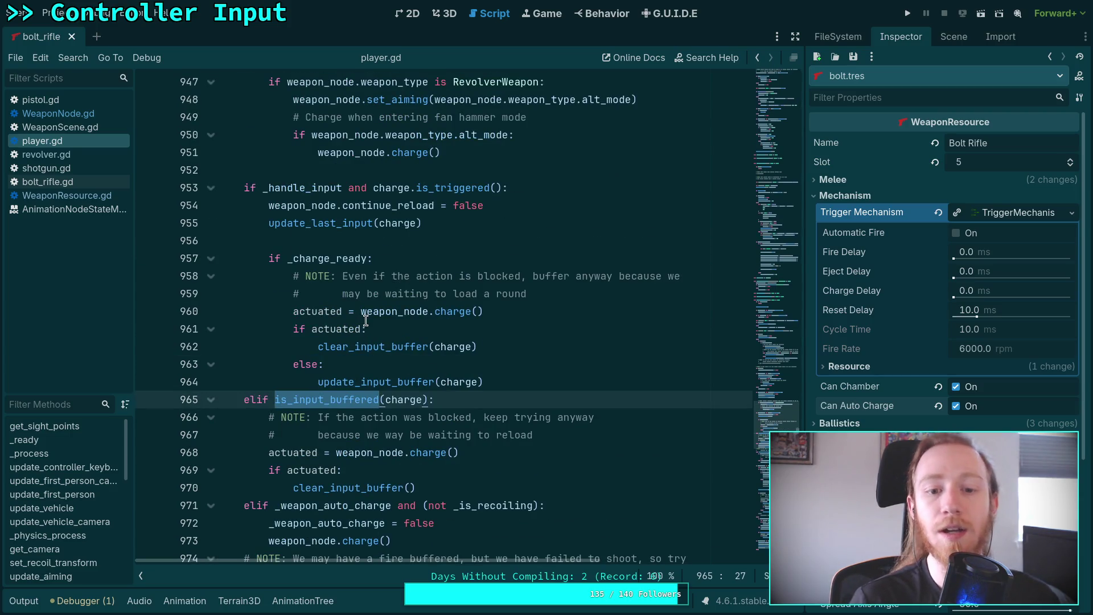
{"action": "left_click", "coordinate": [561, 435]}
{"action": "scroll", "coordinate": [599, 417], "scroll_direction": "down", "scroll_amount": 1}
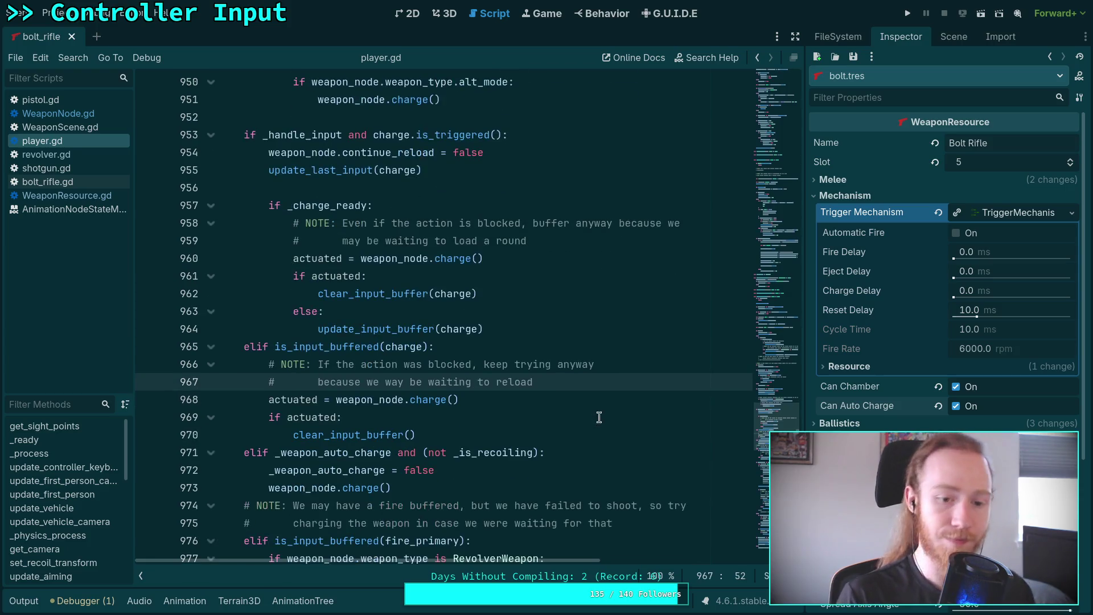
{"action": "left_click", "coordinate": [429, 346]}
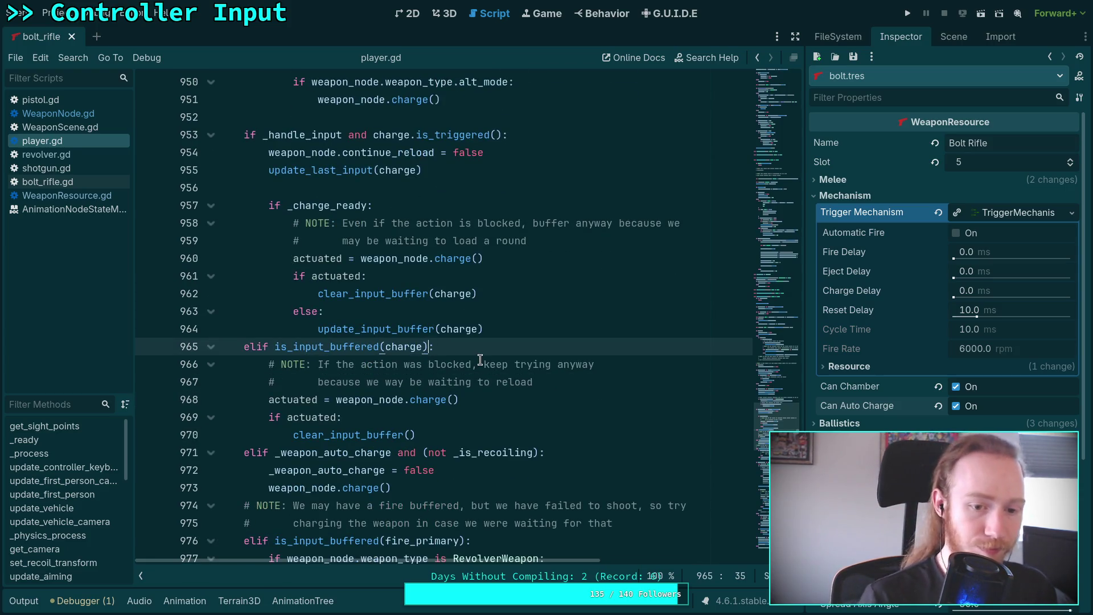
{"action": "left_click", "coordinate": [575, 387]}
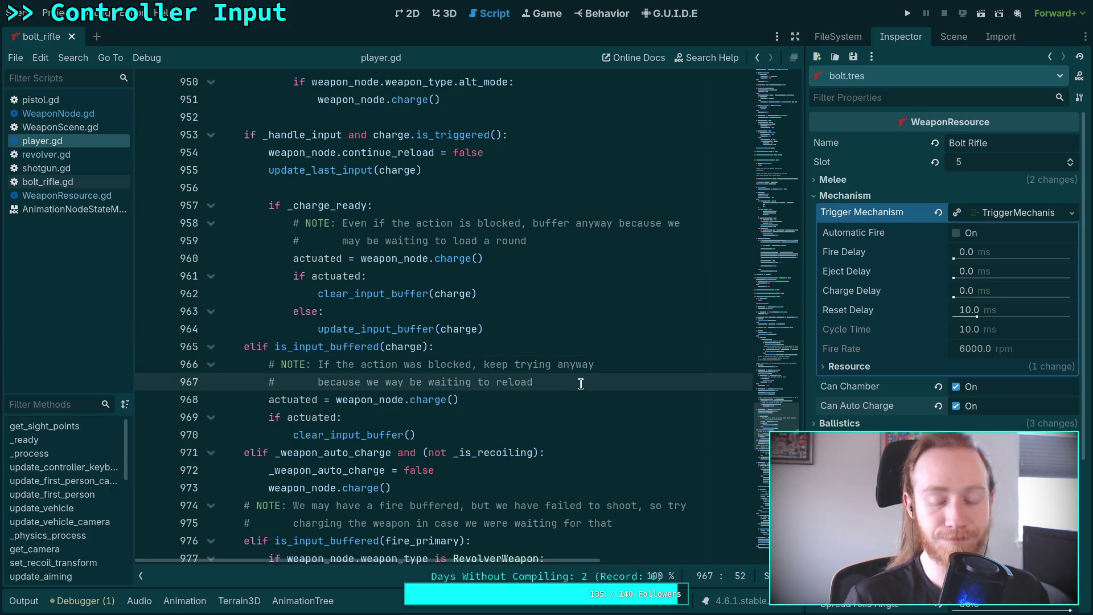
- Insert 'if _charge_ready:' under the elif, indent lines 967–971 beneath it, and save
{"action": "key", "text": "Return"}
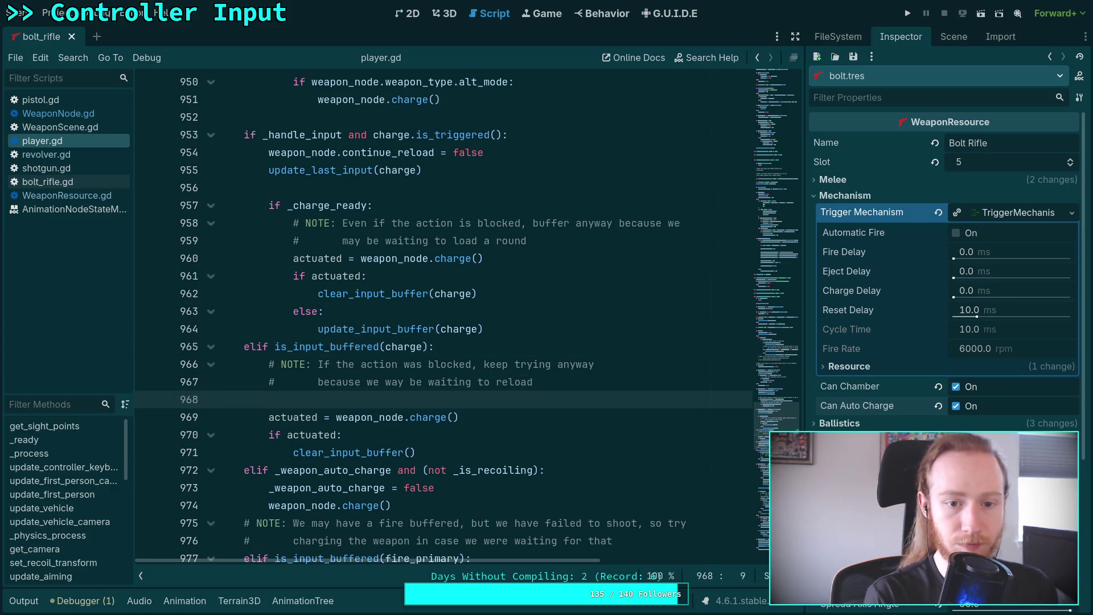
{"action": "key", "text": "alt+Up"}
{"action": "key", "text": "alt+Up"}
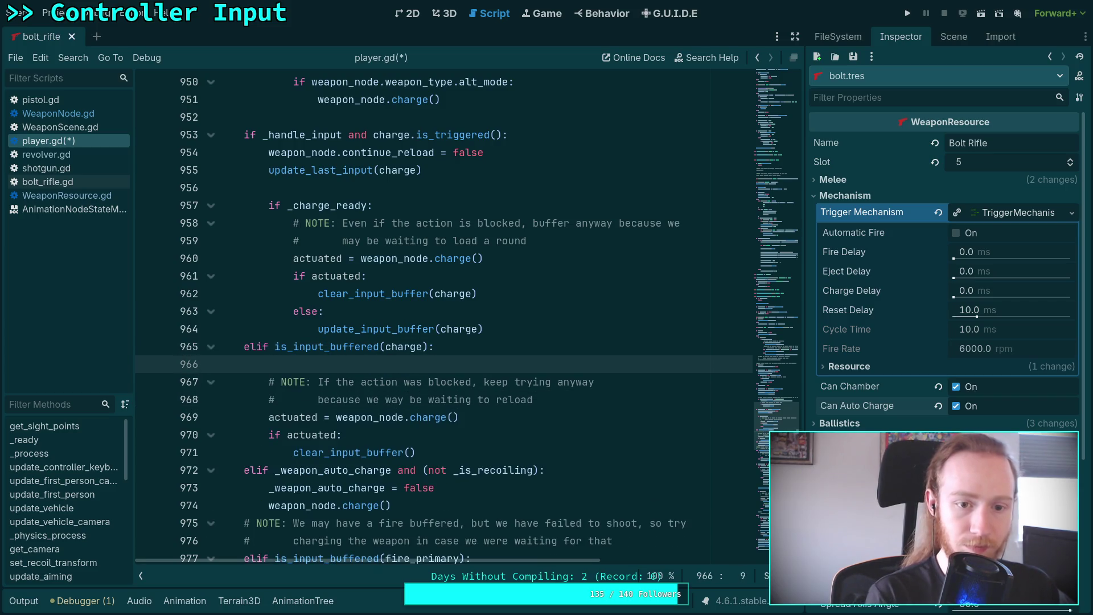
{"action": "type", "text": "if _charg"}
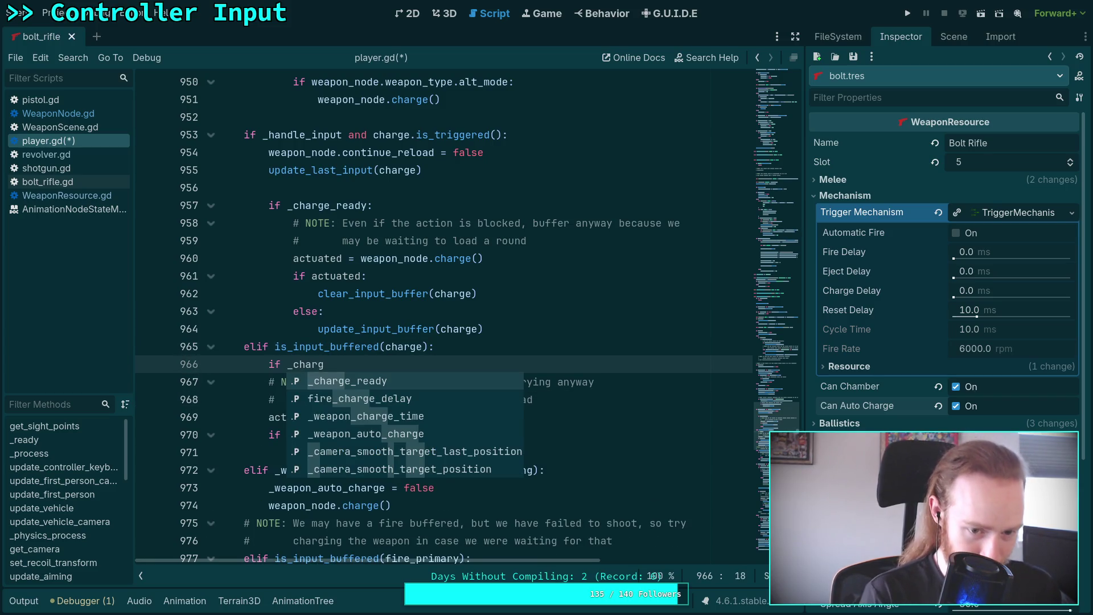
{"action": "key", "text": "Return"}
{"action": "left_click_drag", "start_coordinate": [324, 382], "coordinate": [330, 453]}
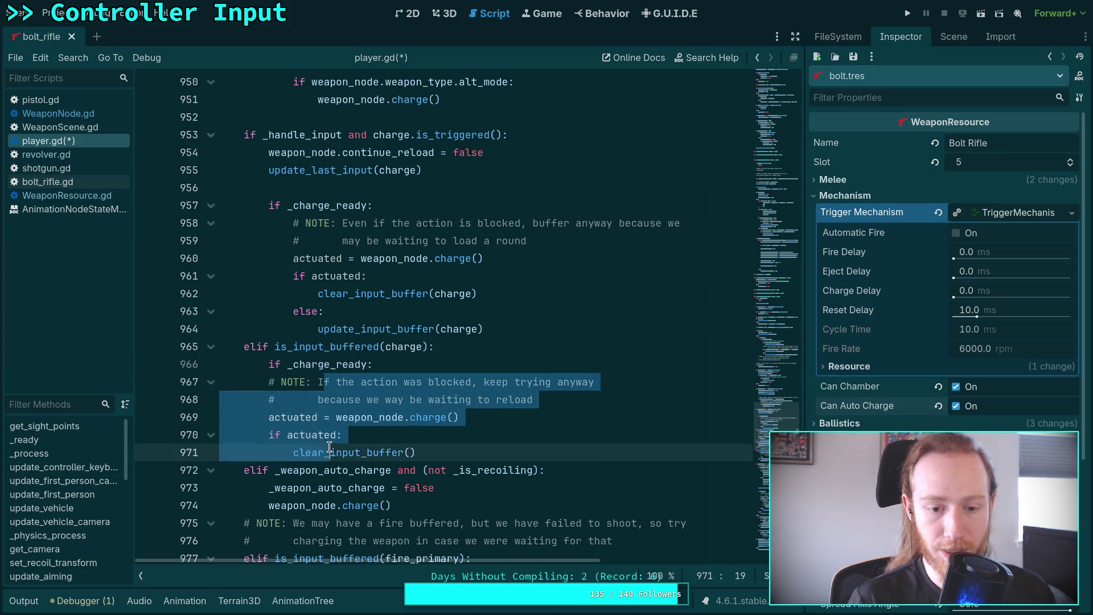
{"action": "key", "text": "Tab"}
{"action": "key", "text": "ctrl+s"}
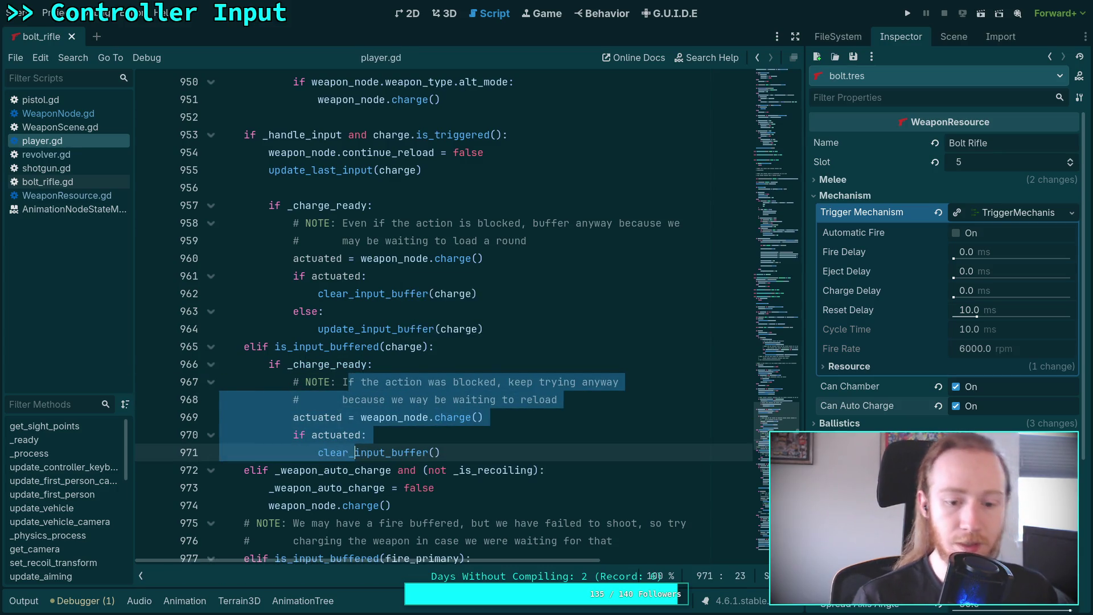
- Clear the indented selection and launch the game with F5 to test the gated charge
{"action": "scroll", "coordinate": [330, 405], "scroll_direction": "down", "scroll_amount": 3}
{"action": "scroll", "coordinate": [370, 437], "scroll_direction": "down", "scroll_amount": 2}
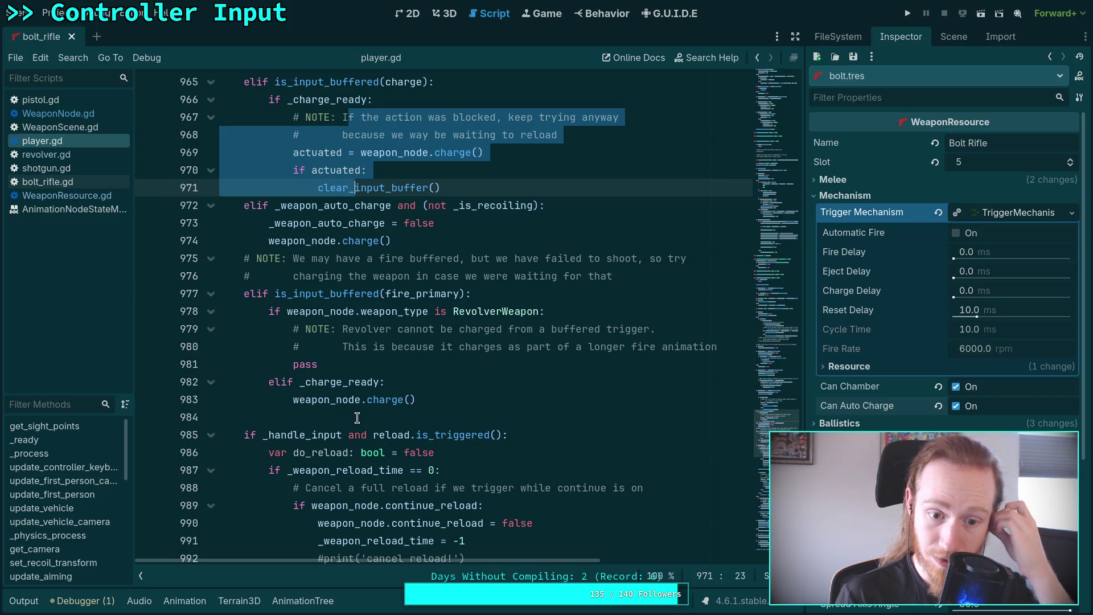
{"action": "left_click", "coordinate": [473, 400]}
{"action": "scroll", "coordinate": [484, 395], "scroll_direction": "up", "scroll_amount": 6}
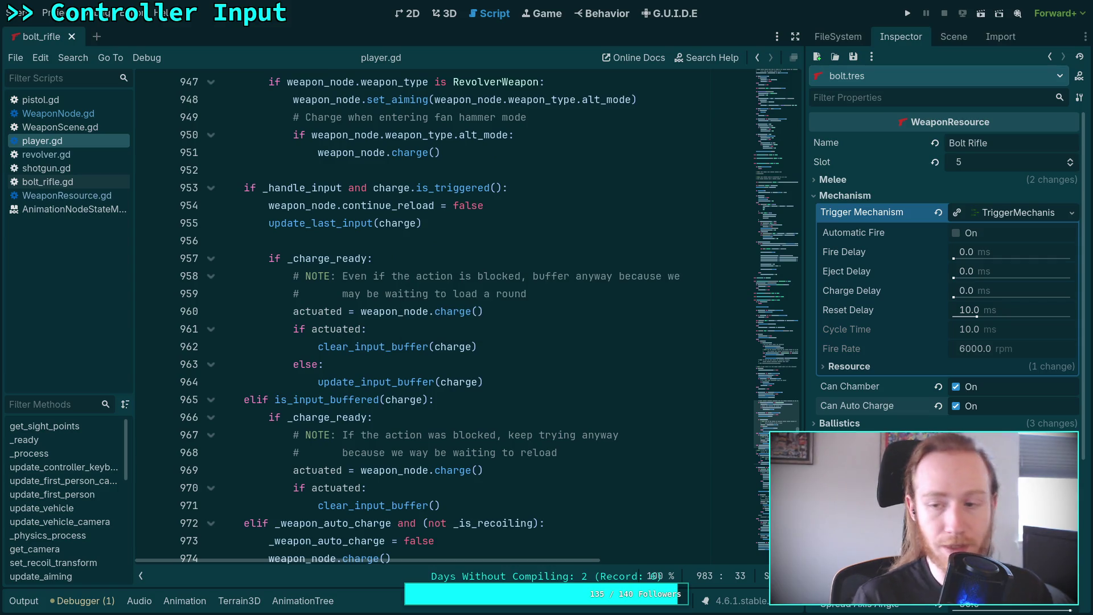
{"action": "key", "text": "F5"}
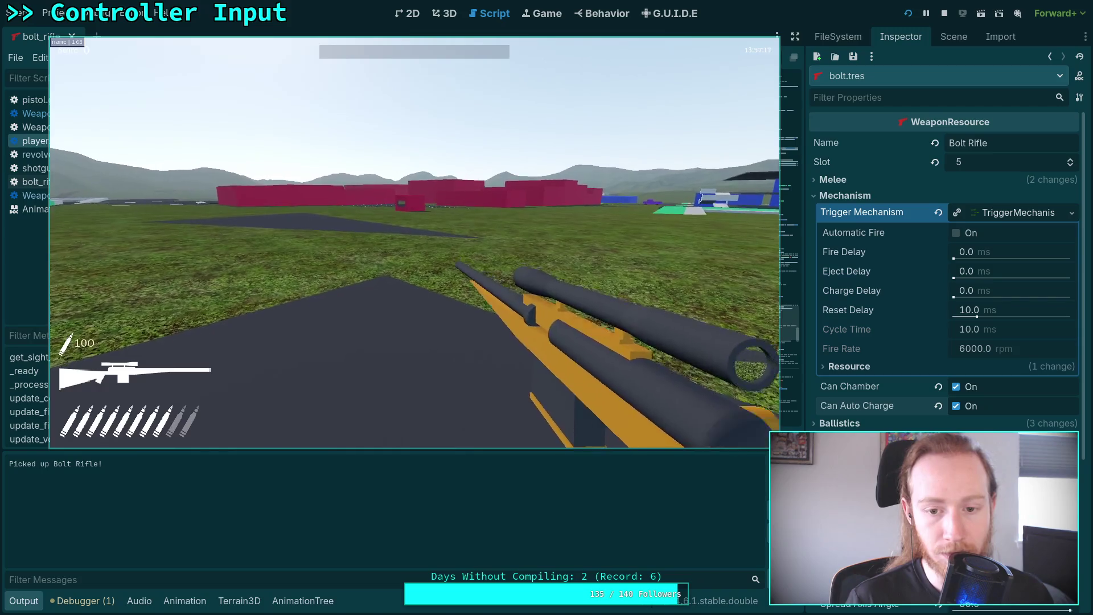
- Pause and quit the playtest, then close the output panel
{"action": "key", "text": "Escape"}
{"action": "left_click", "coordinate": [403, 259]}
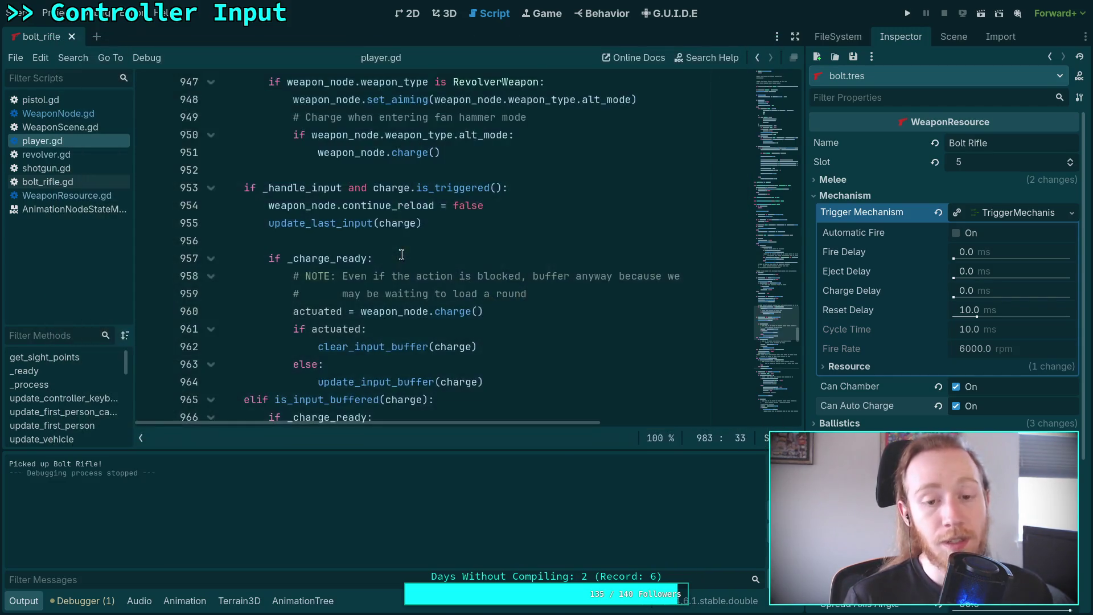
{"action": "left_click", "coordinate": [23, 601]}
- Review the _charge_ready check and on_weapon_fired code, then show the FileSystem tree
{"action": "scroll", "coordinate": [428, 386], "scroll_direction": "up", "scroll_amount": 1}
{"action": "left_click", "coordinate": [365, 311]}
{"action": "scroll", "coordinate": [464, 378], "scroll_direction": "down", "scroll_amount": 18}
{"action": "scroll", "coordinate": [463, 378], "scroll_direction": "down", "scroll_amount": 15}
{"action": "scroll", "coordinate": [464, 378], "scroll_direction": "down", "scroll_amount": 2}
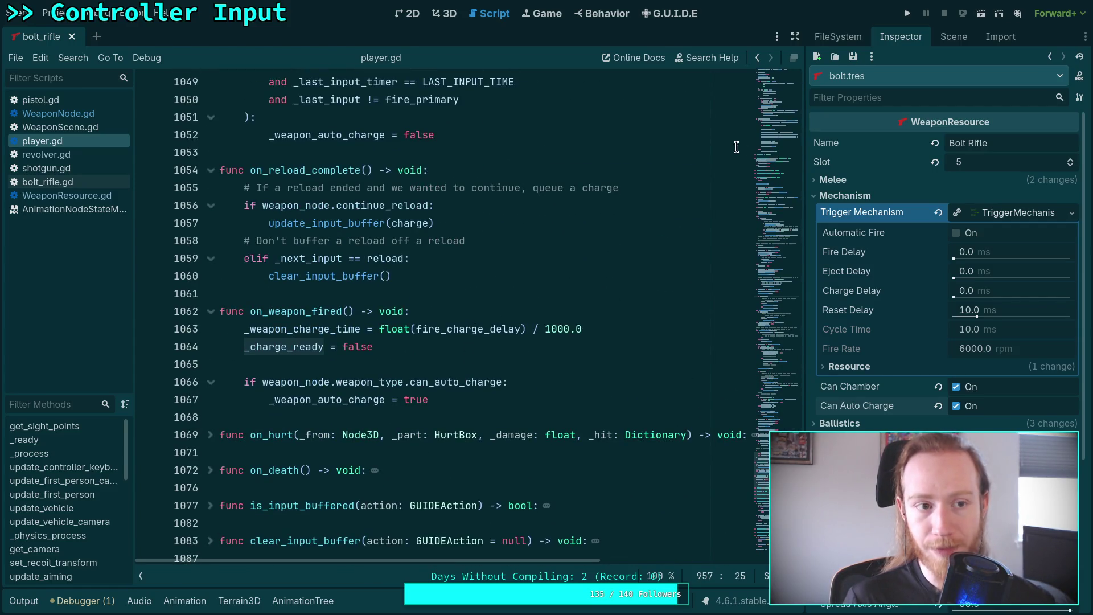
{"action": "left_click", "coordinate": [951, 36]}
{"action": "left_click", "coordinate": [838, 37]}
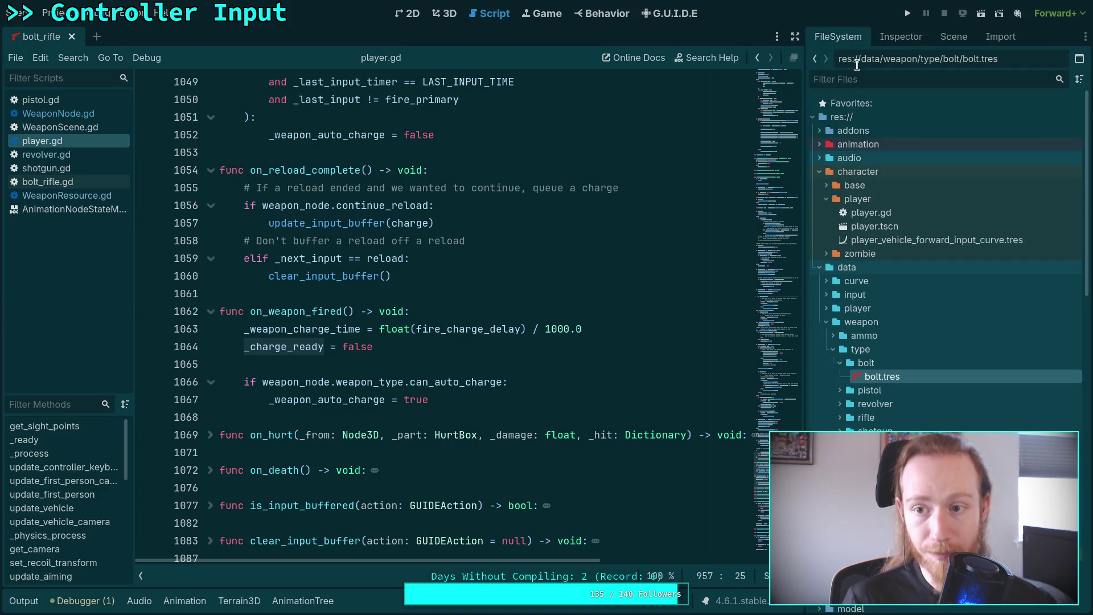
- Open player.tscn and view the Player's Fire Charge Delay of 180 ms in the Inspector
{"action": "double_click", "coordinate": [861, 226]}
{"action": "left_click", "coordinate": [936, 38]}
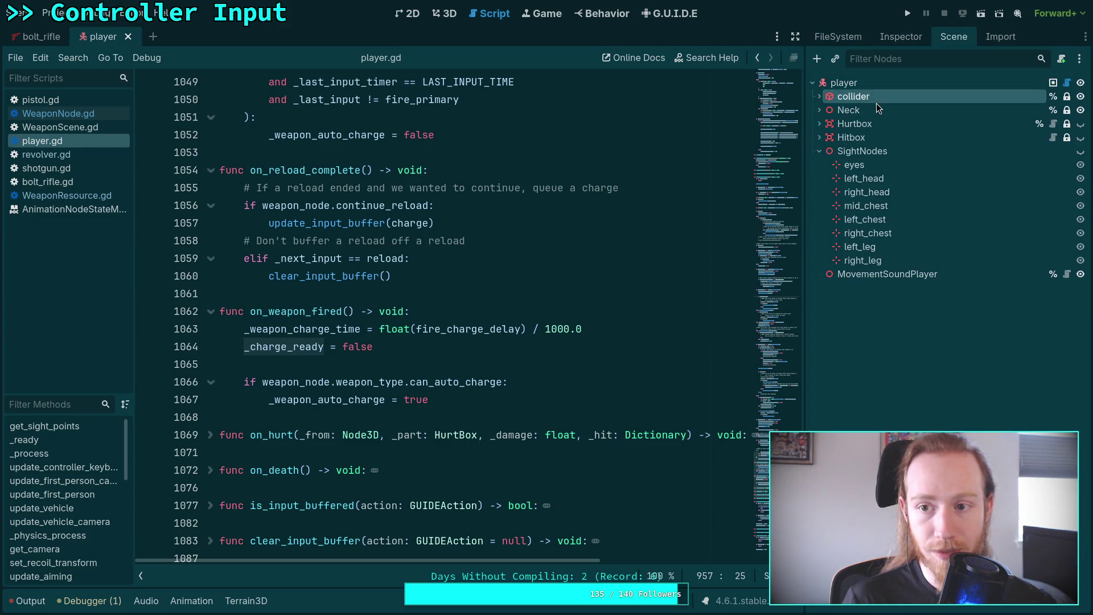
{"action": "left_click", "coordinate": [890, 38]}
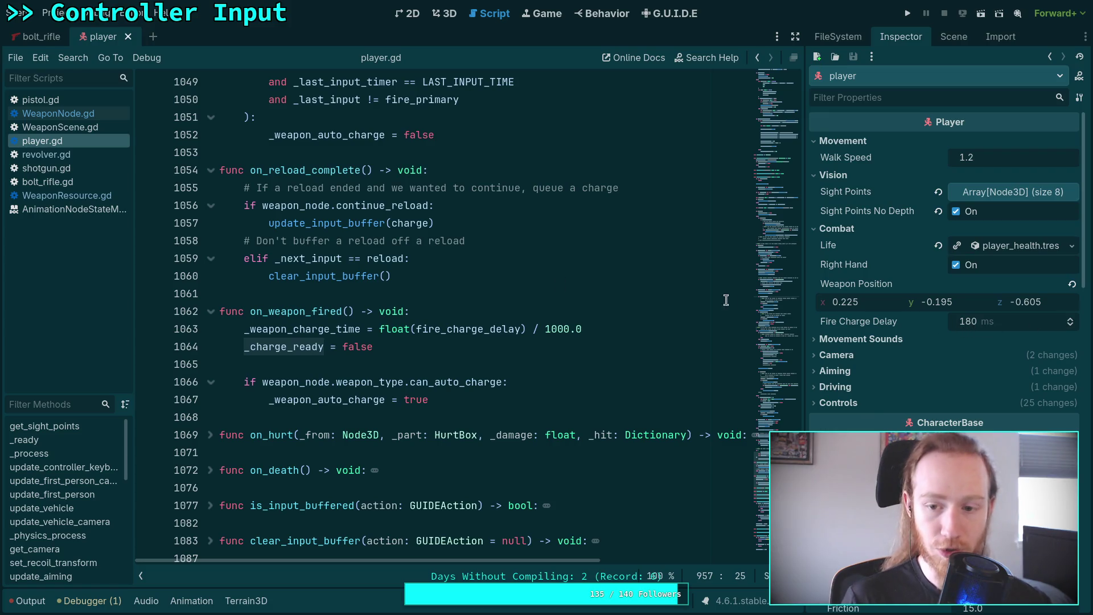
- Scroll player.gd to the fire_charge_delay export defaulting to 180 at line 47
{"action": "scroll", "coordinate": [709, 121], "scroll_direction": "up", "scroll_amount": 20}
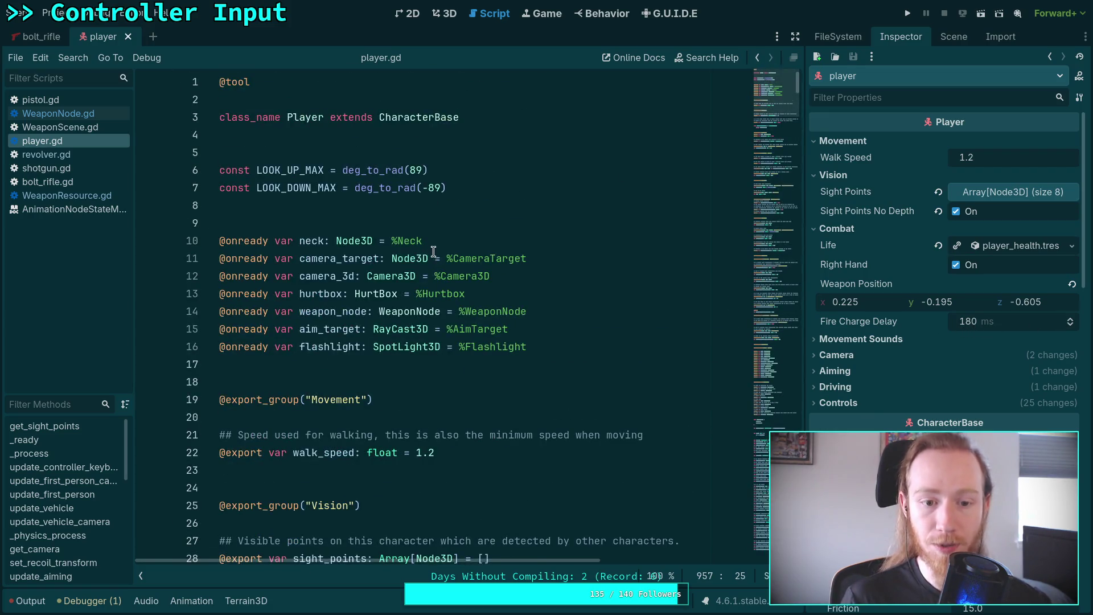
{"action": "scroll", "coordinate": [433, 250], "scroll_direction": "down", "scroll_amount": 4}
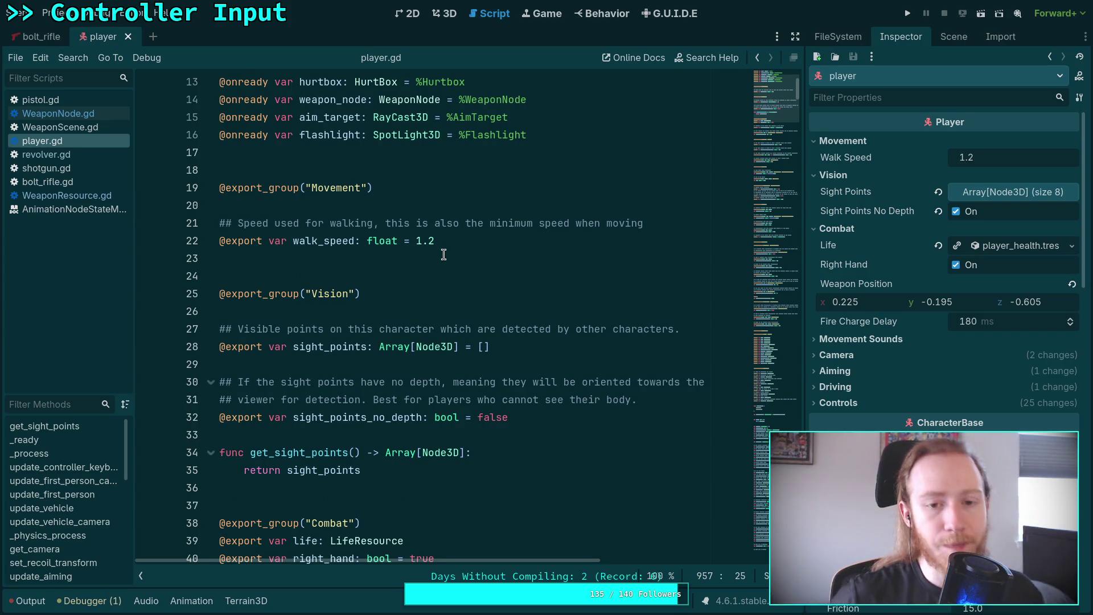
{"action": "scroll", "coordinate": [452, 269], "scroll_direction": "down", "scroll_amount": 4}
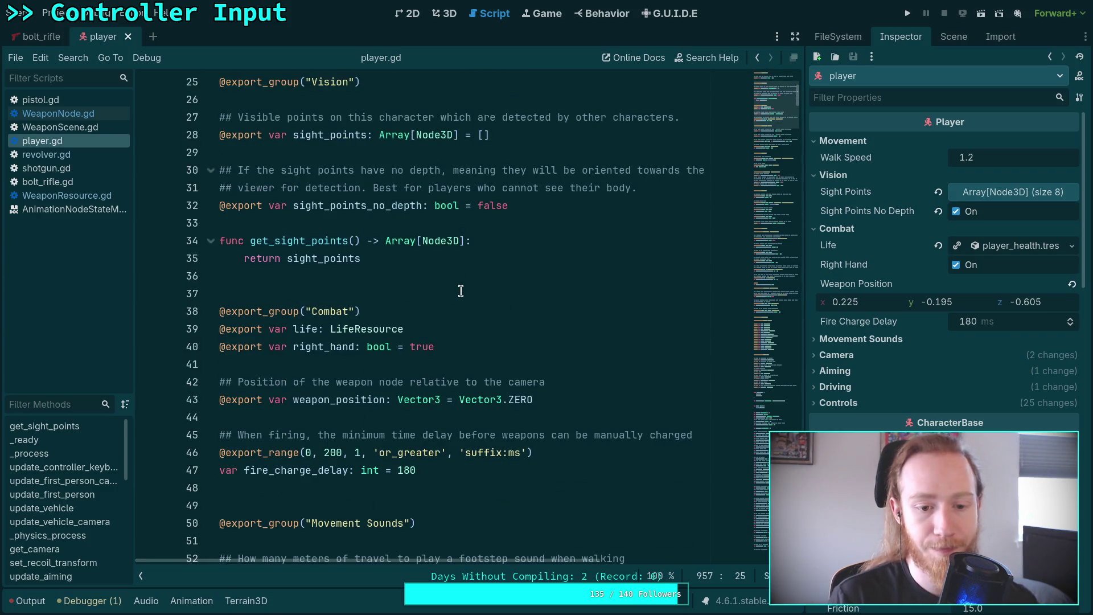
{"action": "scroll", "coordinate": [462, 291], "scroll_direction": "down", "scroll_amount": 5}
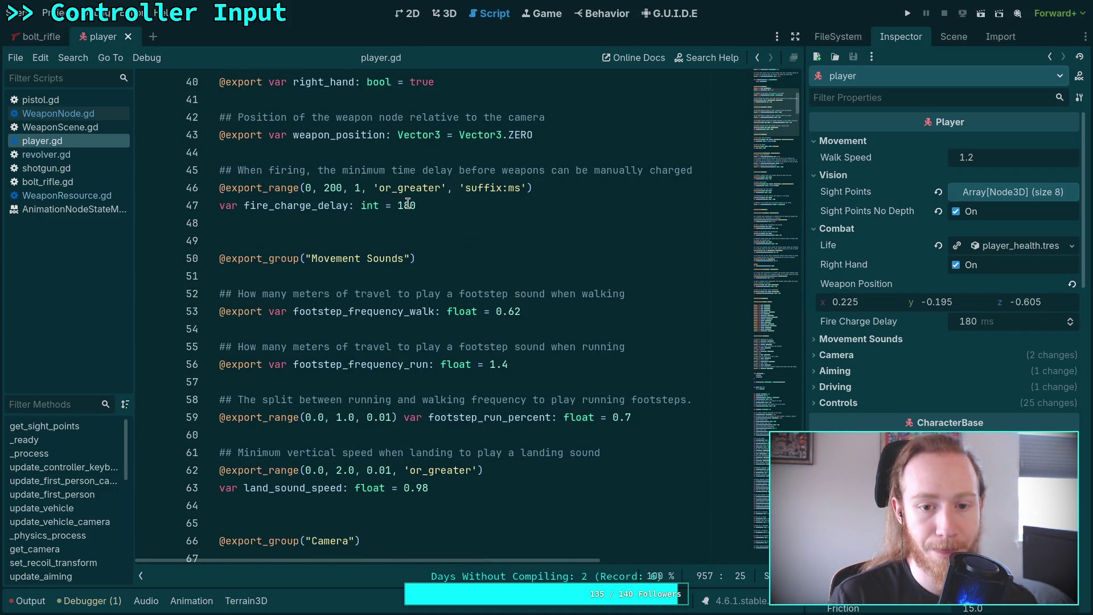
- Change the fire_charge_delay export range on line 46 to 200–1000
{"action": "double_click", "coordinate": [407, 205]}
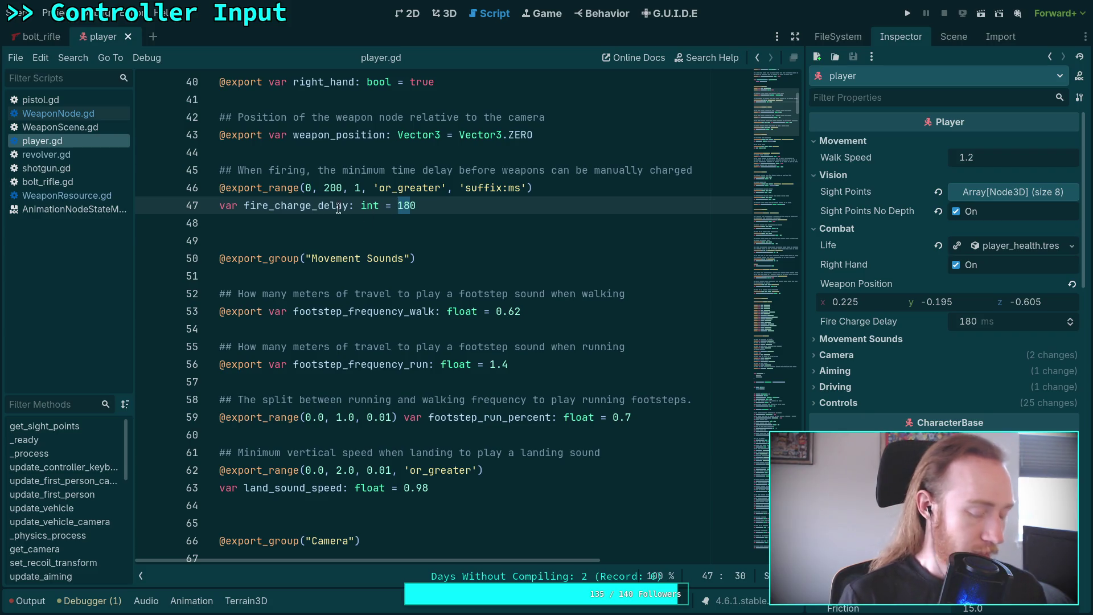
{"action": "left_click", "coordinate": [329, 188]}
{"action": "left_click", "coordinate": [306, 188]}
{"action": "type", "text": "100"}
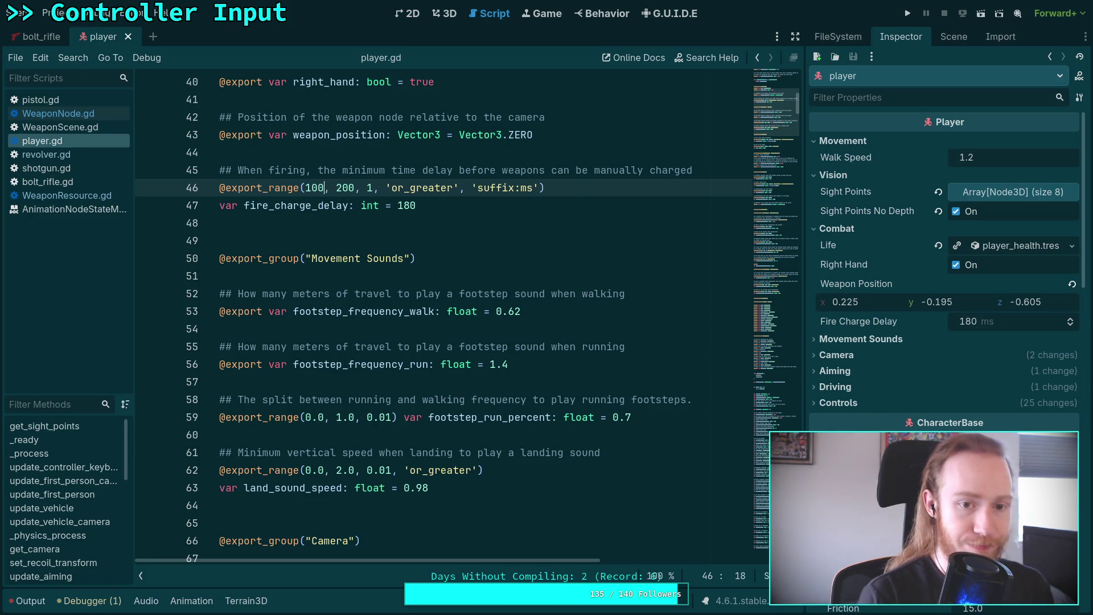
{"action": "left_click", "coordinate": [342, 189]}
{"action": "left_click", "coordinate": [309, 188]}
{"action": "left_click", "coordinate": [338, 189]}
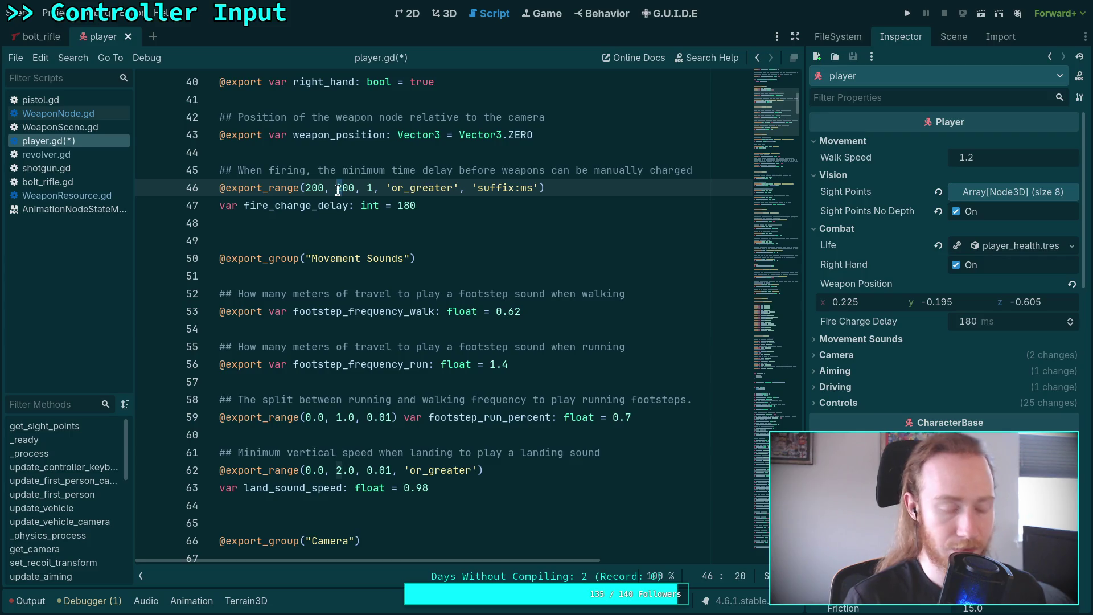
{"action": "type", "text": "0"}
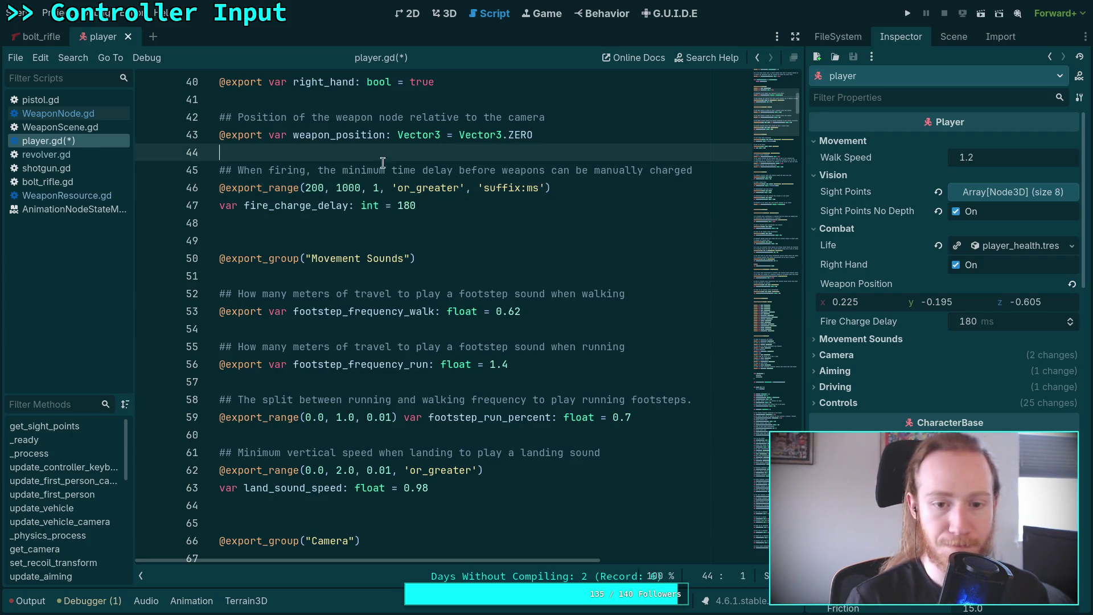
- Replace the 180 default with 500 and save player.gd
{"action": "left_click_drag", "start_coordinate": [398, 205], "coordinate": [416, 205]}
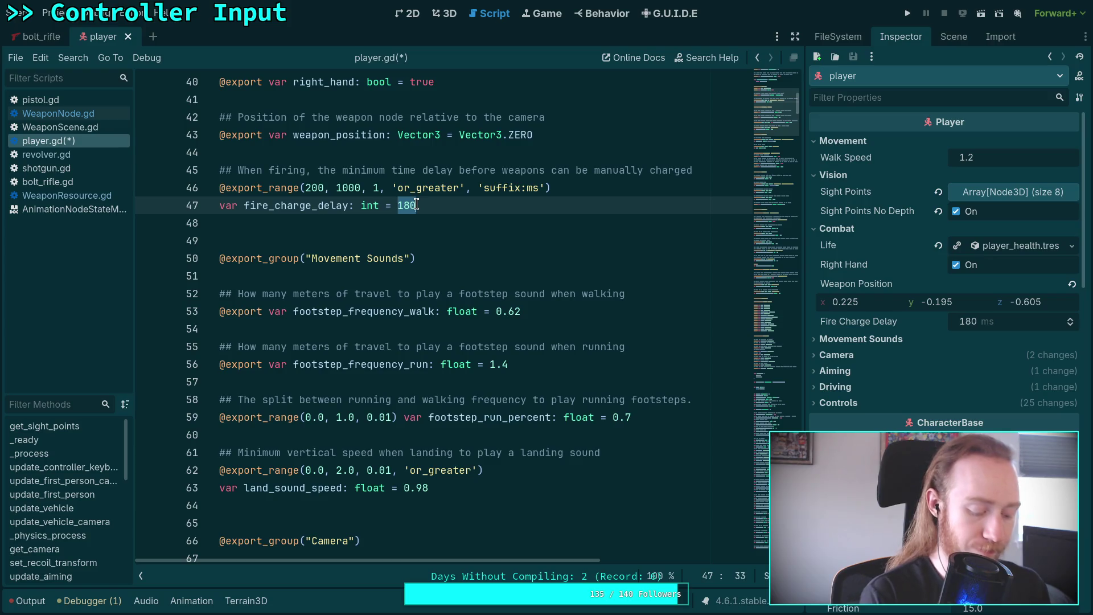
{"action": "key", "text": "Right"}
{"action": "key", "text": "BackSpace"}
{"action": "key", "text": "BackSpace"}
{"action": "key", "text": "BackSpace"}
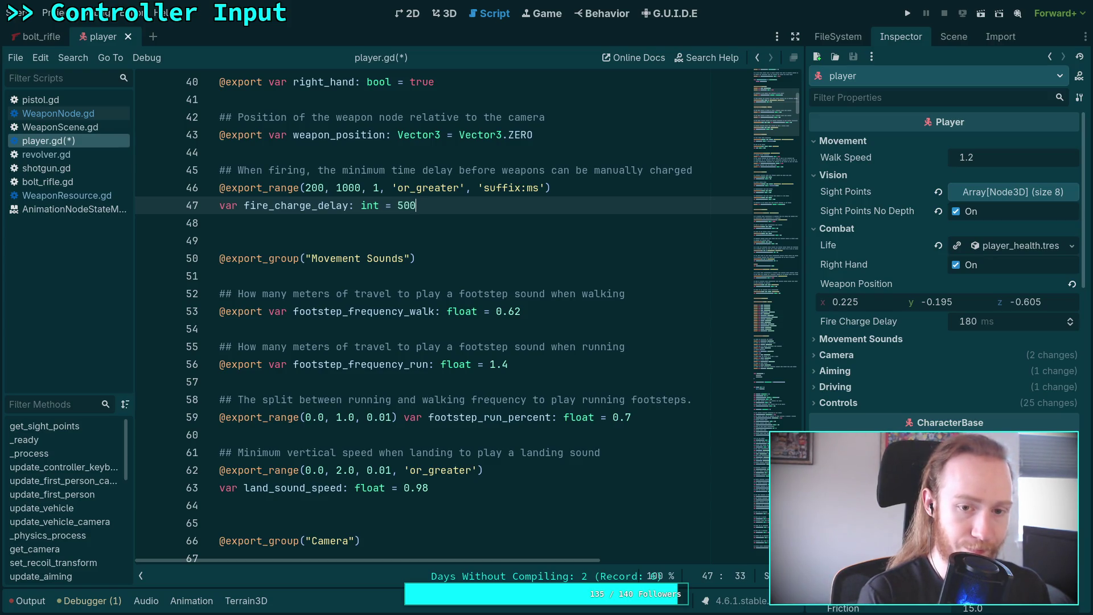
{"action": "key", "text": "ctrl+s"}
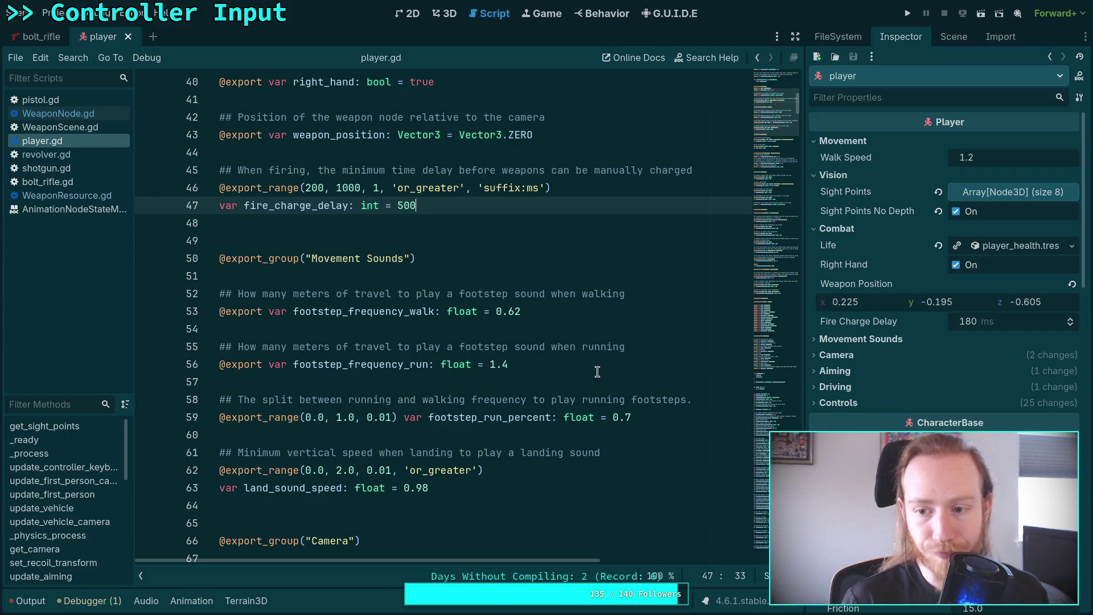
- Reset the Player's Fire Charge Delay to 500 ms and save the player scene
{"action": "left_click", "coordinate": [1070, 318]}
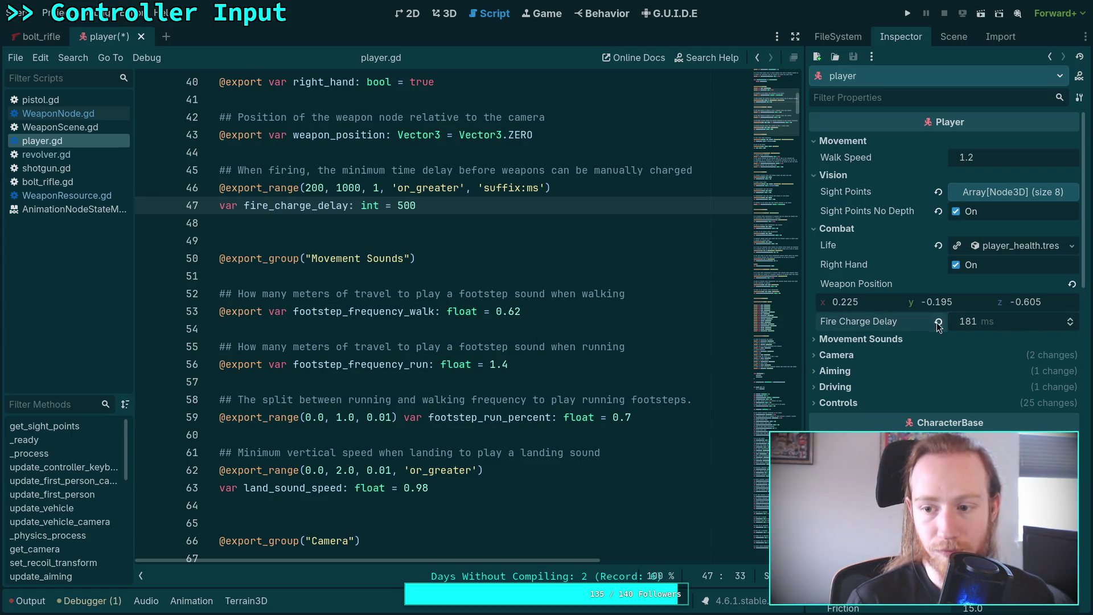
{"action": "key", "text": "ctrl+s"}
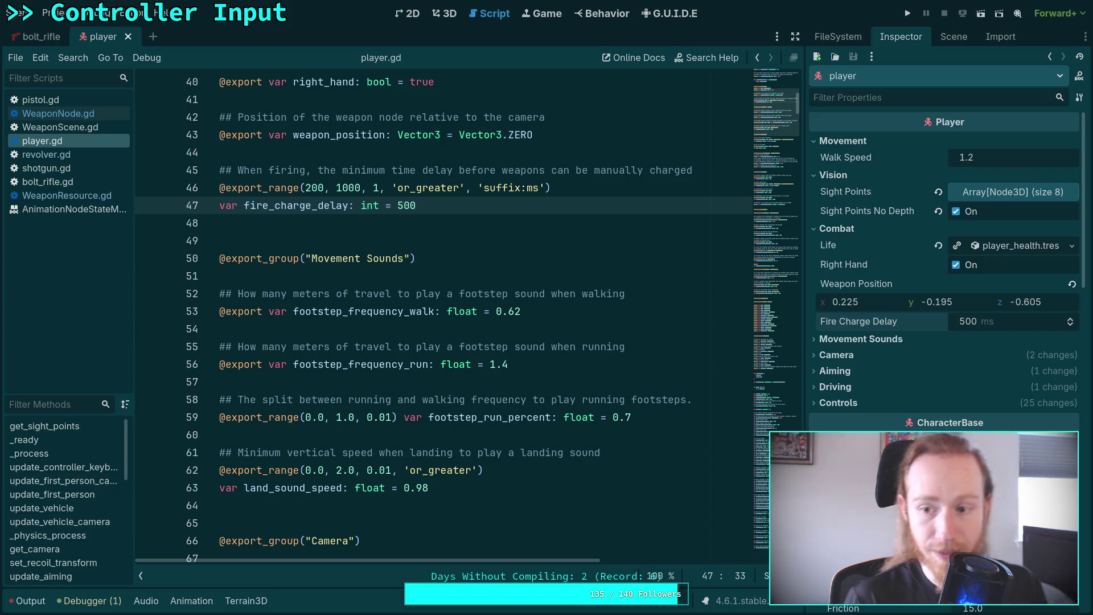
{"action": "left_click", "coordinate": [940, 37]}
{"action": "left_click", "coordinate": [838, 37]}
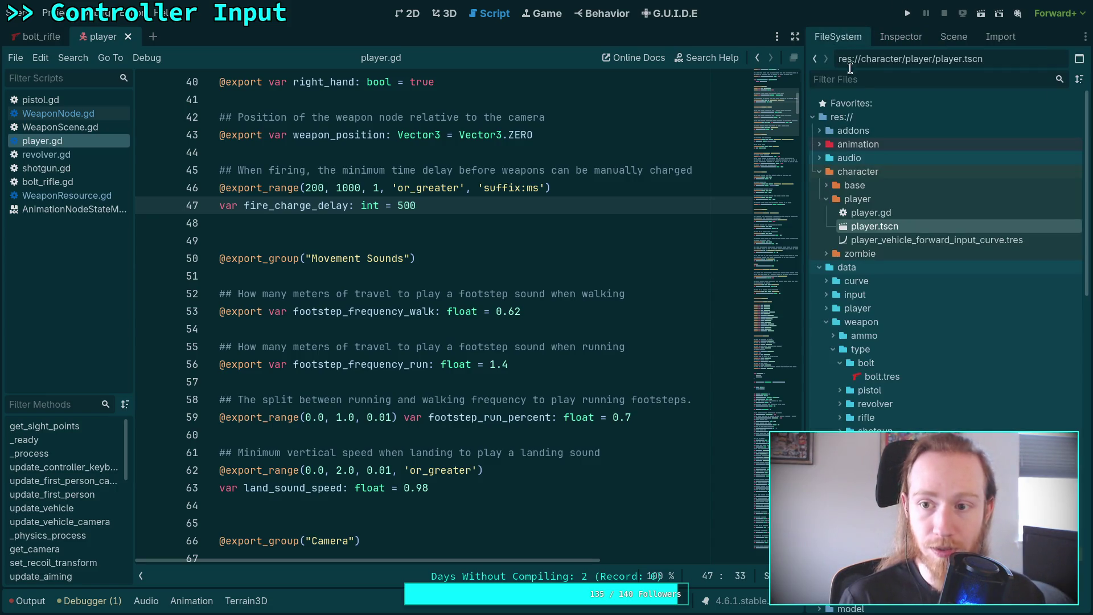
- Play-test the Bolt Rifle with the 500 ms charge delay, stop it, and close the output panel
{"action": "scroll", "coordinate": [884, 330], "scroll_direction": "down", "scroll_amount": 10}
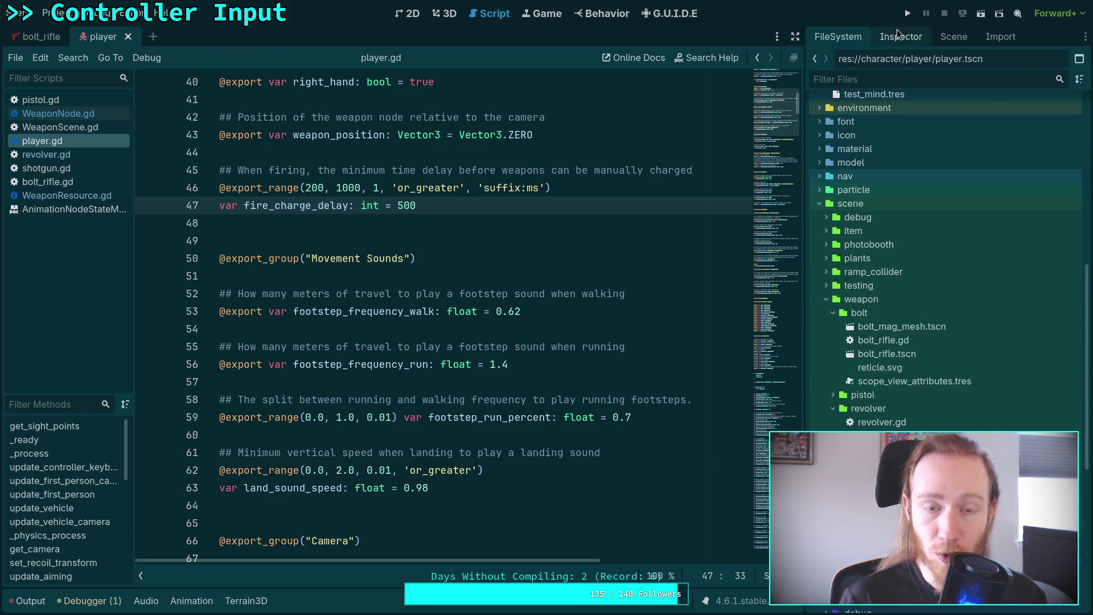
{"action": "left_click", "coordinate": [908, 13]}
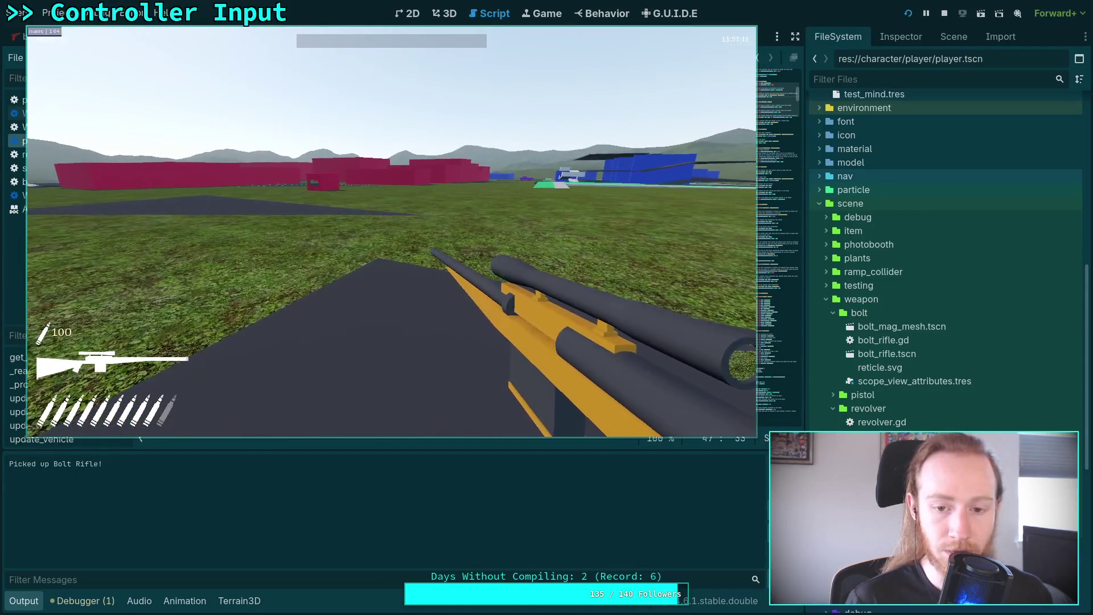
{"action": "key", "text": "Escape"}
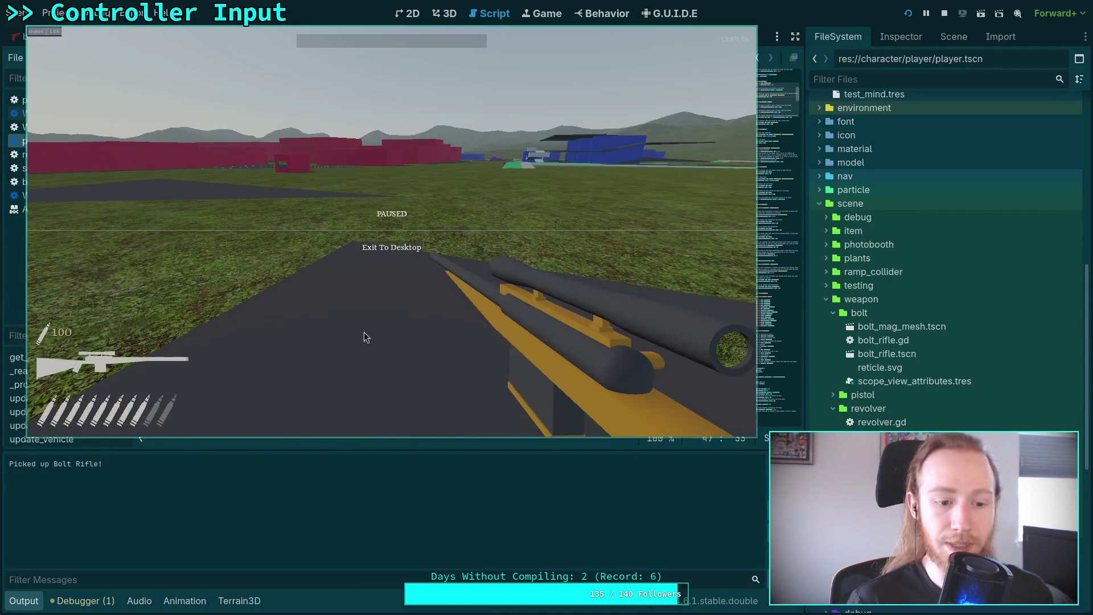
{"action": "key", "text": "F8"}
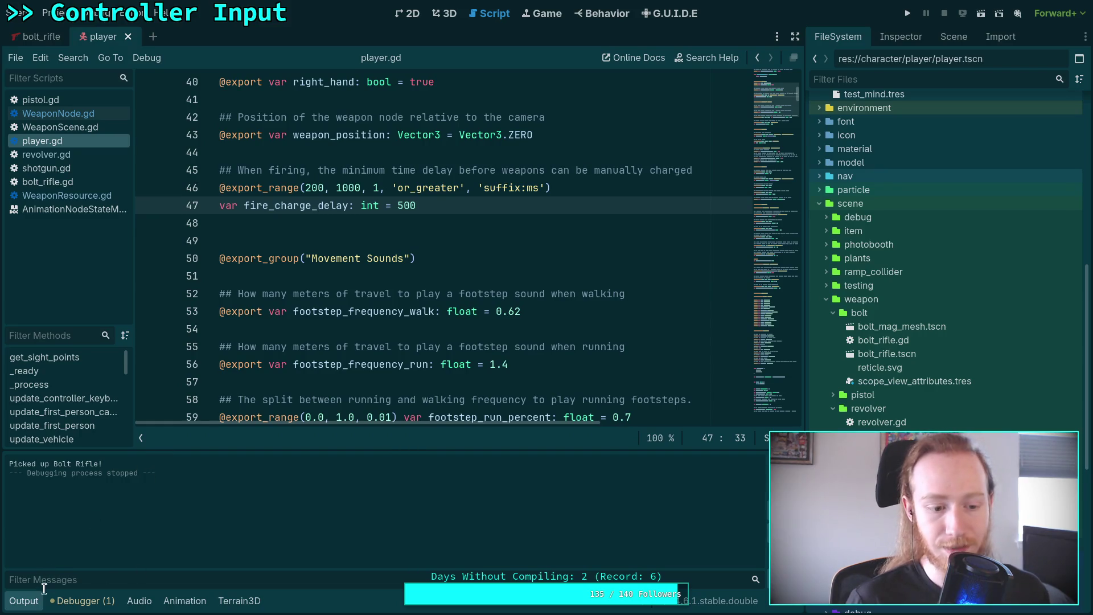
{"action": "left_click", "coordinate": [24, 601]}
{"action": "scroll", "coordinate": [421, 341], "scroll_direction": "up", "scroll_amount": 1}
- Select the fire_charge_delay name in player.gd and return to the project file tree
{"action": "left_click", "coordinate": [420, 368]}
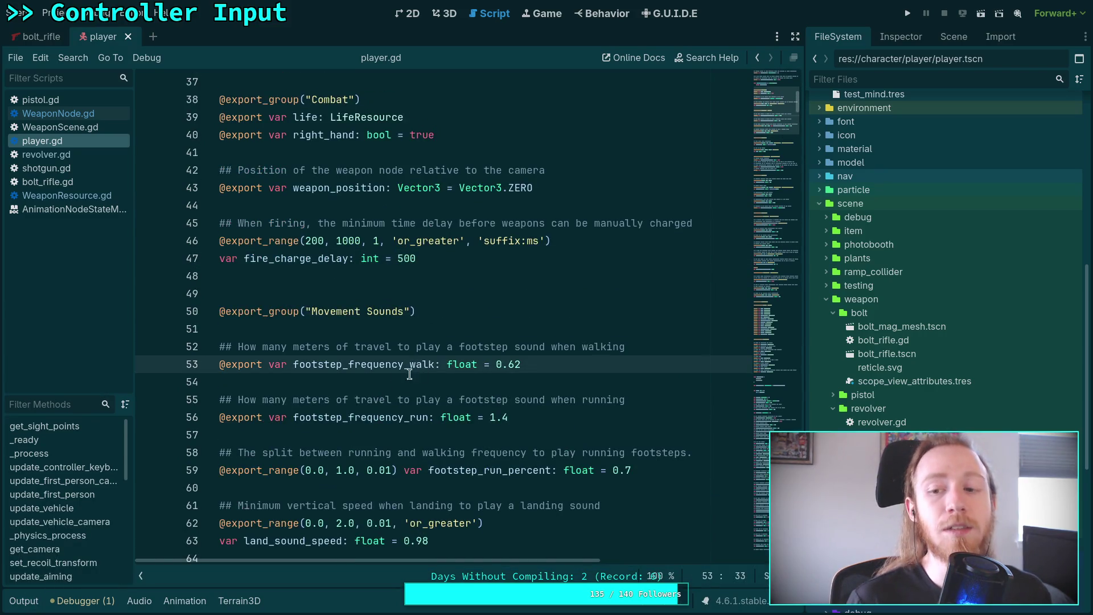
{"action": "double_click", "coordinate": [323, 259]}
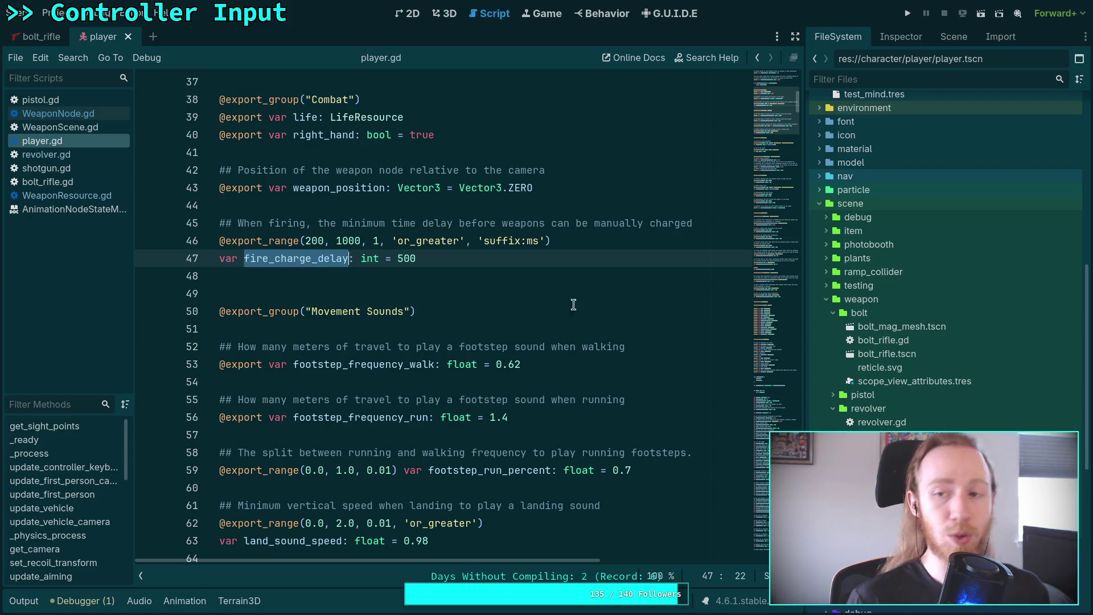
{"action": "left_click", "coordinate": [956, 36]}
{"action": "left_click", "coordinate": [854, 40]}
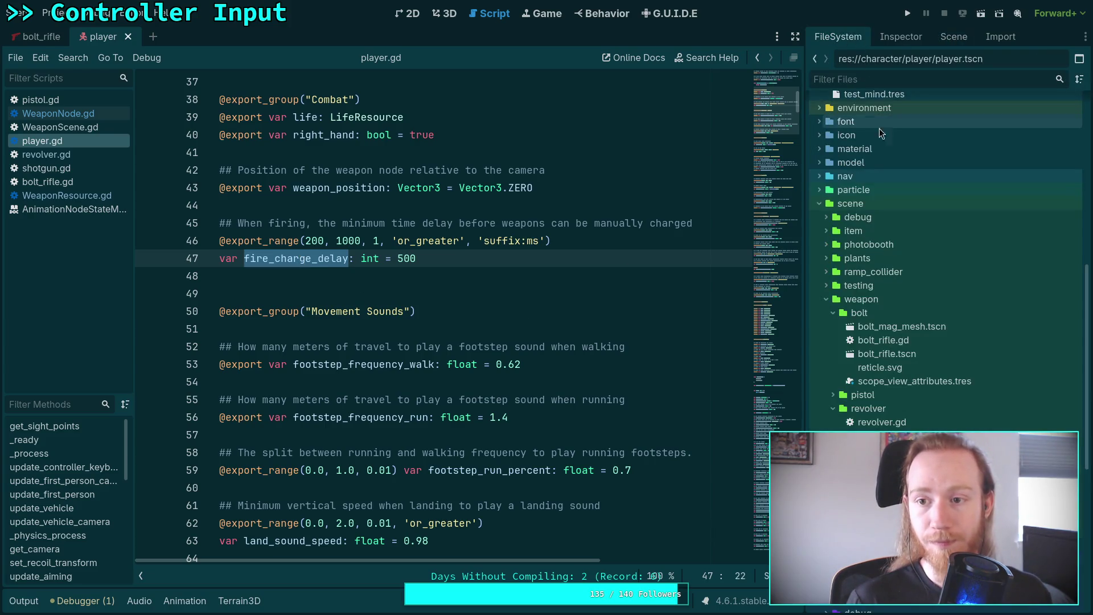
{"action": "scroll", "coordinate": [900, 386], "scroll_direction": "down", "scroll_amount": 5}
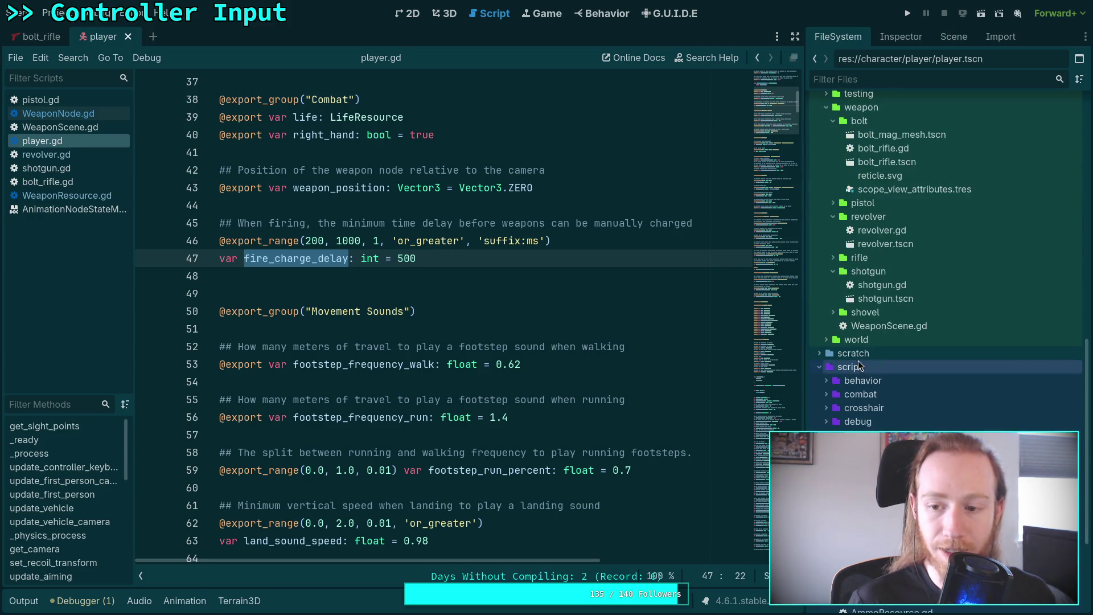
- Open world.tscn to inspect its player node, then search player.gd for .charge() calls
{"action": "double_click", "coordinate": [821, 339]}
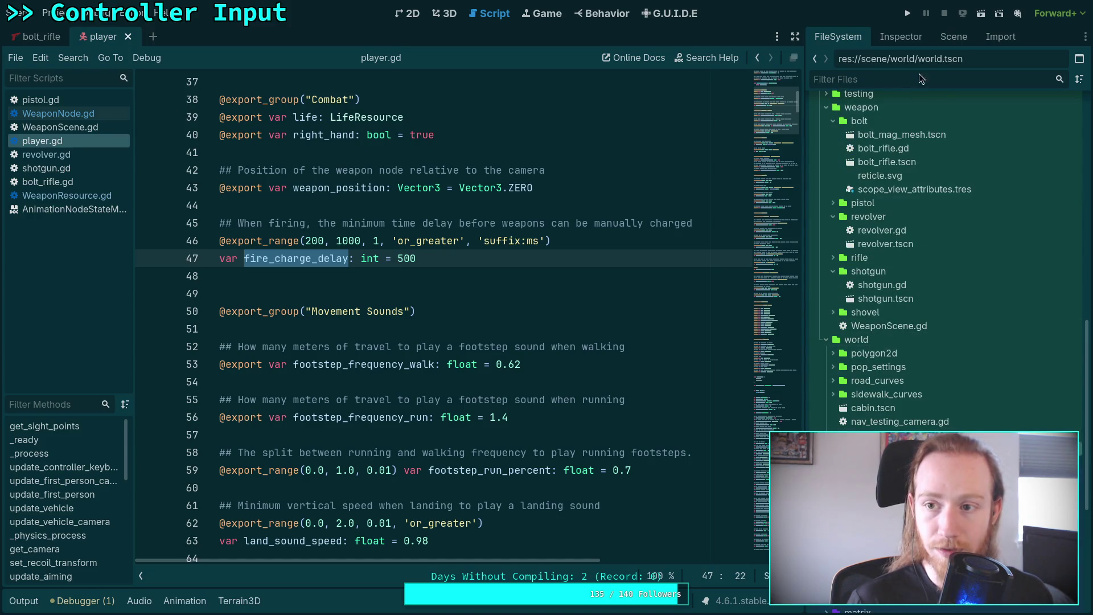
{"action": "left_click", "coordinate": [905, 35]}
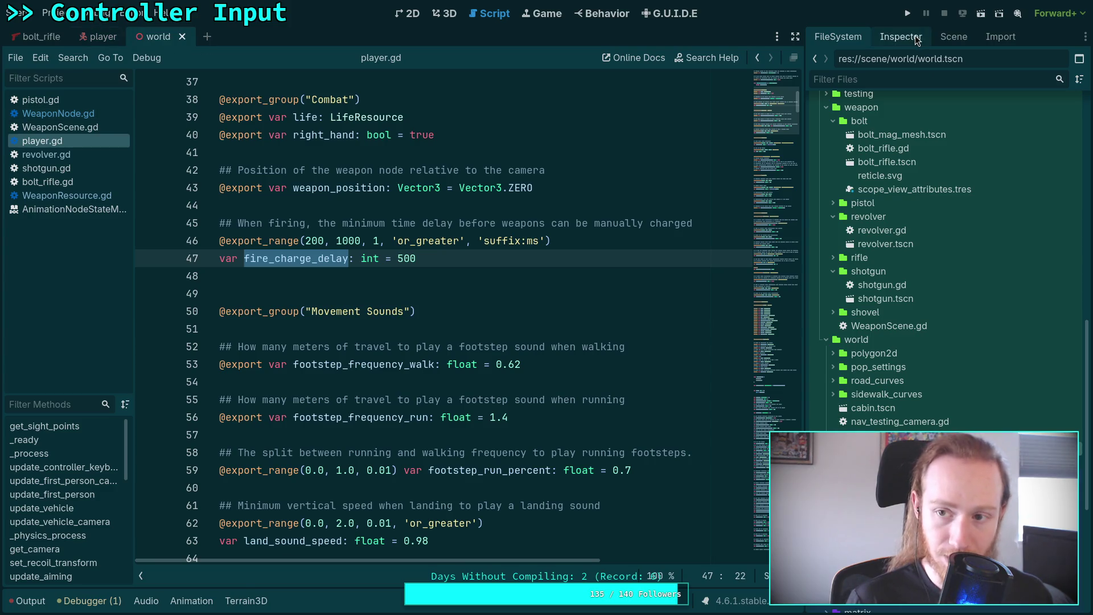
{"action": "left_click", "coordinate": [959, 39]}
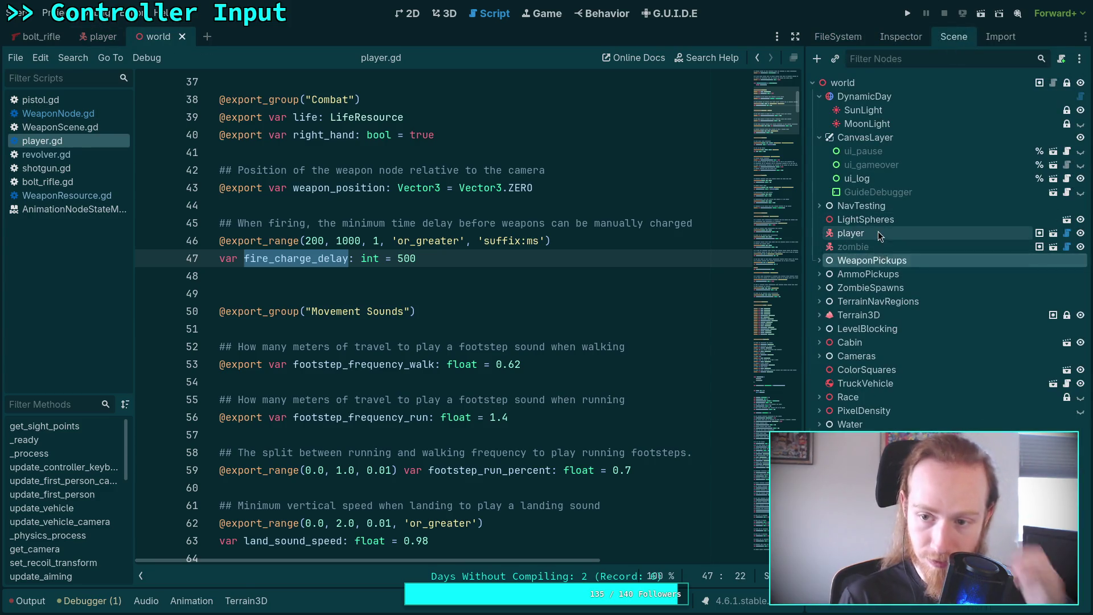
{"action": "left_click", "coordinate": [901, 37]}
{"action": "key", "text": "F3"}
{"action": "type", "text": ".charge()"}
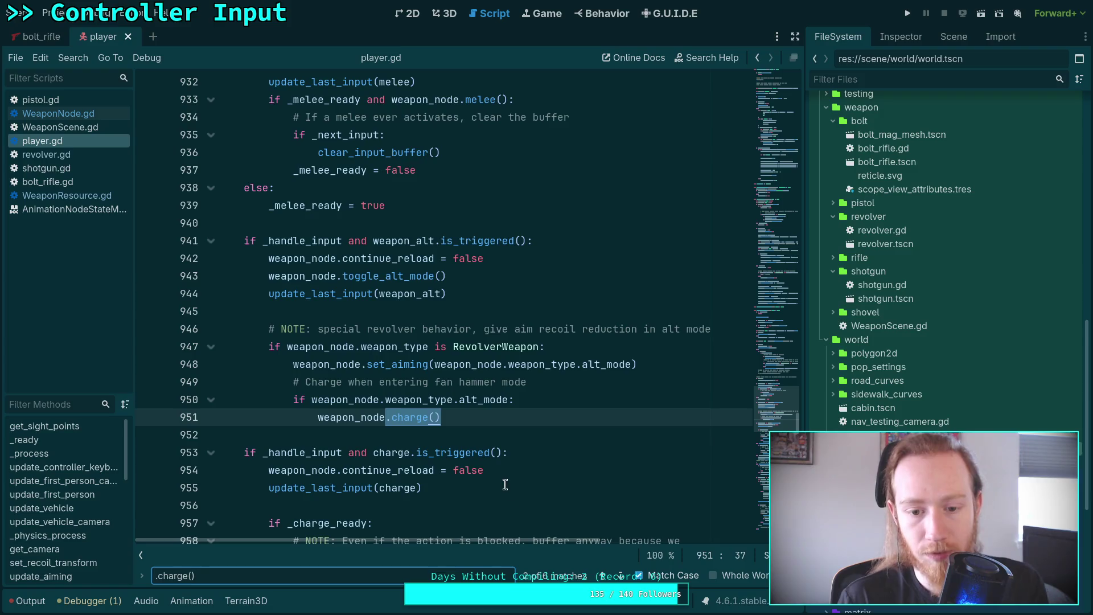
- Append 'and _charge_ready' to the auto-charge condition on line 972 and save player.gd
{"action": "left_click", "coordinate": [621, 576]}
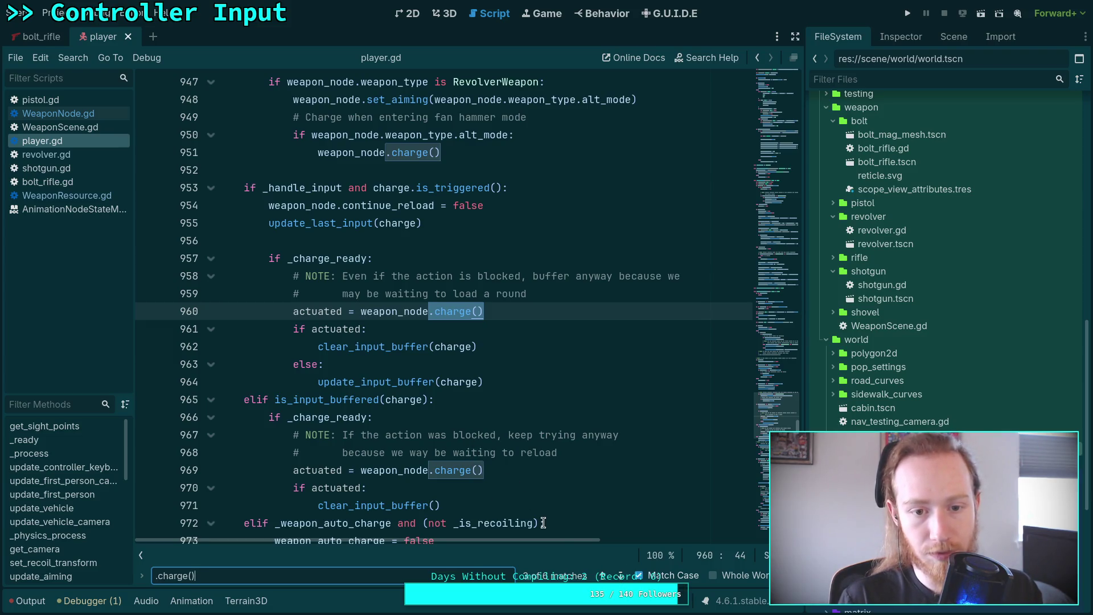
{"action": "left_click", "coordinate": [617, 577]}
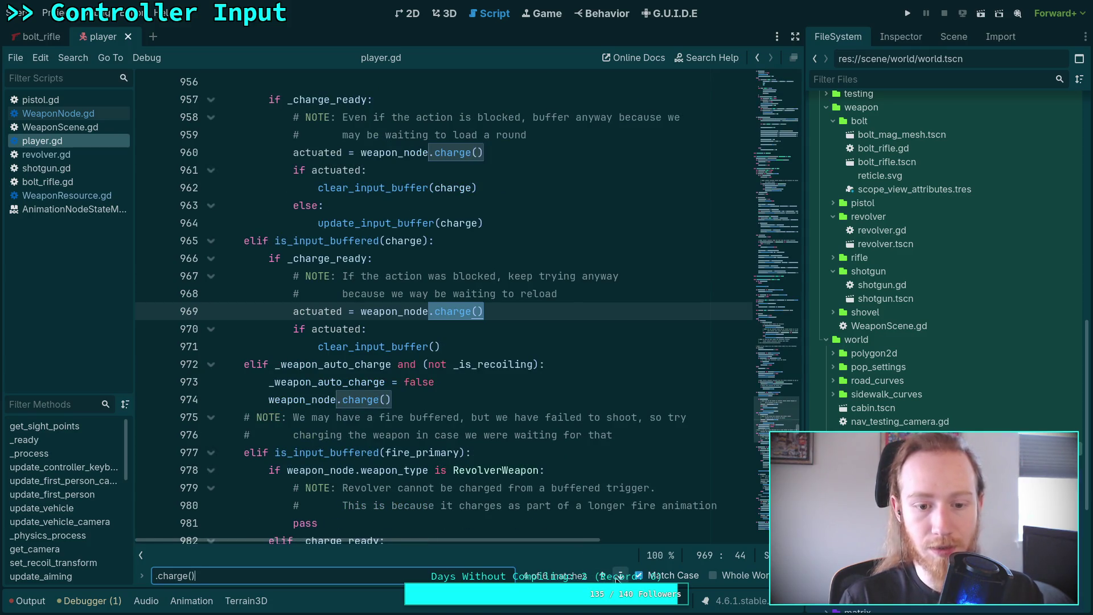
{"action": "mouse_move", "coordinate": [340, 360]}
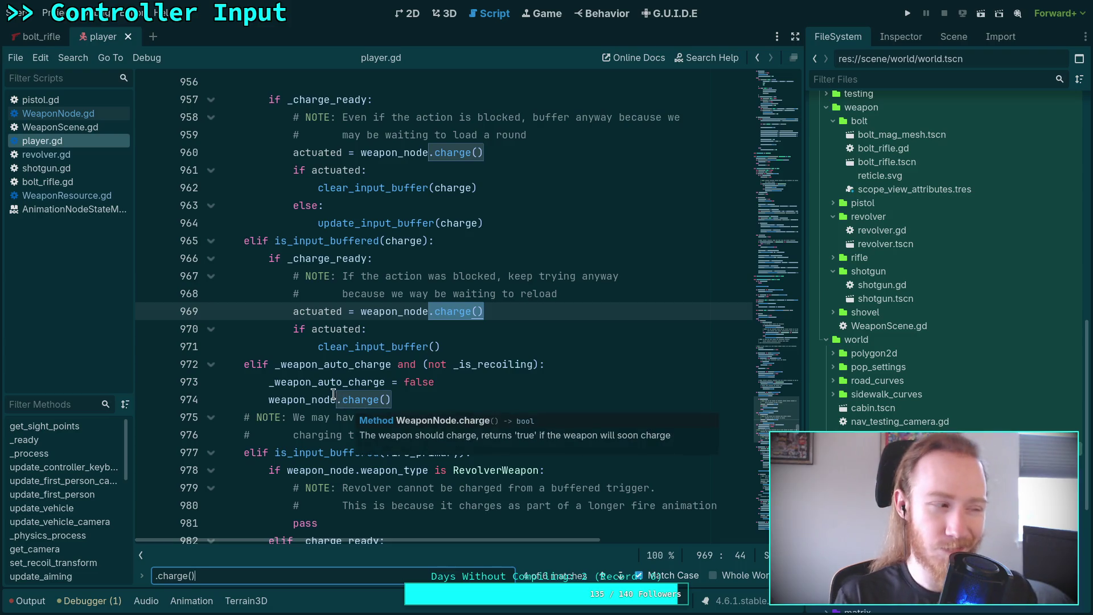
{"action": "left_click", "coordinate": [539, 364]}
{"action": "type", "text": "and _"}
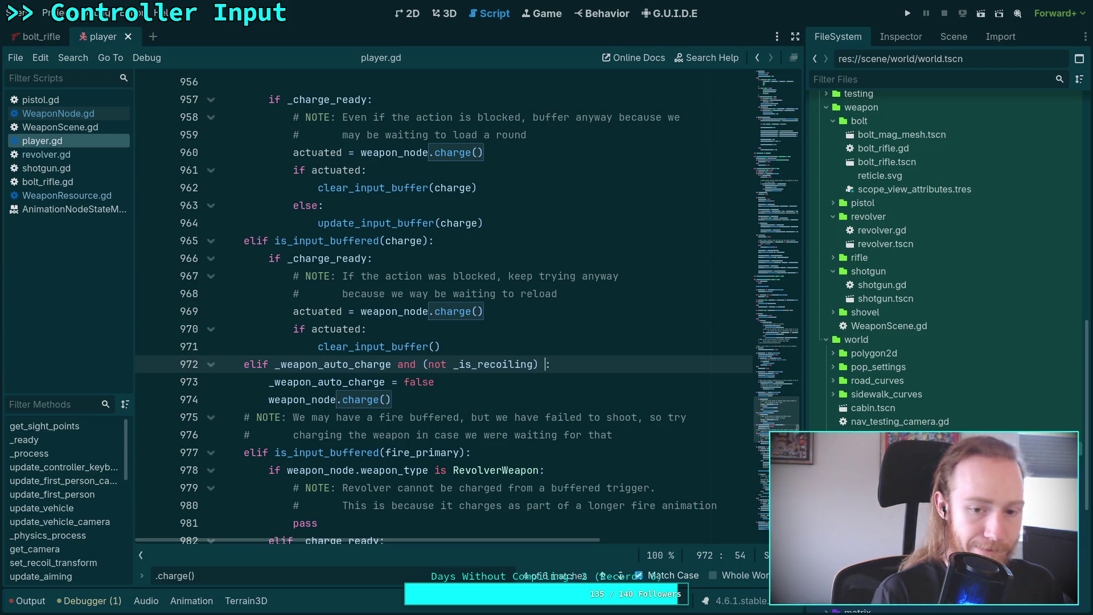
{"action": "type", "text": "charge_ready"}
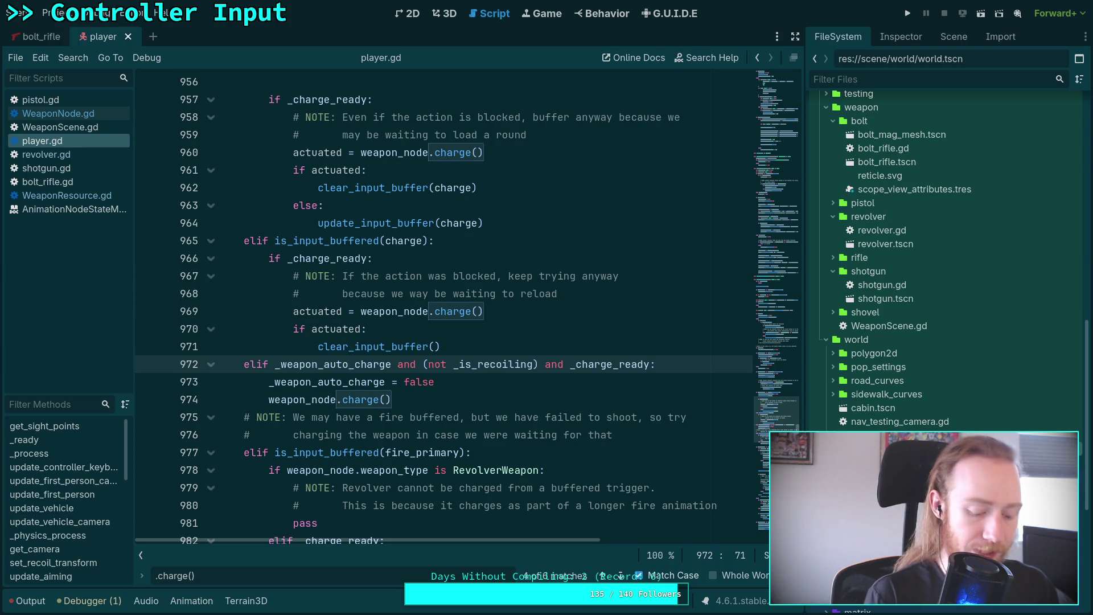
{"action": "key", "text": "ctrl+s"}
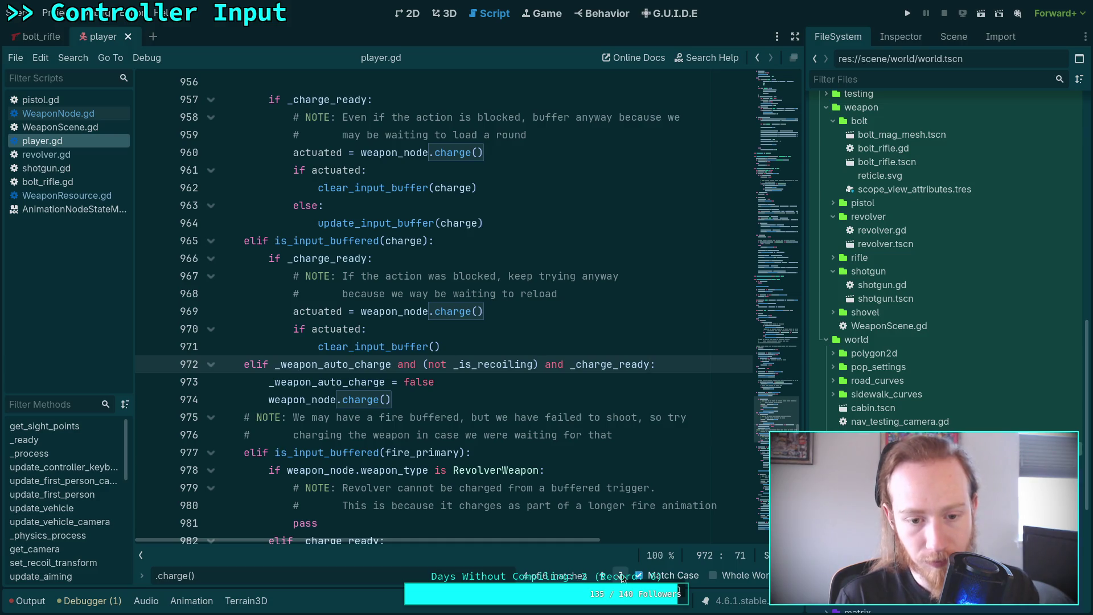
- Move the _charge_ready clause right after _weapon_auto_charge, then advance to the .charge() match on line 804
{"action": "left_click_drag", "start_coordinate": [540, 365], "coordinate": [650, 366]}
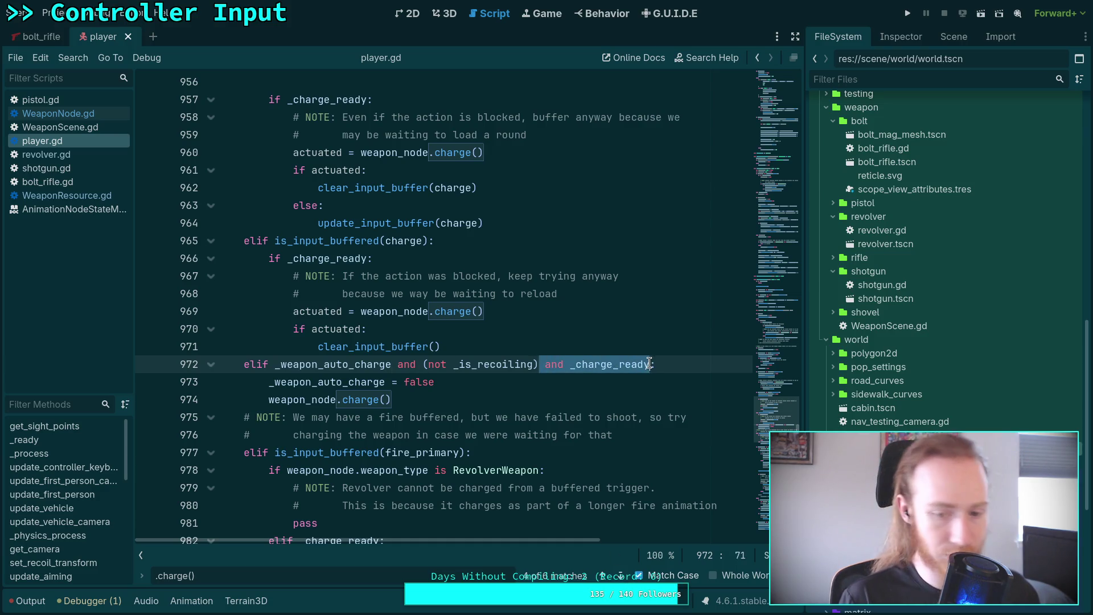
{"action": "key", "text": "BackSpace"}
{"action": "type", "text": "e and _charge_ready"}
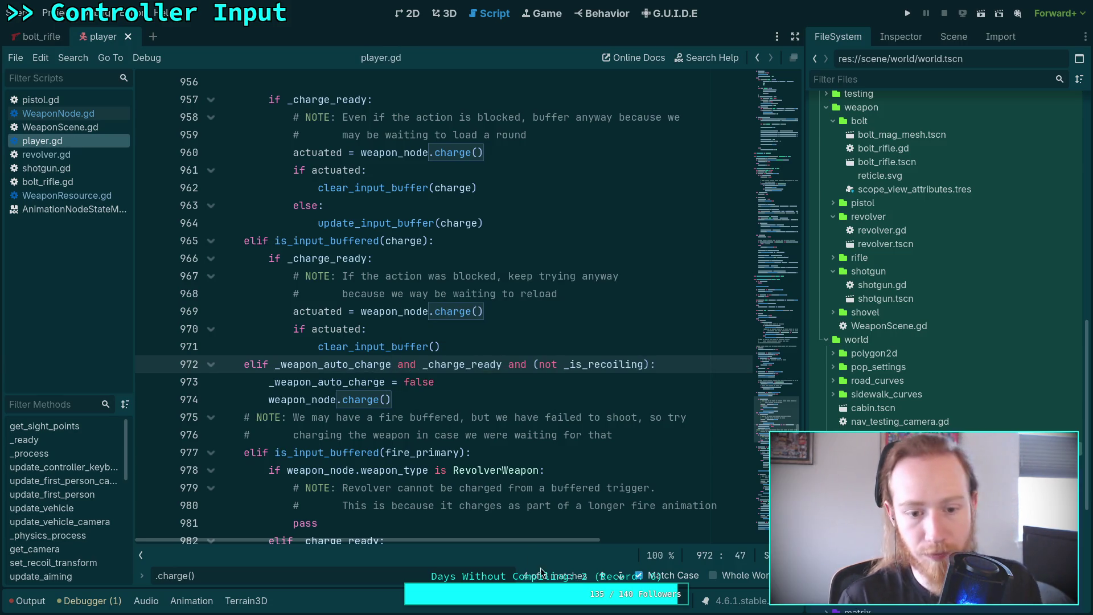
{"action": "left_click", "coordinate": [621, 576]}
{"action": "left_click", "coordinate": [621, 576]}
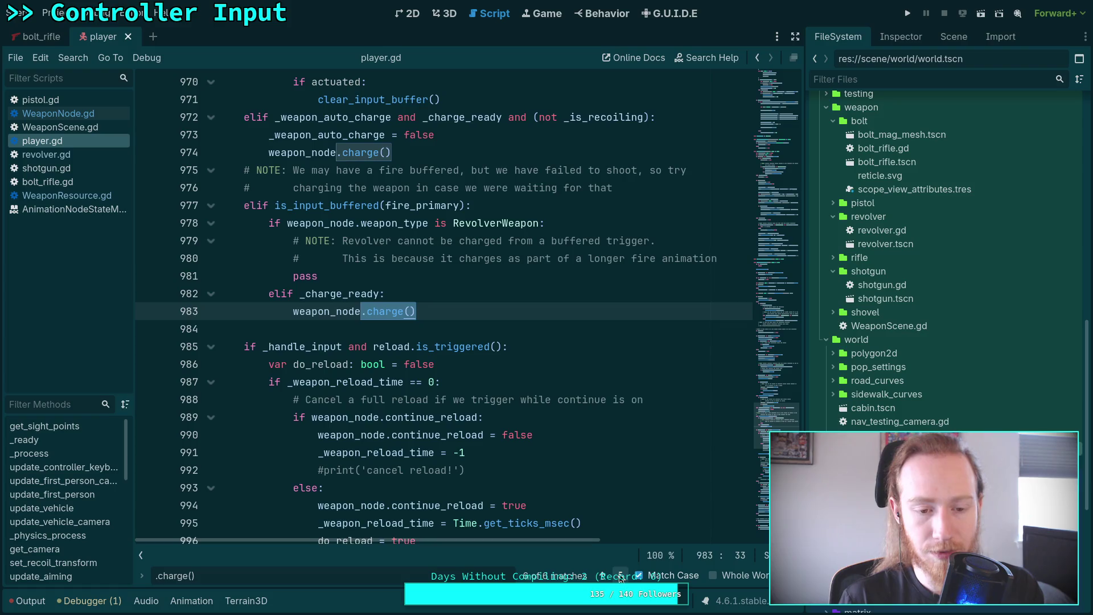
{"action": "left_click", "coordinate": [620, 576]}
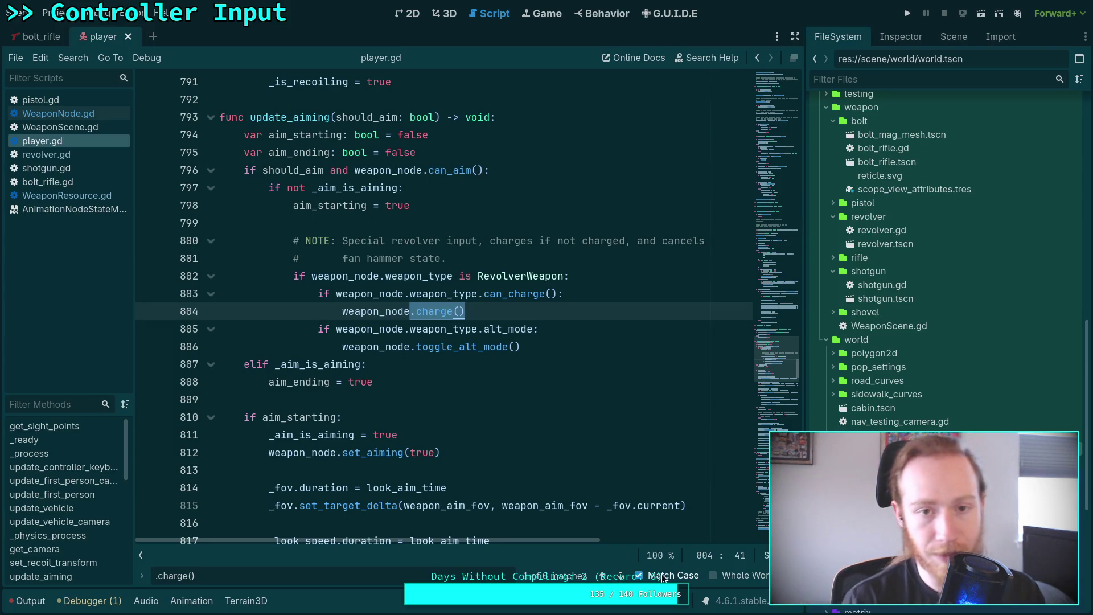
- Playtest the game with the Bolt Rifle, then exit to desktop and return to player.gd
{"action": "left_click", "coordinate": [908, 13]}
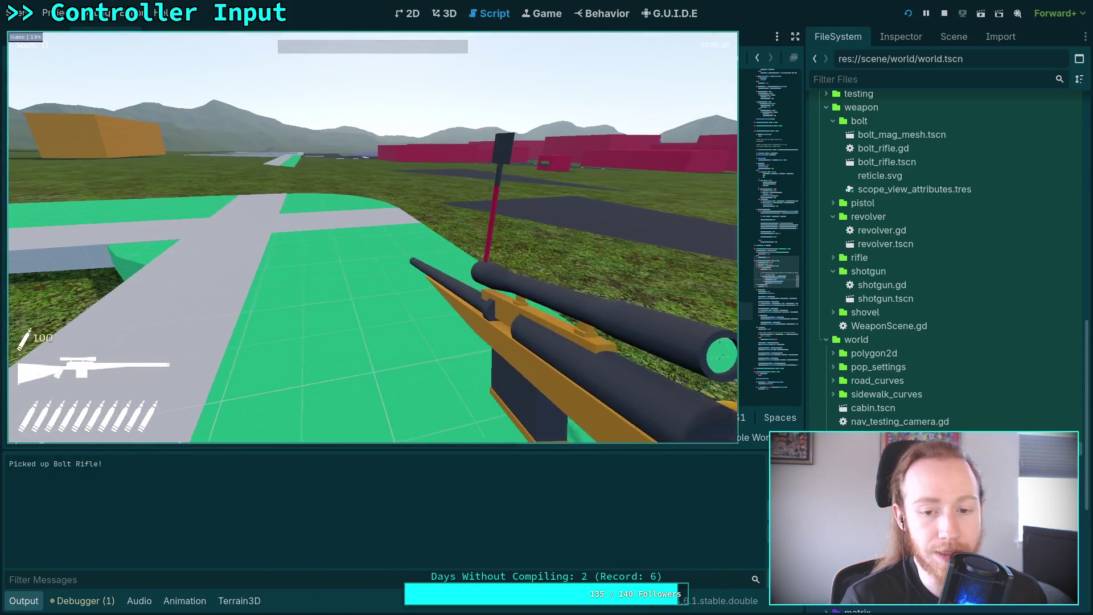
{"action": "key", "text": "Escape"}
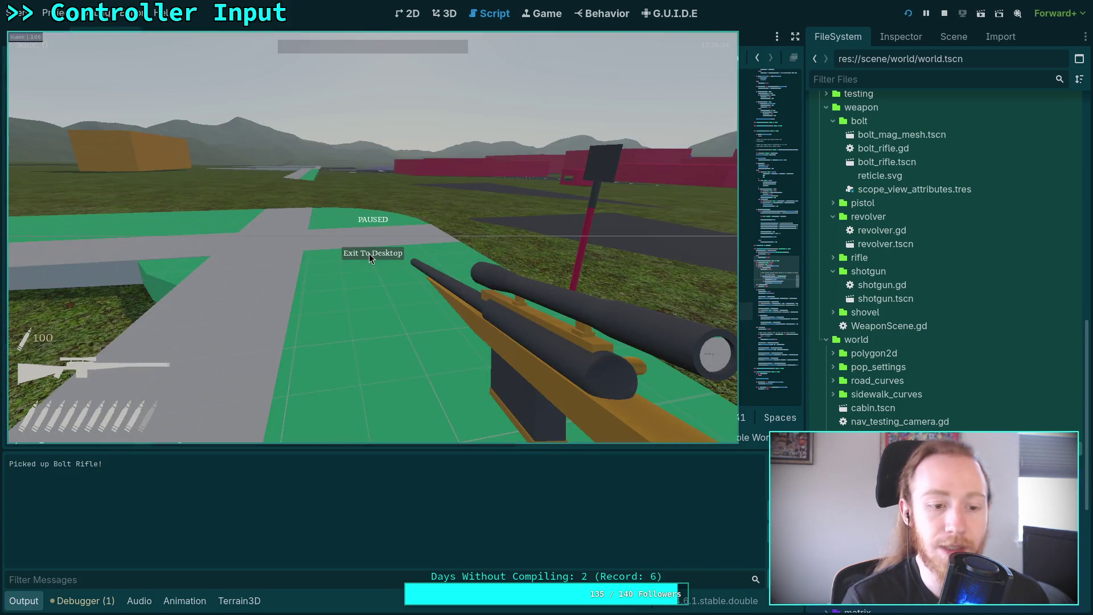
{"action": "left_click", "coordinate": [369, 254]}
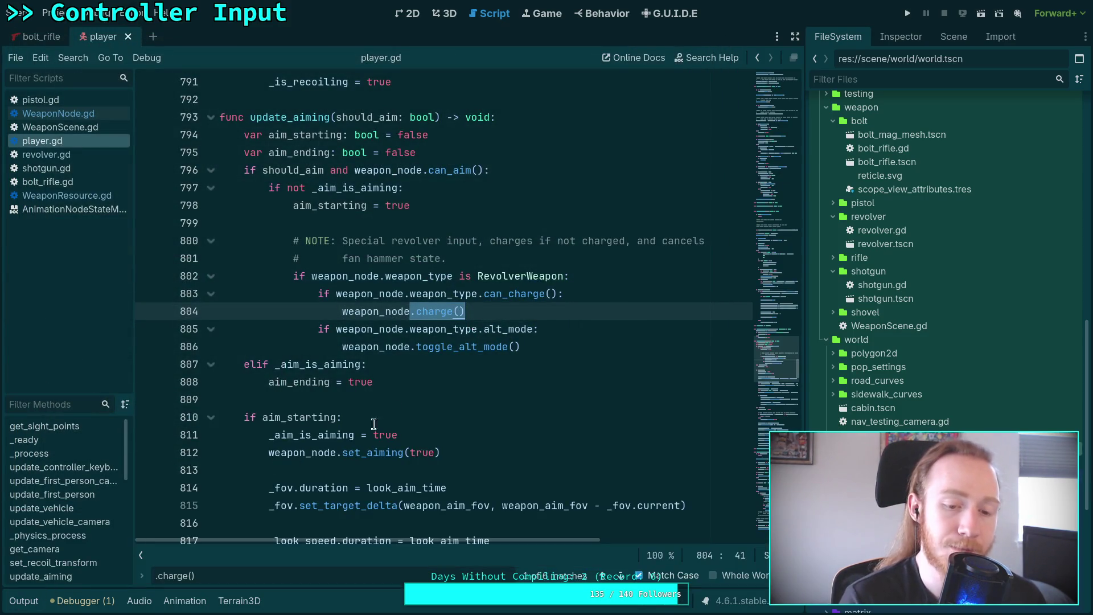
{"action": "left_click", "coordinate": [400, 397]}
- Collapse the camera_smooth_enabled block at line 762
{"action": "scroll", "coordinate": [404, 394], "scroll_direction": "up", "scroll_amount": 10}
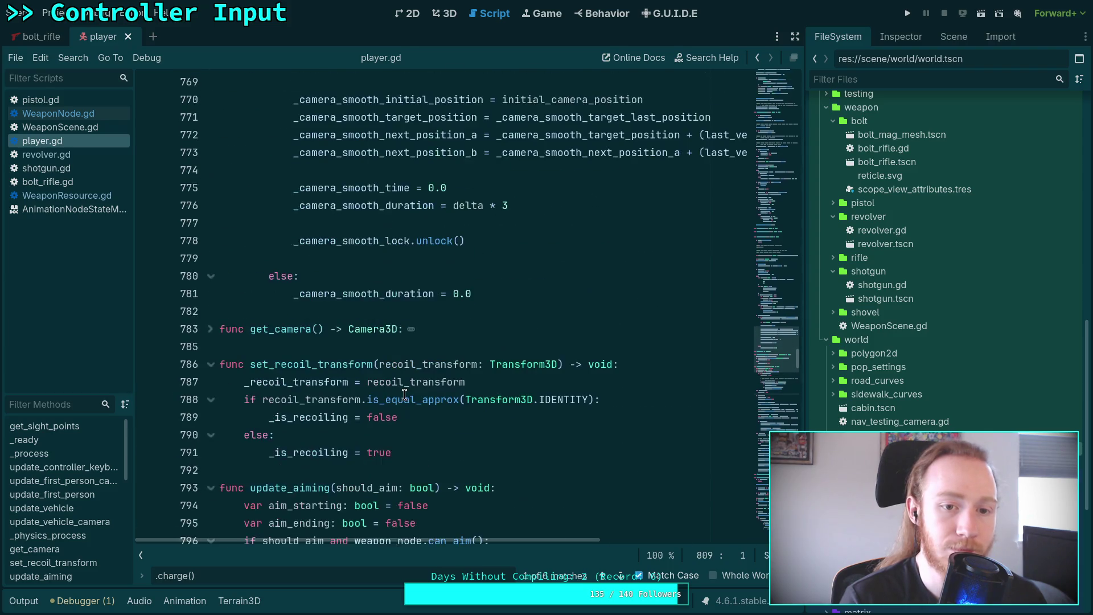
{"action": "scroll", "coordinate": [404, 395], "scroll_direction": "up", "scroll_amount": 2}
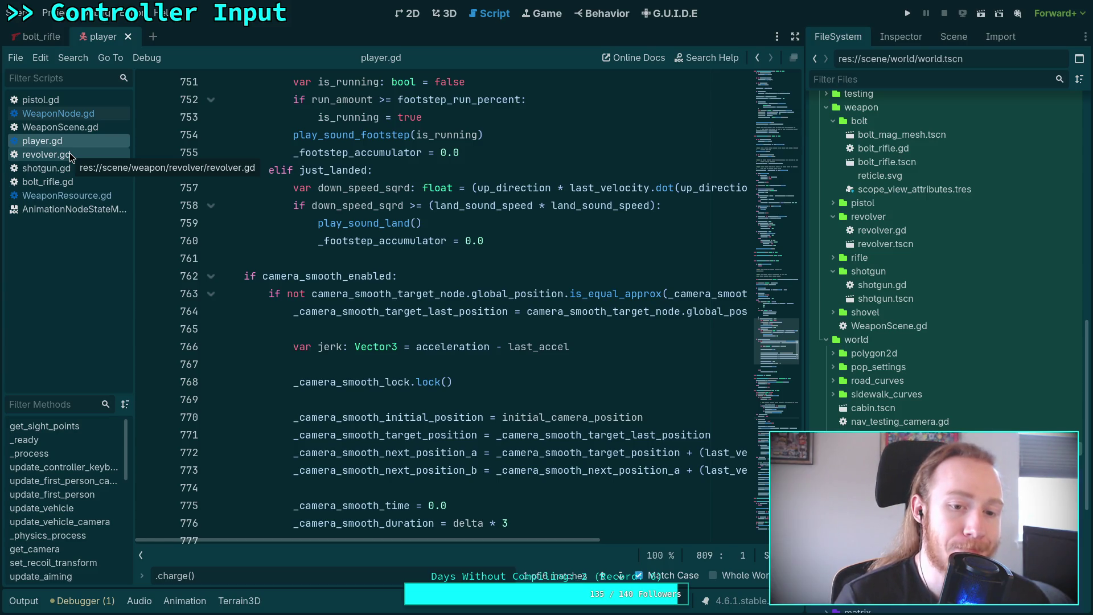
{"action": "left_click", "coordinate": [210, 276]}
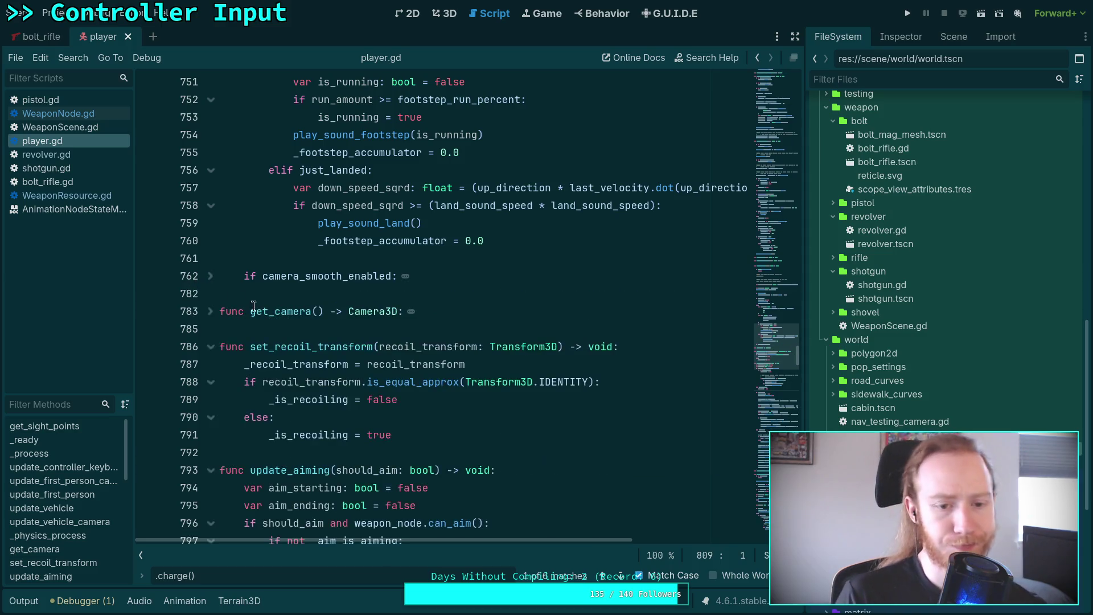
- Highlight every use of _charge_ready around line 953
{"action": "scroll", "coordinate": [302, 329], "scroll_direction": "up", "scroll_amount": 3}
{"action": "scroll", "coordinate": [302, 329], "scroll_direction": "up", "scroll_amount": 15}
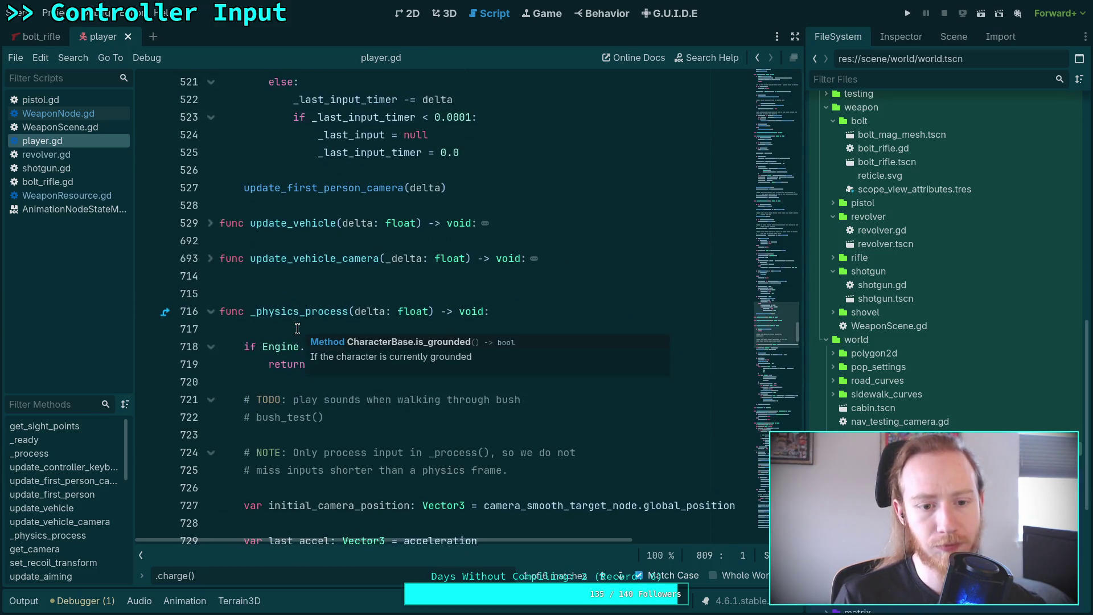
{"action": "scroll", "coordinate": [421, 349], "scroll_direction": "down", "scroll_amount": 15}
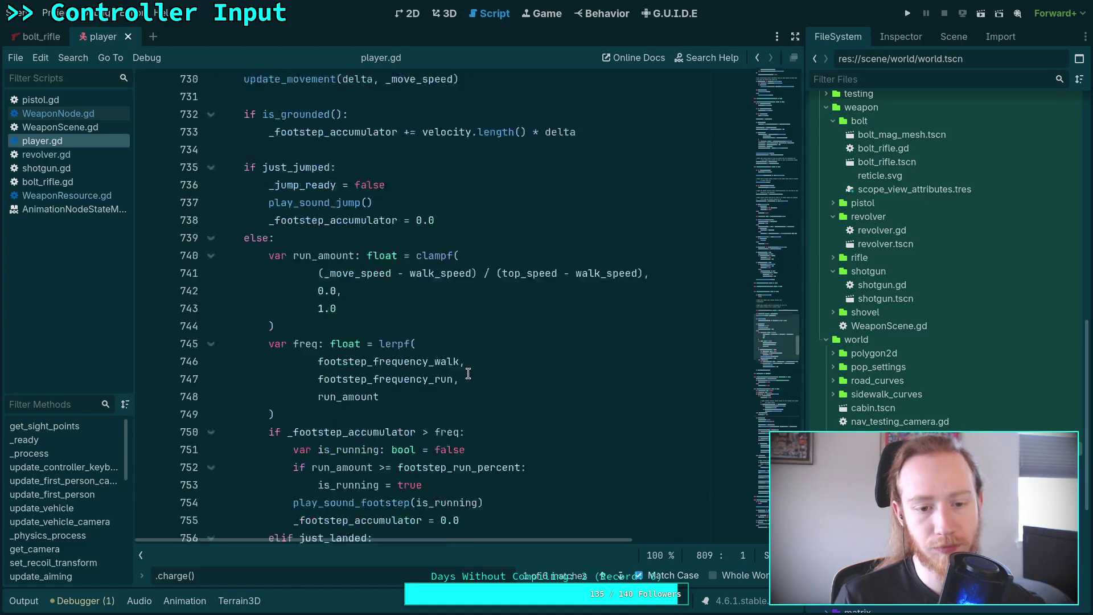
{"action": "scroll", "coordinate": [465, 349], "scroll_direction": "down", "scroll_amount": 10}
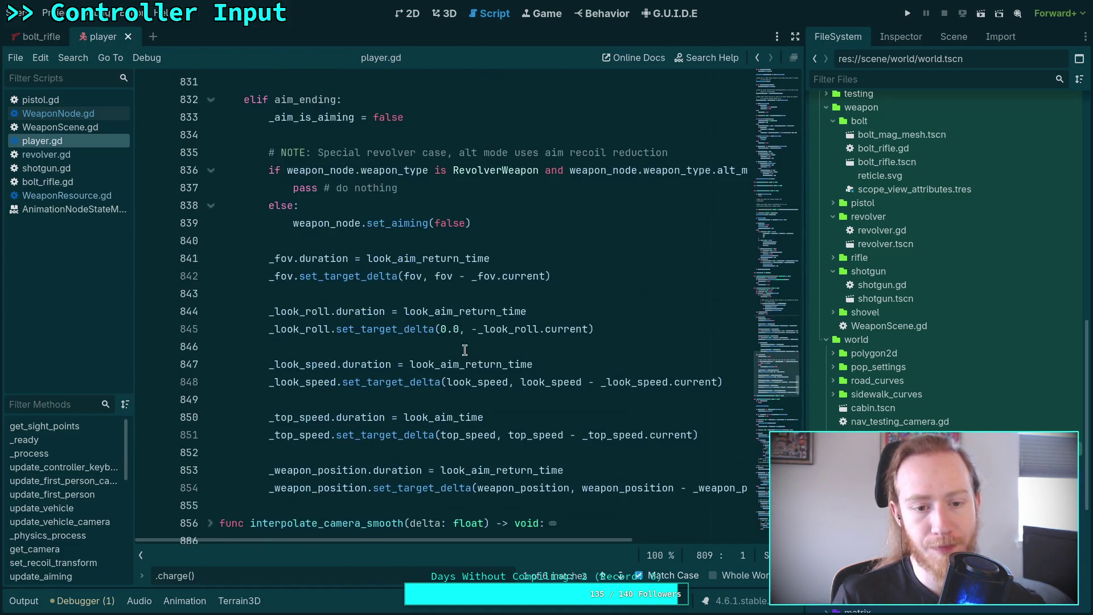
{"action": "scroll", "coordinate": [473, 352], "scroll_direction": "down", "scroll_amount": 5}
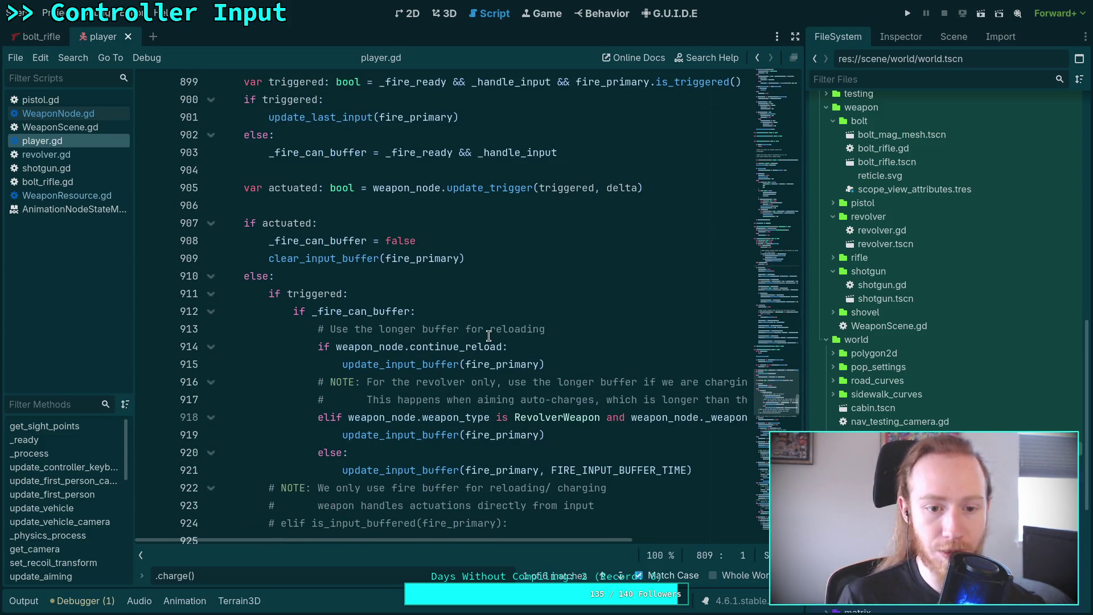
{"action": "scroll", "coordinate": [497, 340], "scroll_direction": "down", "scroll_amount": 3}
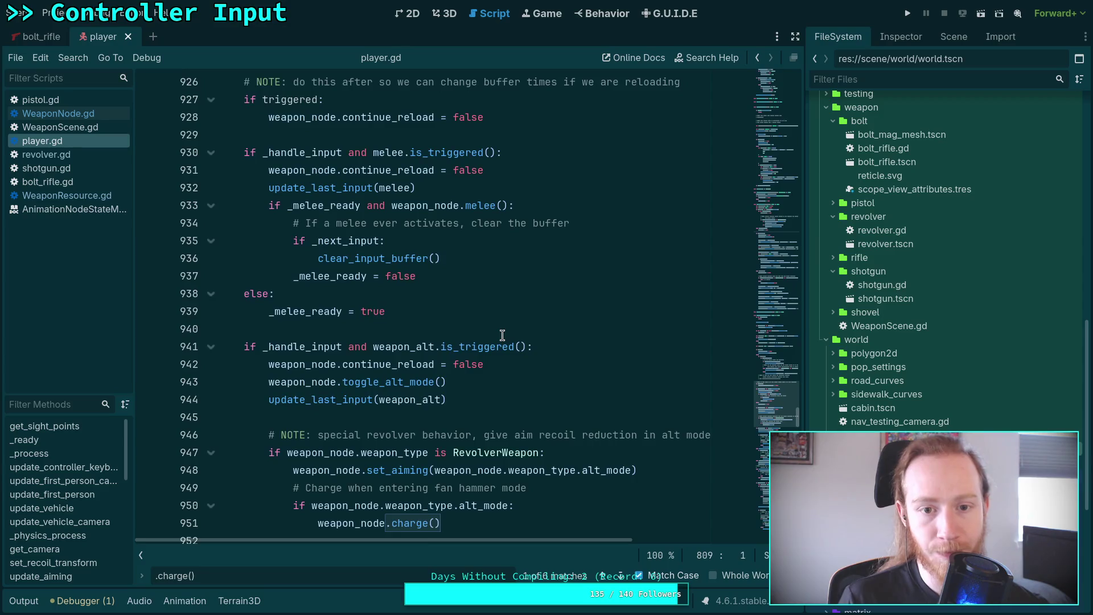
{"action": "scroll", "coordinate": [505, 352], "scroll_direction": "down", "scroll_amount": 2}
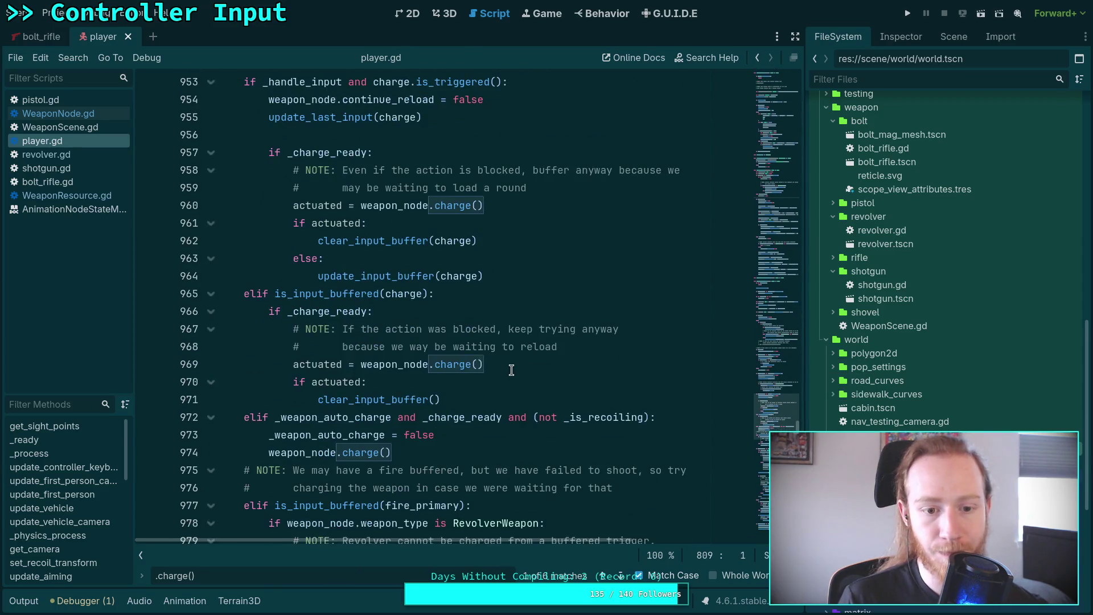
{"action": "double_click", "coordinate": [314, 306]}
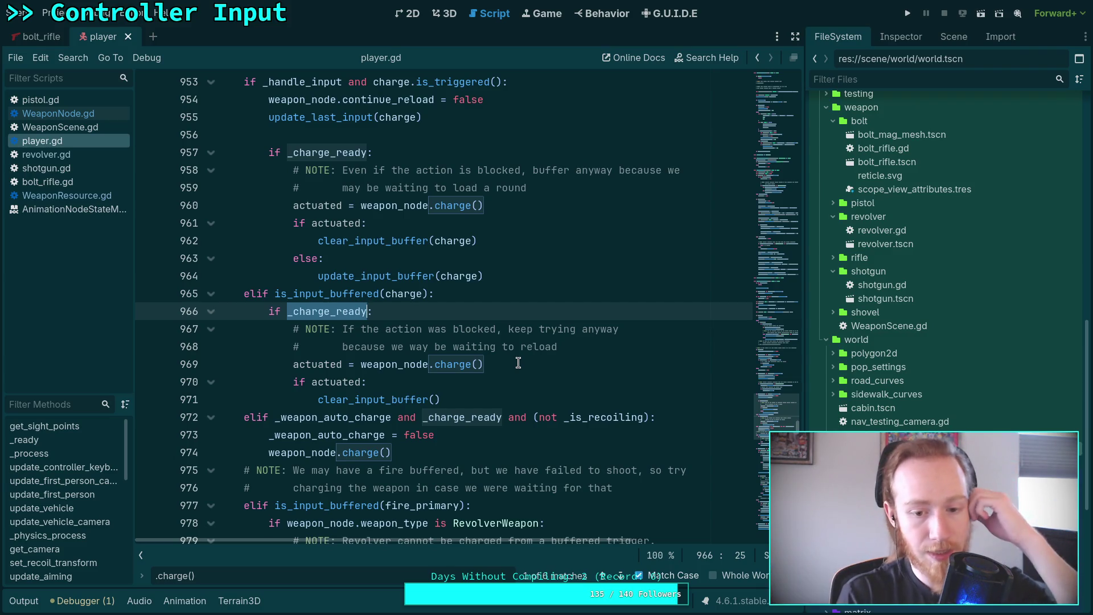
- Look up the definition of update_trigger from line 905 in WeaponNode.gd
{"action": "scroll", "coordinate": [524, 420], "scroll_direction": "up", "scroll_amount": 1}
{"action": "scroll", "coordinate": [525, 420], "scroll_direction": "up", "scroll_amount": 20}
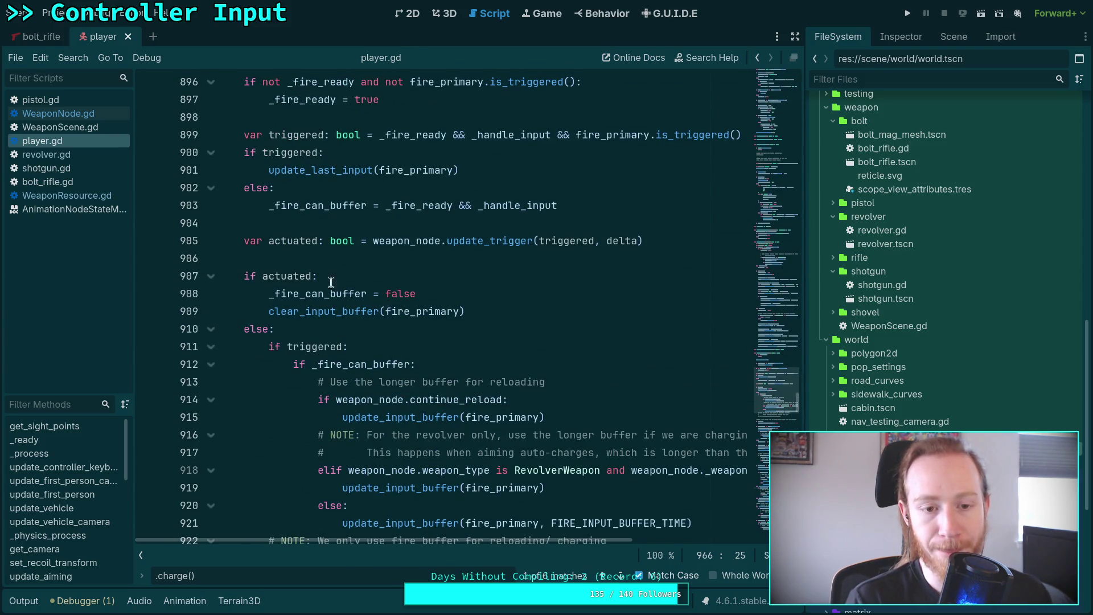
{"action": "double_click", "coordinate": [495, 241]}
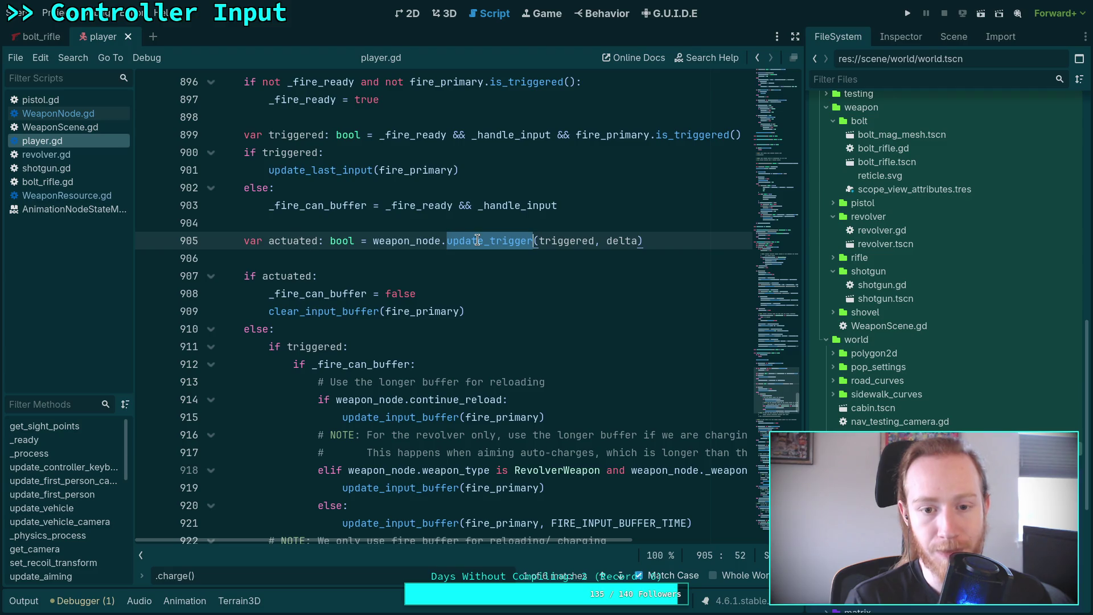
{"action": "right_click", "coordinate": [496, 241]}
{"action": "left_click", "coordinate": [548, 422]}
- Read through update_trigger in WeaponNode.gd, highlighting the uses of mechanism and actuated
{"action": "scroll", "coordinate": [548, 421], "scroll_direction": "down", "scroll_amount": 4}
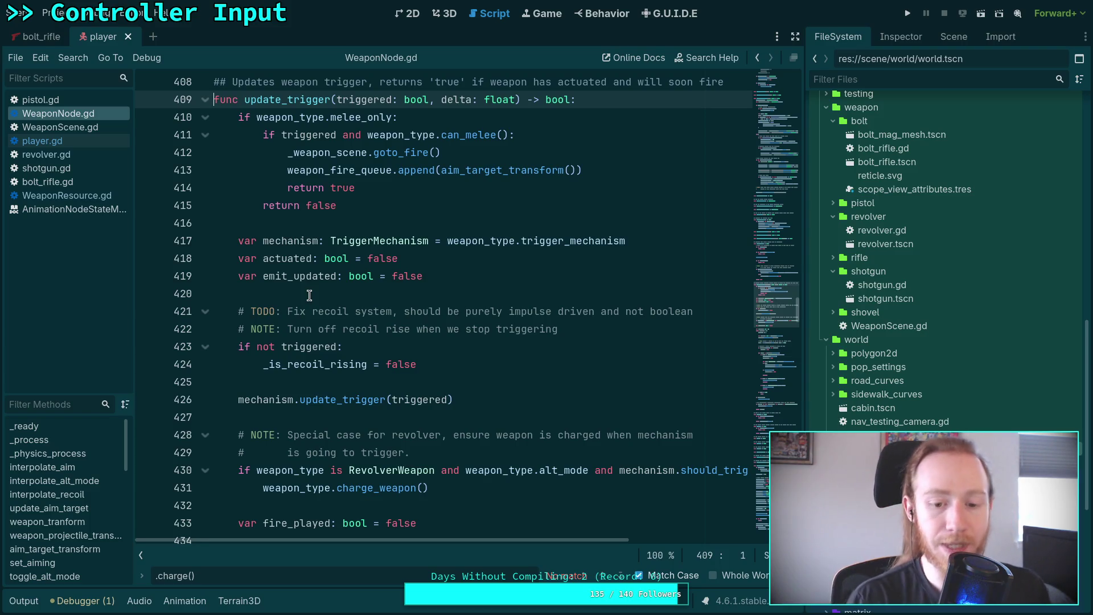
{"action": "scroll", "coordinate": [341, 279], "scroll_direction": "down", "scroll_amount": 2}
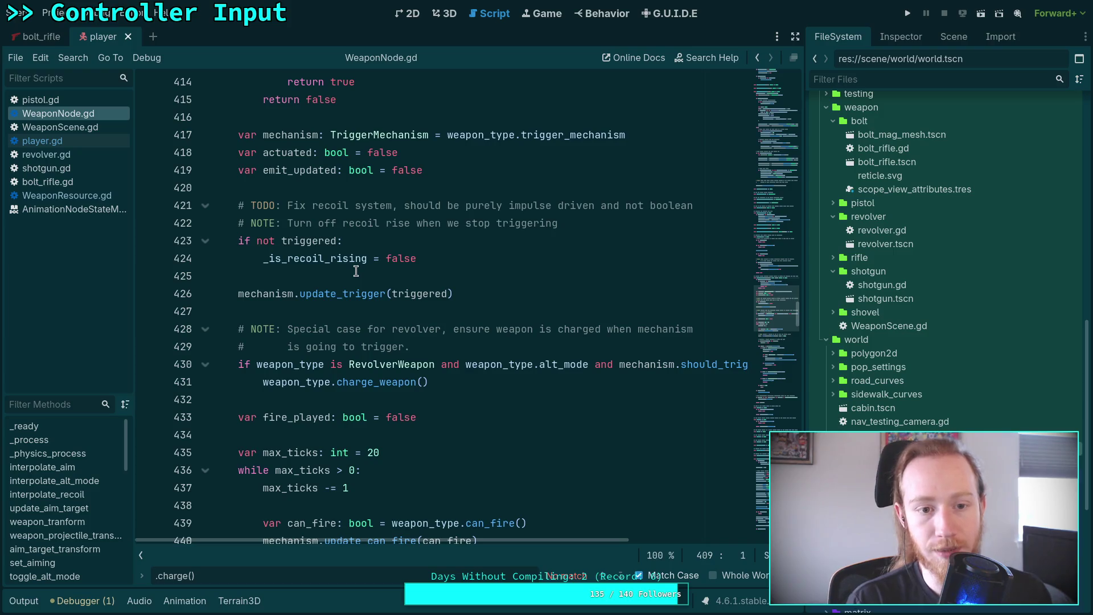
{"action": "double_click", "coordinate": [276, 141]}
{"action": "double_click", "coordinate": [276, 153]}
{"action": "scroll", "coordinate": [459, 301], "scroll_direction": "down", "scroll_amount": 9}
{"action": "scroll", "coordinate": [459, 301], "scroll_direction": "down", "scroll_amount": 11}
{"action": "scroll", "coordinate": [435, 297], "scroll_direction": "up", "scroll_amount": 4}
{"action": "scroll", "coordinate": [435, 297], "scroll_direction": "up", "scroll_amount": 10}
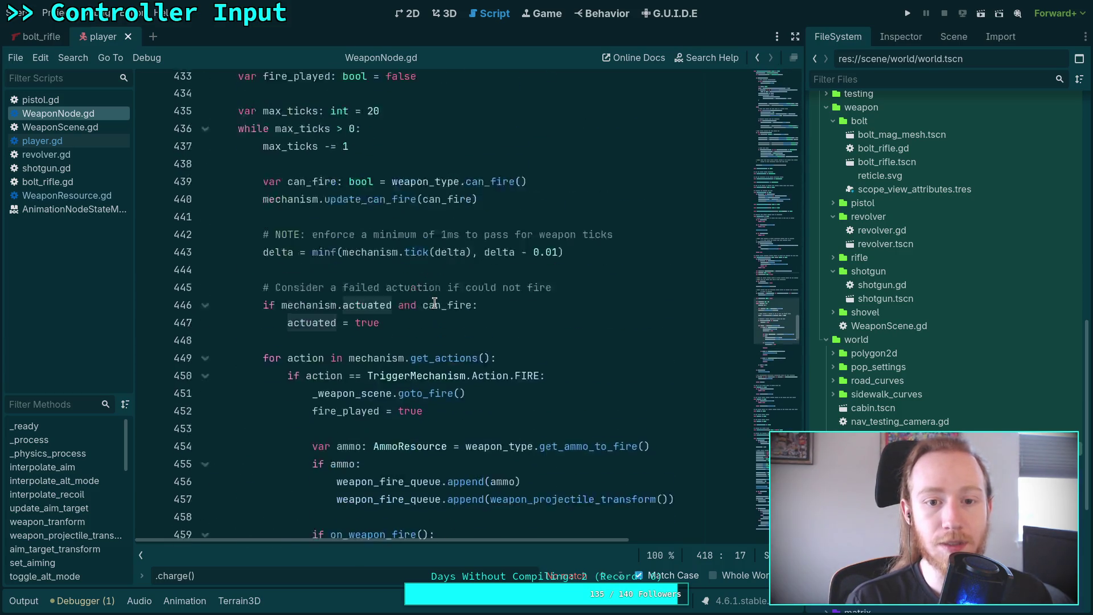
{"action": "scroll", "coordinate": [435, 303], "scroll_direction": "up", "scroll_amount": 1}
{"action": "mouse_move", "coordinate": [328, 326]}
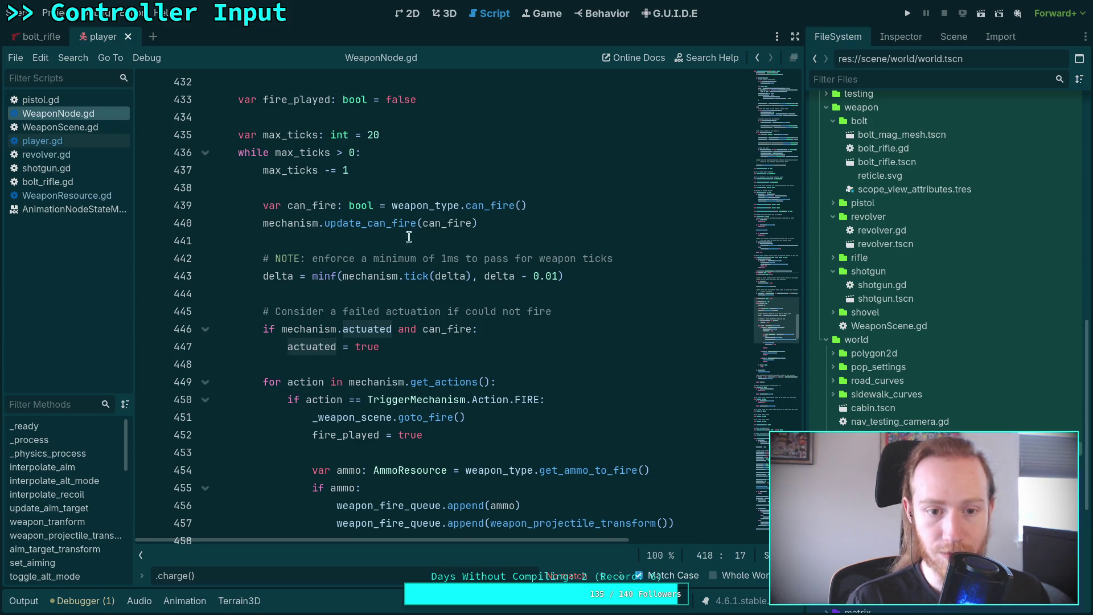
{"action": "scroll", "coordinate": [350, 249], "scroll_direction": "up", "scroll_amount": 3}
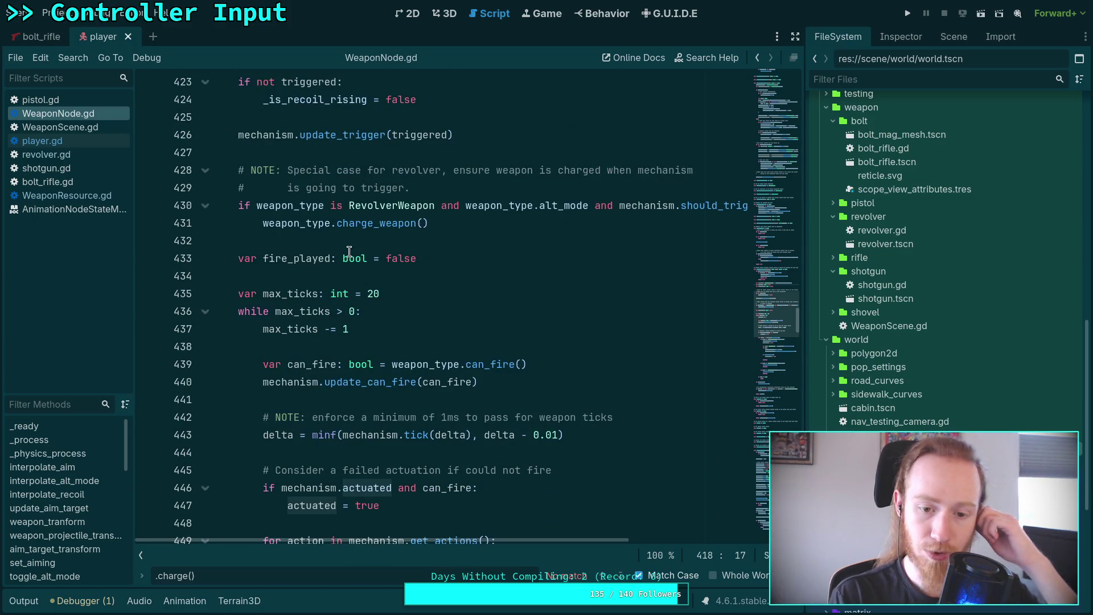
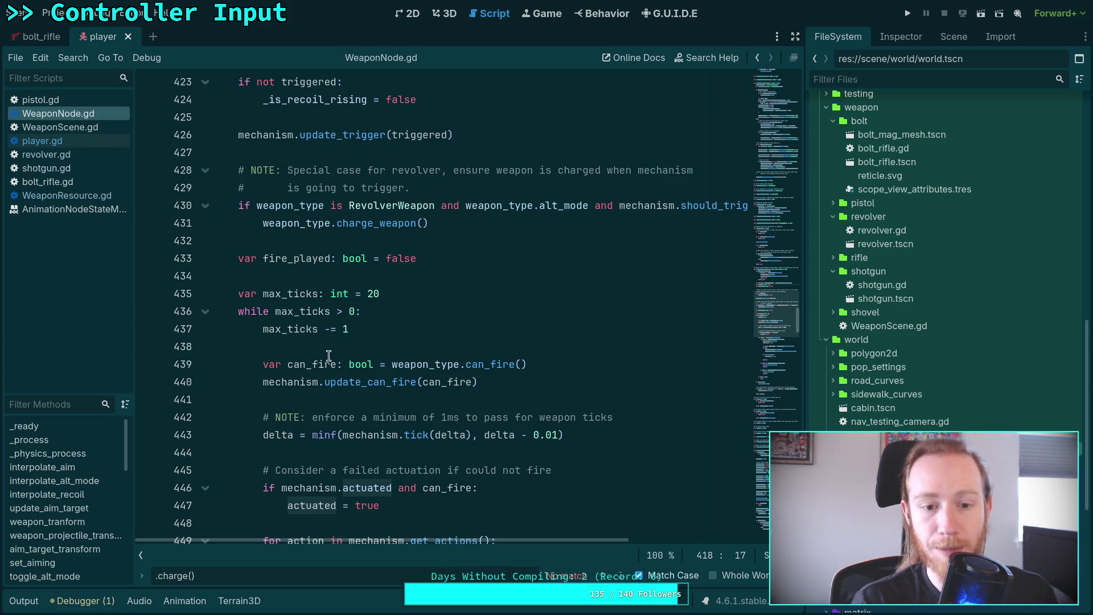
- Review WeaponNode.gd's weapon charge code from line 438 onward
{"action": "left_click", "coordinate": [346, 346]}
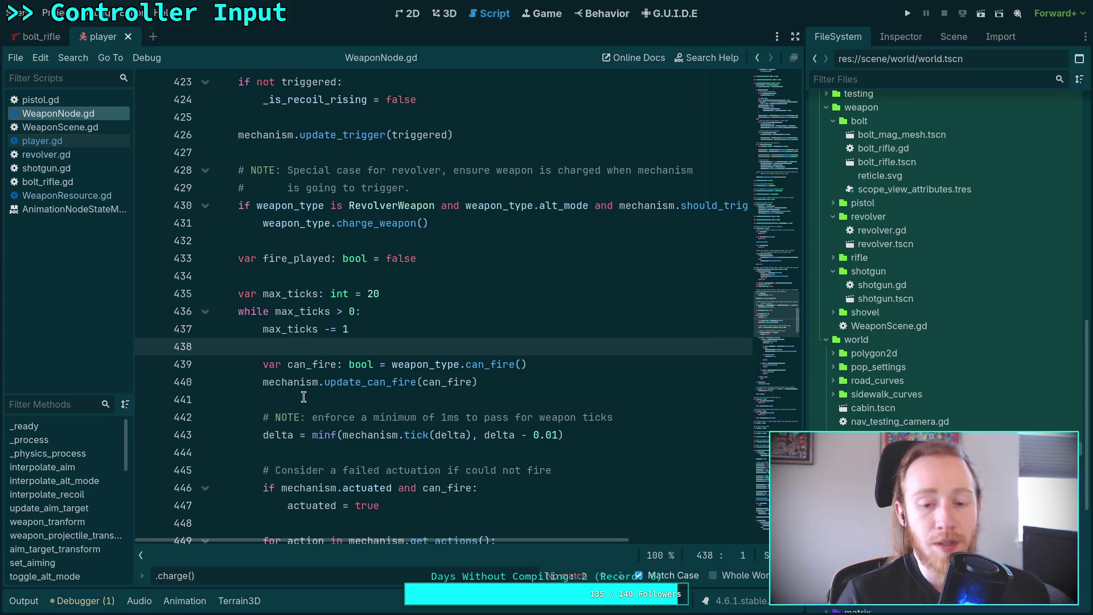
{"action": "scroll", "coordinate": [352, 367], "scroll_direction": "down", "scroll_amount": 5}
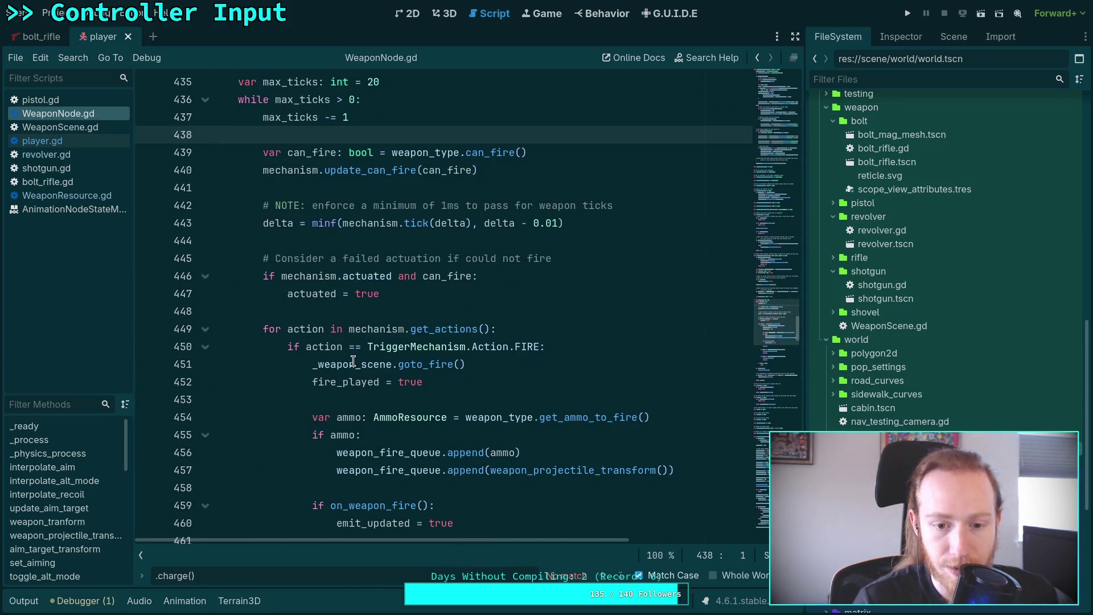
{"action": "scroll", "coordinate": [318, 367], "scroll_direction": "down", "scroll_amount": 7}
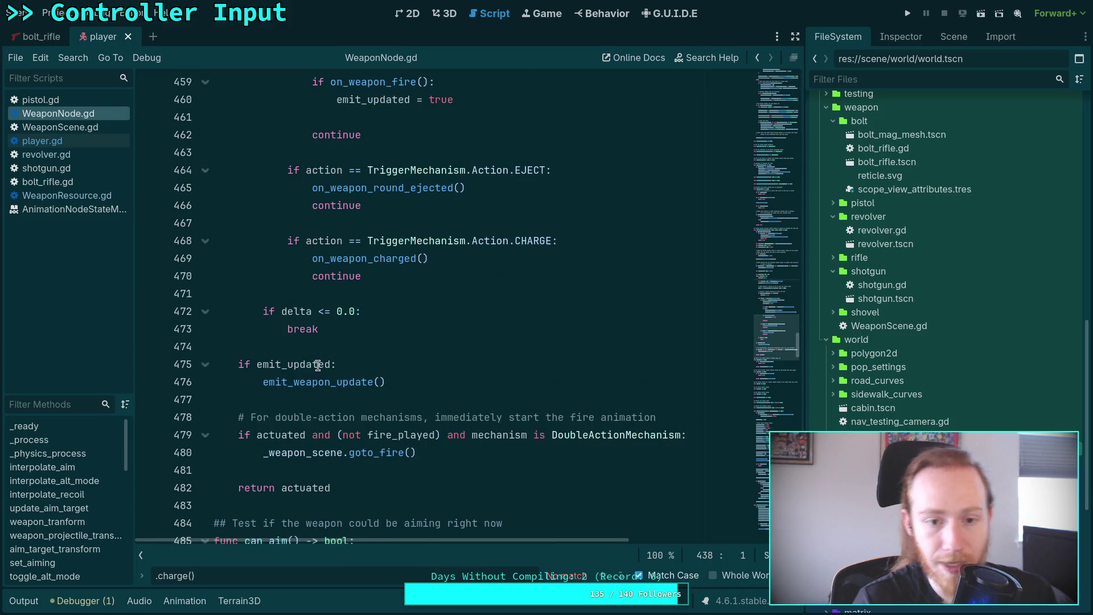
{"action": "scroll", "coordinate": [318, 365], "scroll_direction": "down", "scroll_amount": 3}
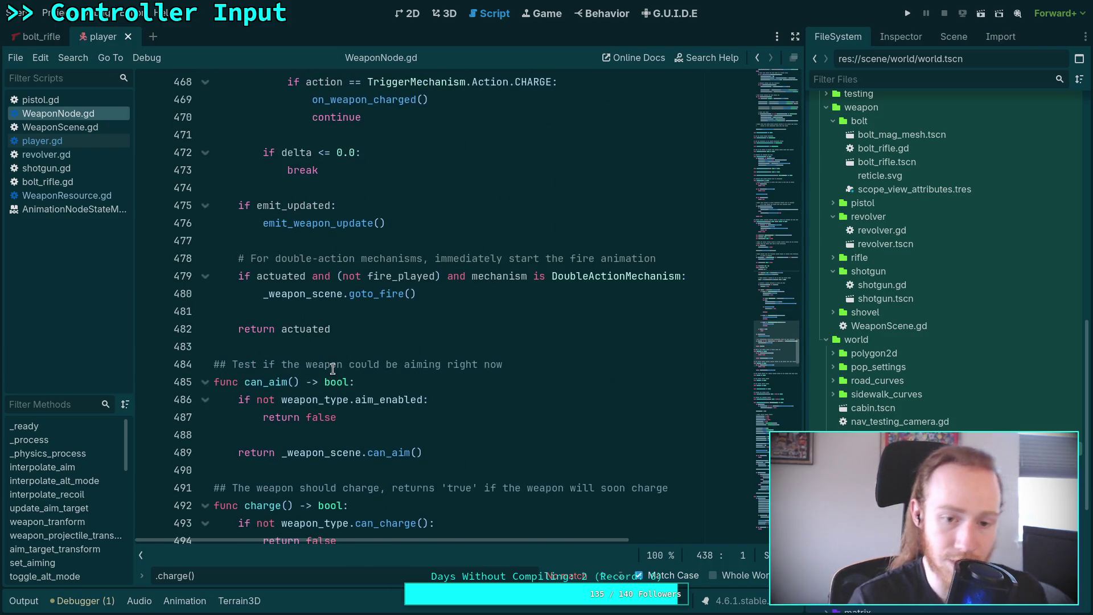
{"action": "scroll", "coordinate": [333, 369], "scroll_direction": "down", "scroll_amount": 2}
{"action": "scroll", "coordinate": [333, 369], "scroll_direction": "up", "scroll_amount": 6}
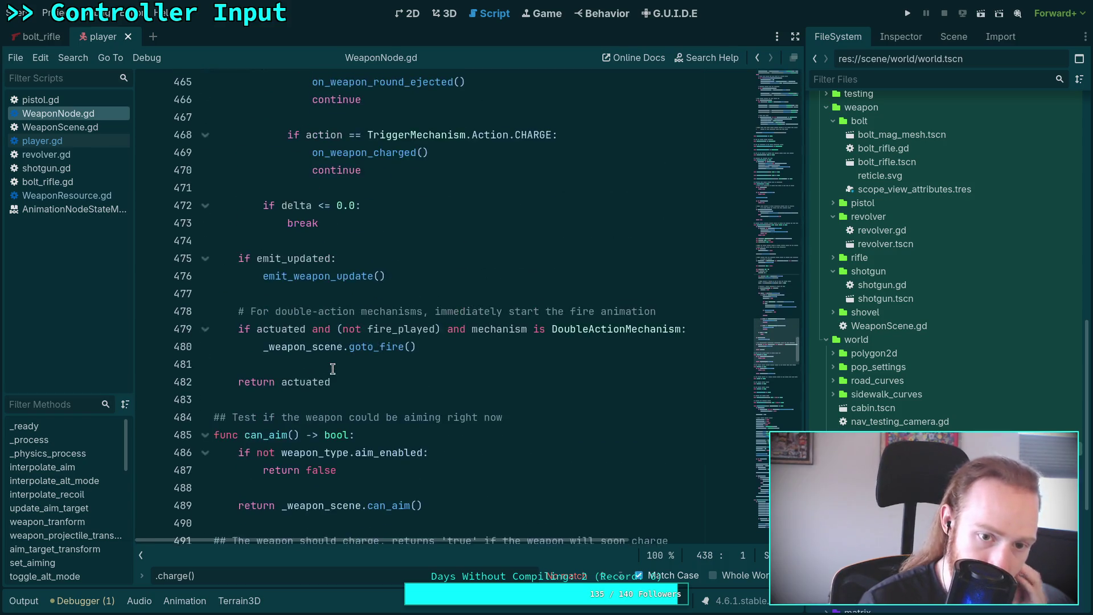
{"action": "scroll", "coordinate": [334, 369], "scroll_direction": "up", "scroll_amount": 5}
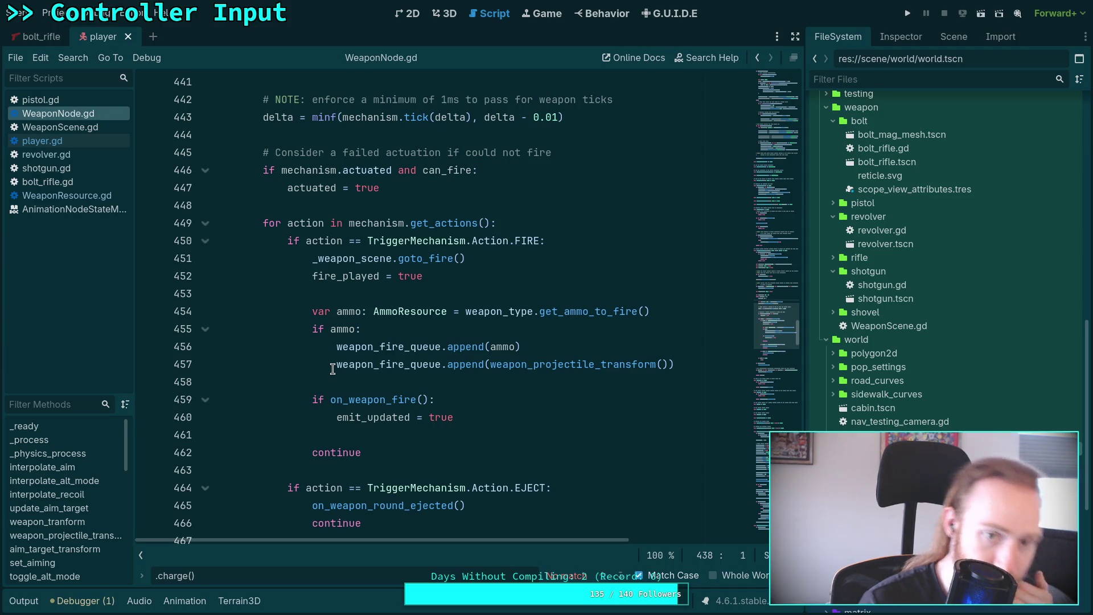
{"action": "scroll", "coordinate": [333, 369], "scroll_direction": "down", "scroll_amount": 10}
{"action": "scroll", "coordinate": [333, 369], "scroll_direction": "down", "scroll_amount": 5}
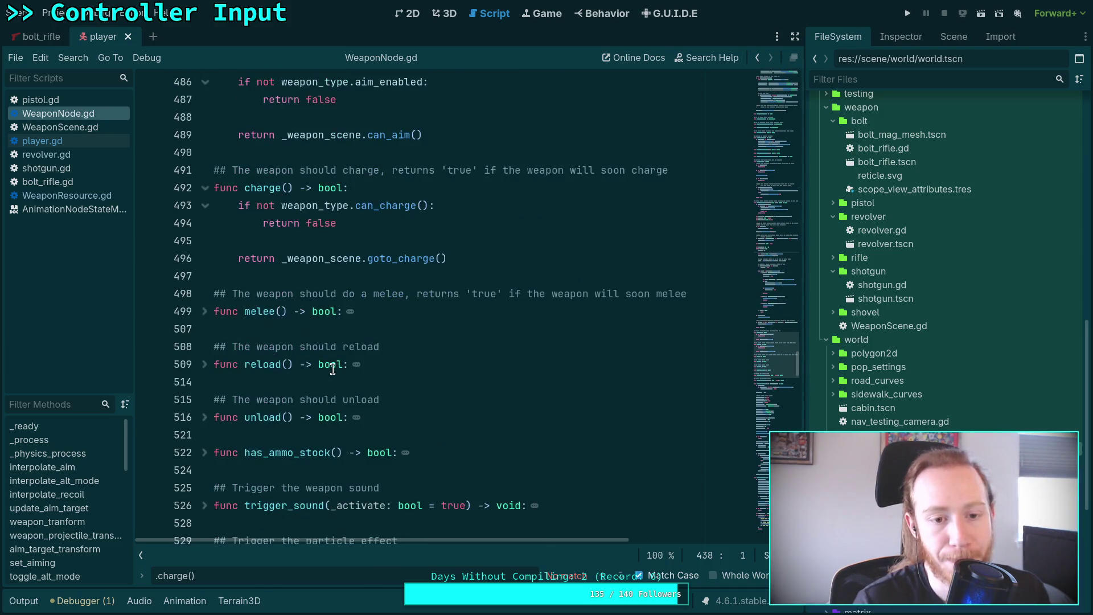
- Look up can_charge's definition in WeaponResource.gd, then switch to player.gd
{"action": "left_click", "coordinate": [374, 212]}
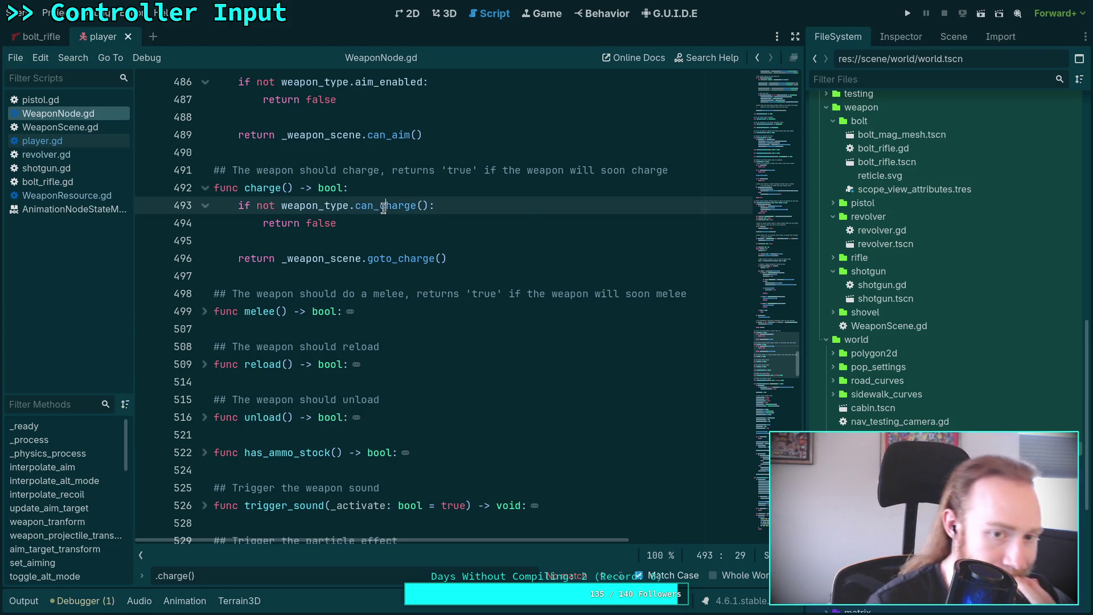
{"action": "right_click", "coordinate": [374, 213]}
{"action": "left_click", "coordinate": [412, 398]}
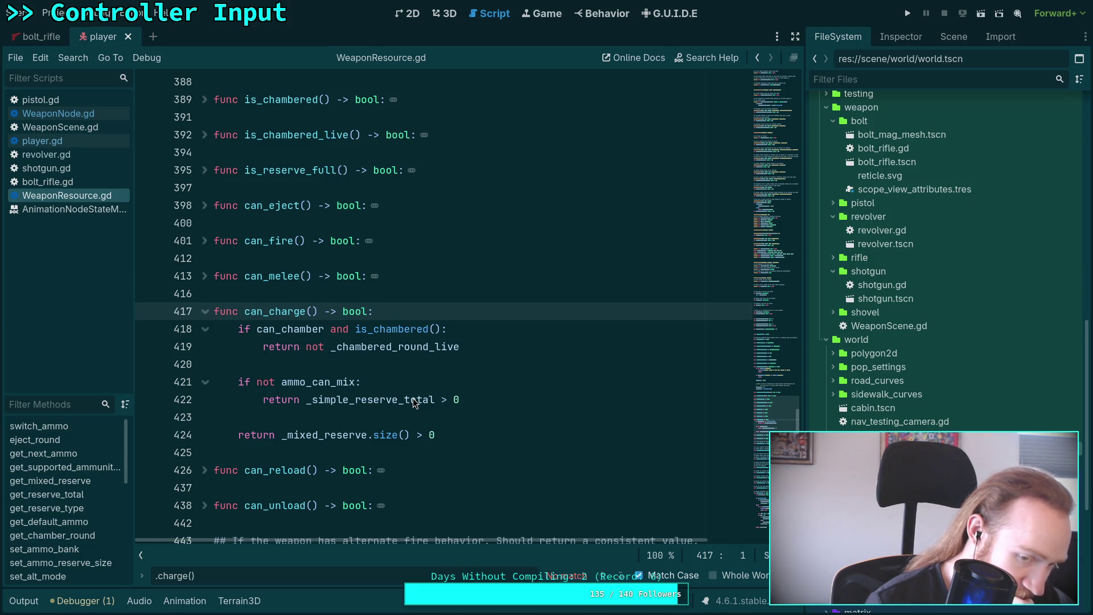
{"action": "scroll", "coordinate": [409, 392], "scroll_direction": "down", "scroll_amount": 3}
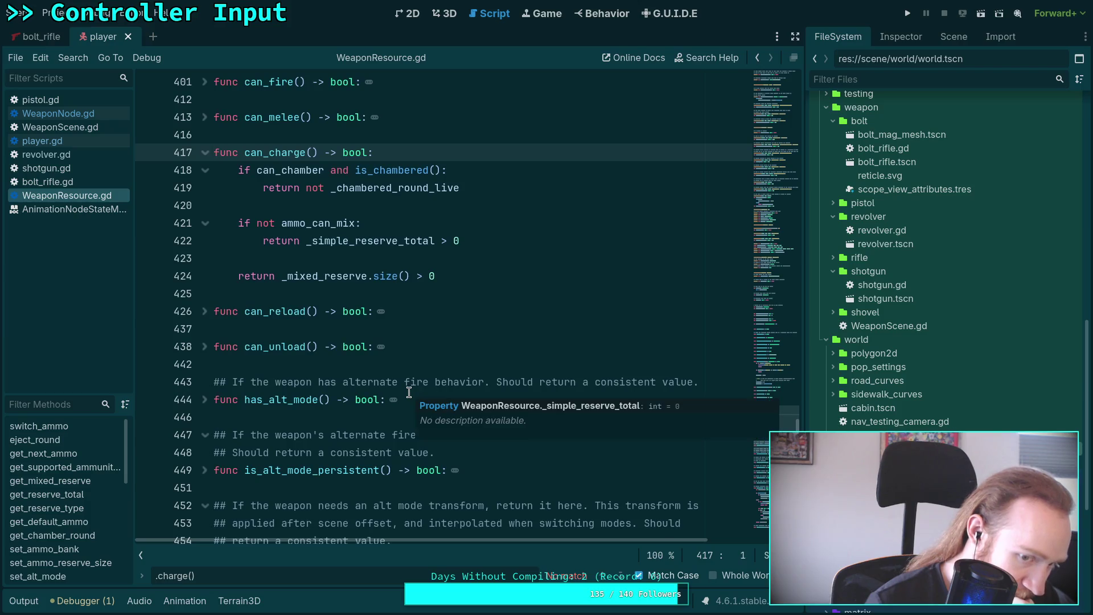
{"action": "scroll", "coordinate": [409, 392], "scroll_direction": "down", "scroll_amount": 3}
{"action": "scroll", "coordinate": [408, 392], "scroll_direction": "down", "scroll_amount": 1}
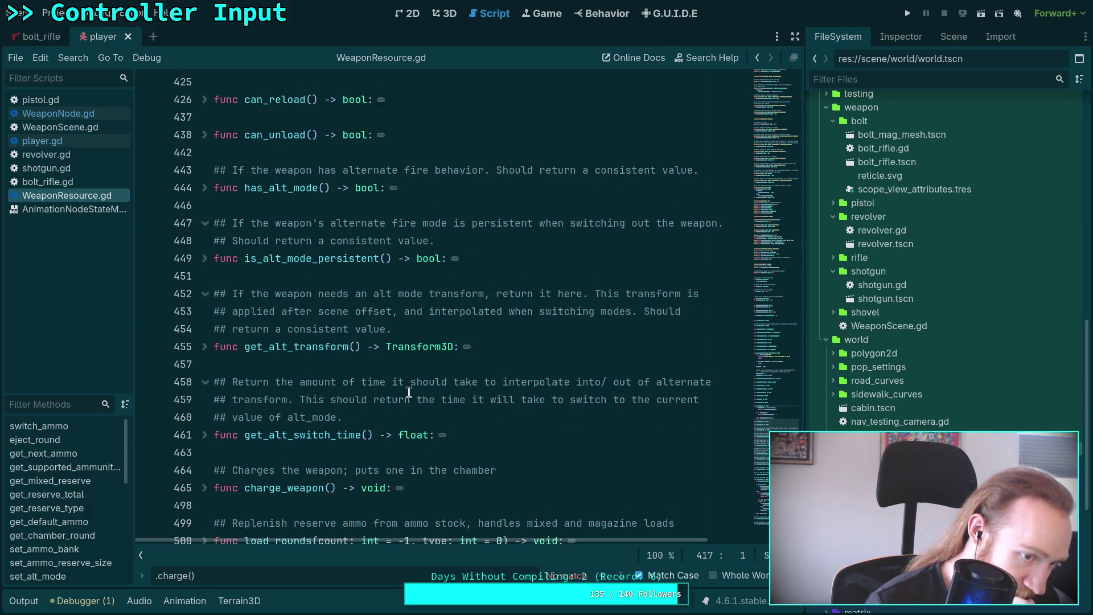
{"action": "left_click", "coordinate": [70, 117]}
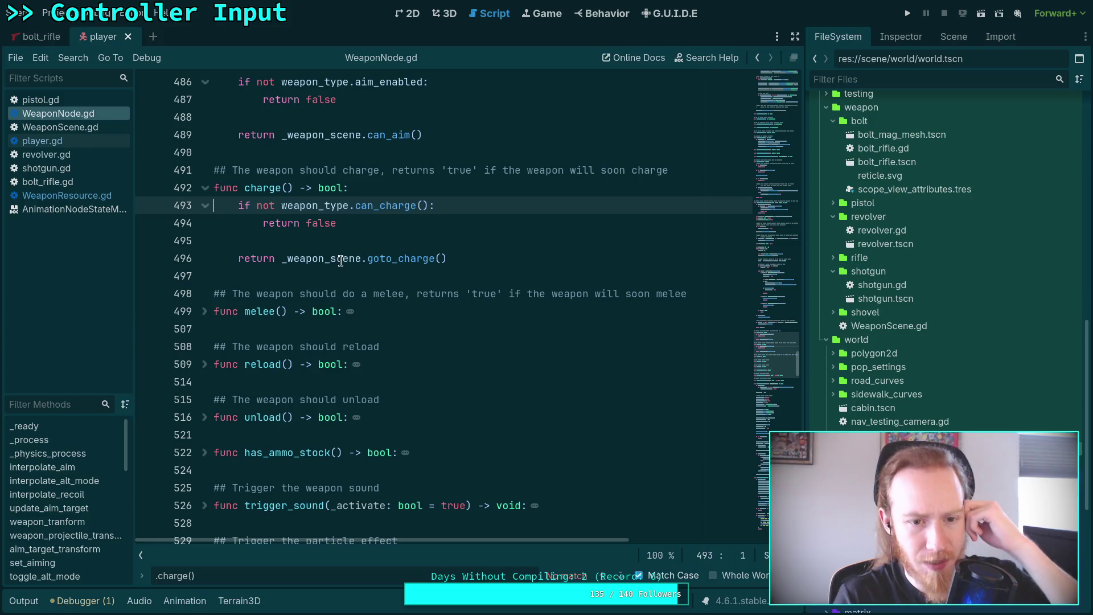
{"action": "left_click", "coordinate": [84, 143]}
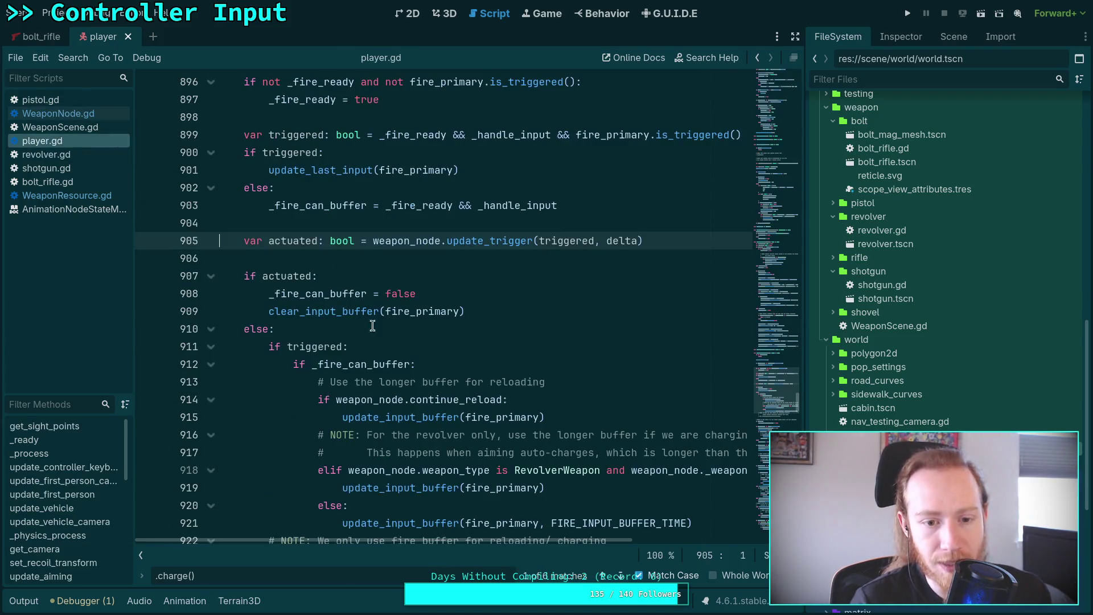
- Scroll player.gd to the charge.is_triggered() block near line 953 that calls weapon_node.charge()
{"action": "scroll", "coordinate": [433, 341], "scroll_direction": "up", "scroll_amount": 1}
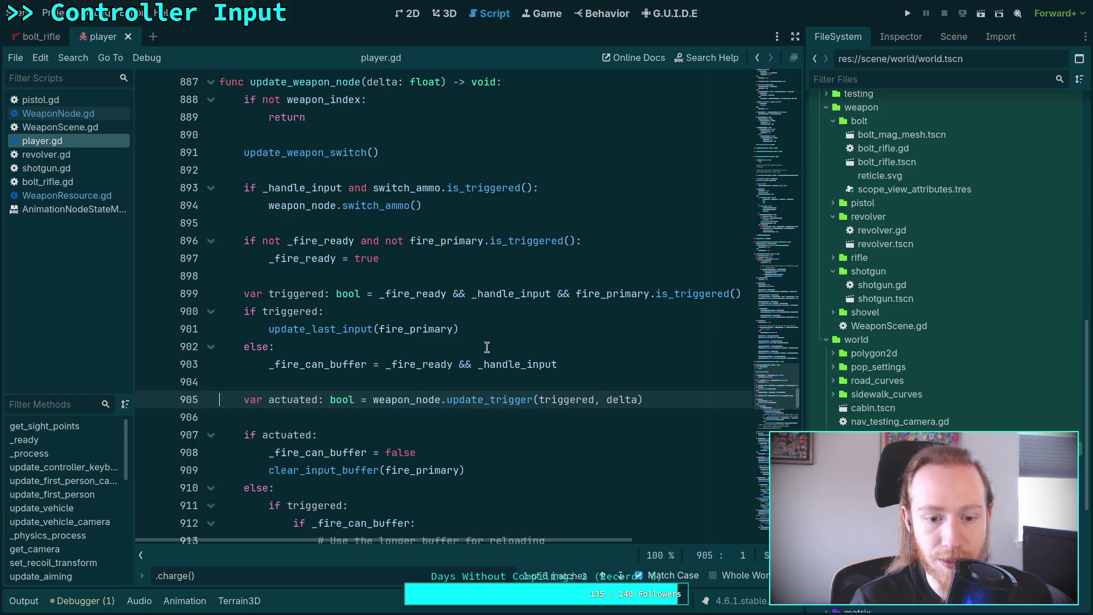
{"action": "scroll", "coordinate": [491, 371], "scroll_direction": "down", "scroll_amount": 3}
{"action": "scroll", "coordinate": [490, 372], "scroll_direction": "down", "scroll_amount": 2}
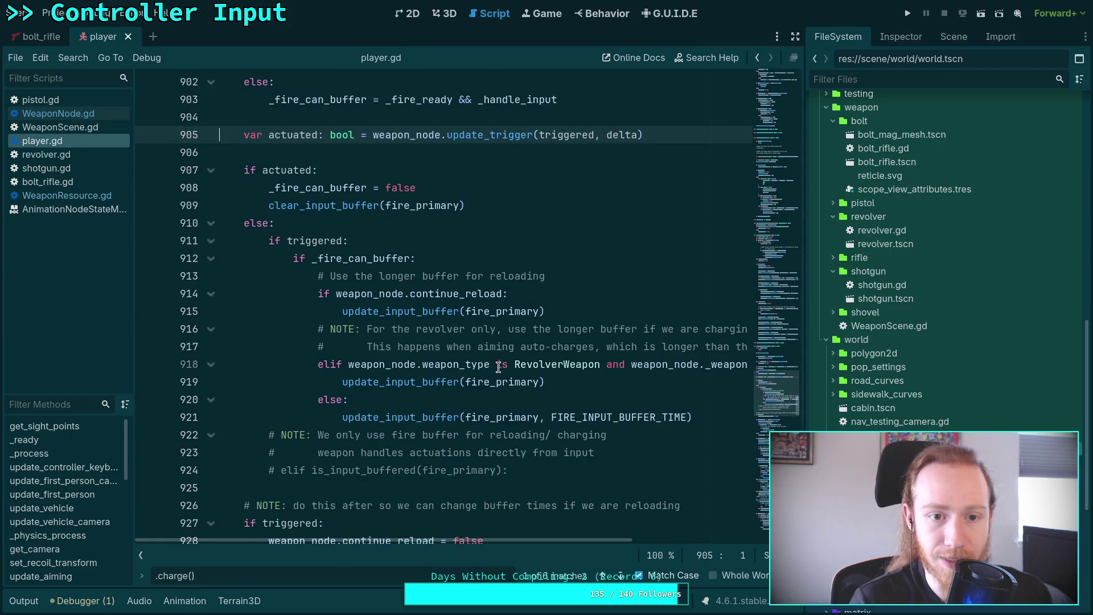
{"action": "scroll", "coordinate": [532, 365], "scroll_direction": "down", "scroll_amount": 5}
{"action": "scroll", "coordinate": [533, 365], "scroll_direction": "down", "scroll_amount": 6}
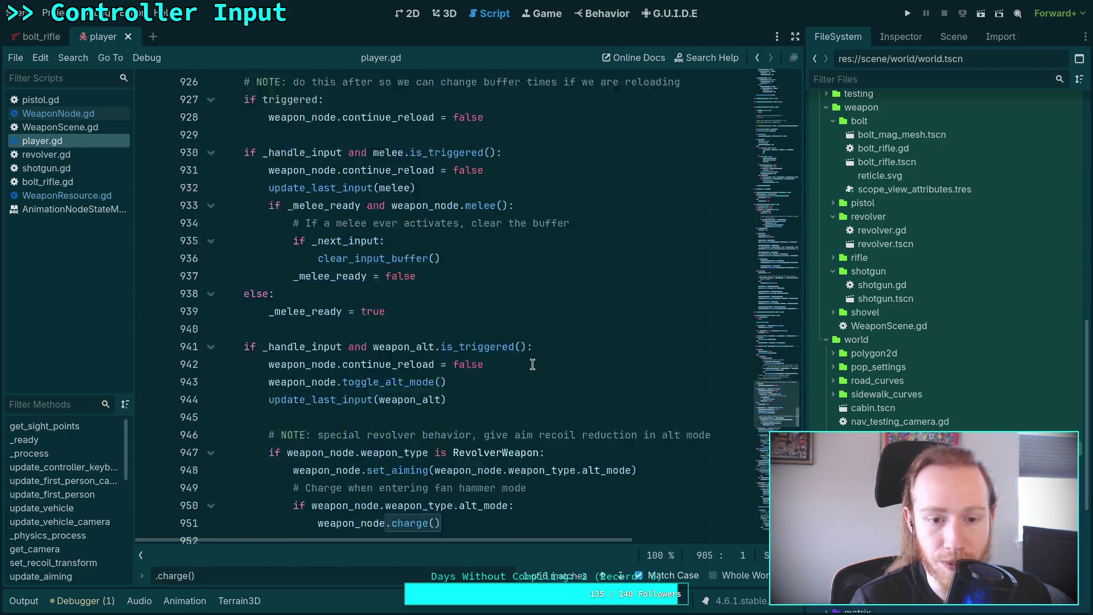
{"action": "scroll", "coordinate": [387, 313], "scroll_direction": "up", "scroll_amount": 1}
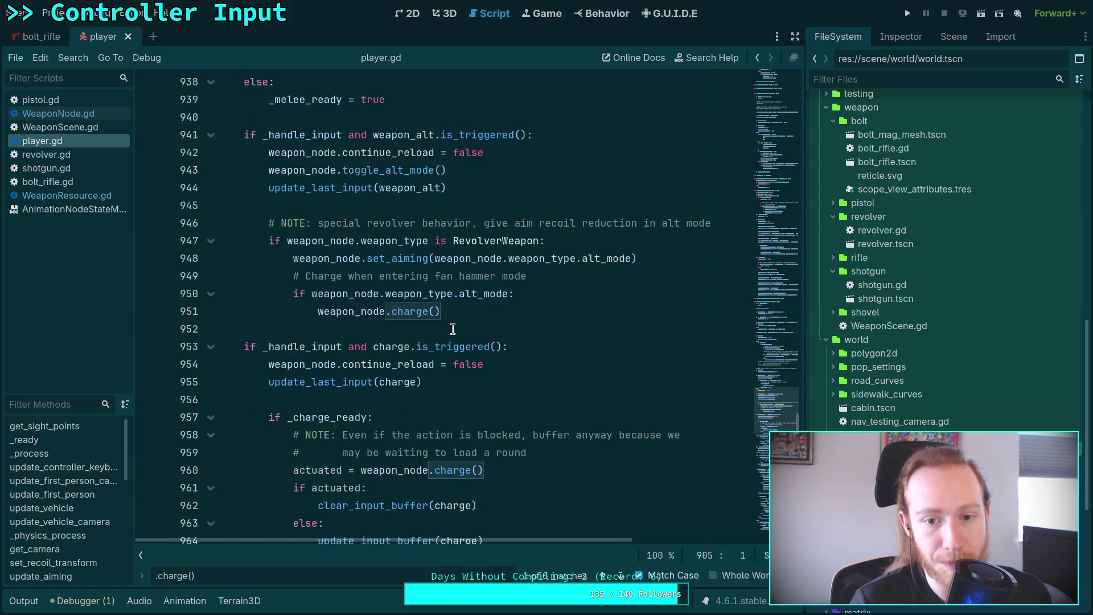
{"action": "scroll", "coordinate": [460, 317], "scroll_direction": "down", "scroll_amount": 3}
{"action": "mouse_move", "coordinate": [460, 317]}
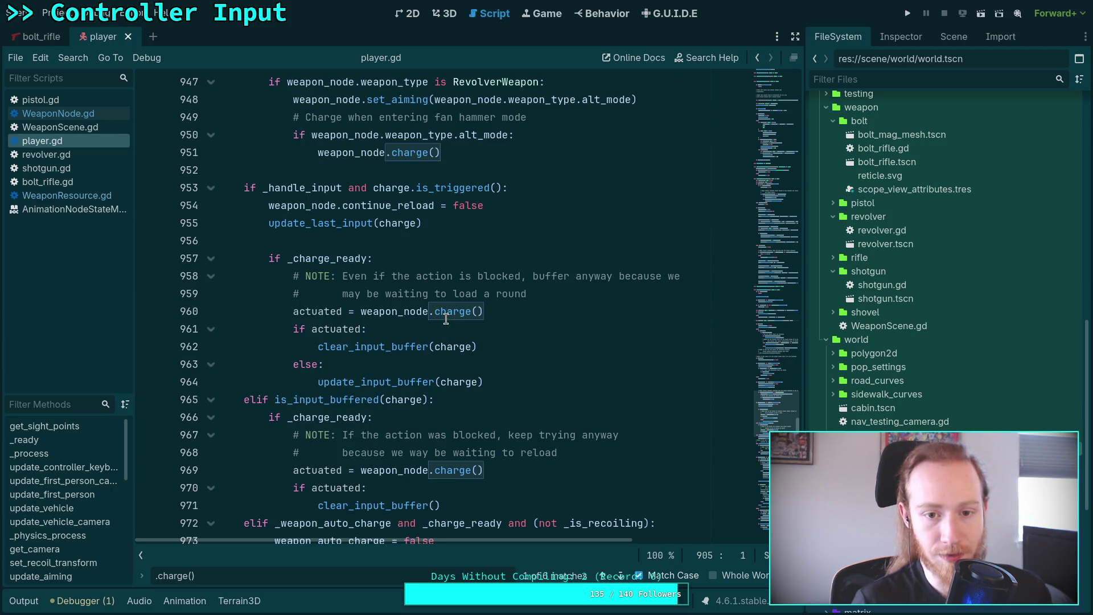
- Insert print_stack() under 'if actuated:' after the charge() call in player.gd
{"action": "left_click", "coordinate": [582, 311]}
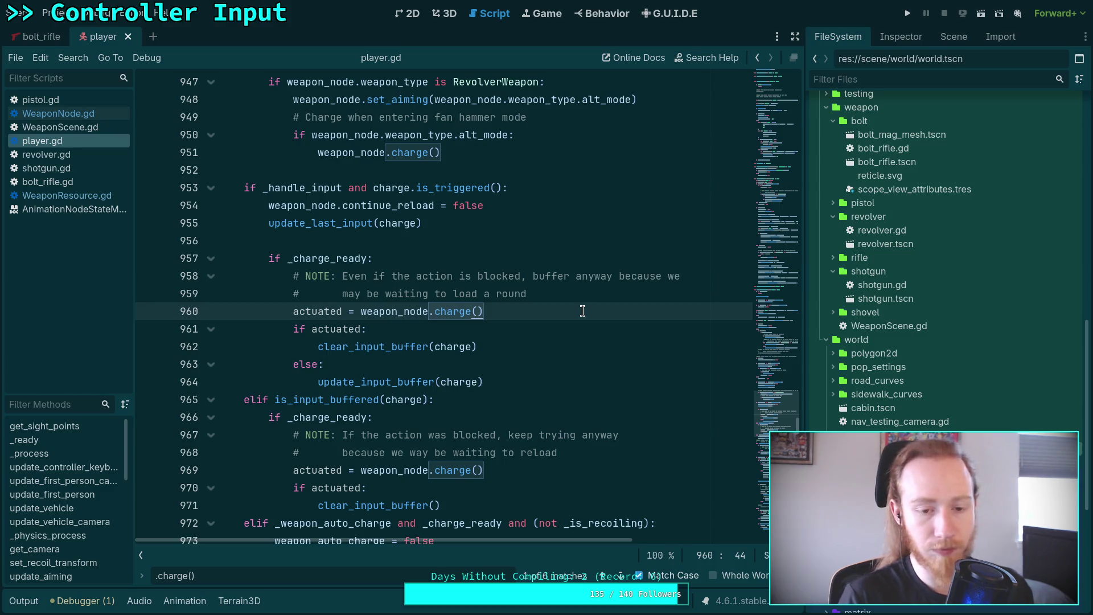
{"action": "left_click", "coordinate": [455, 329]}
{"action": "key", "text": "Return"}
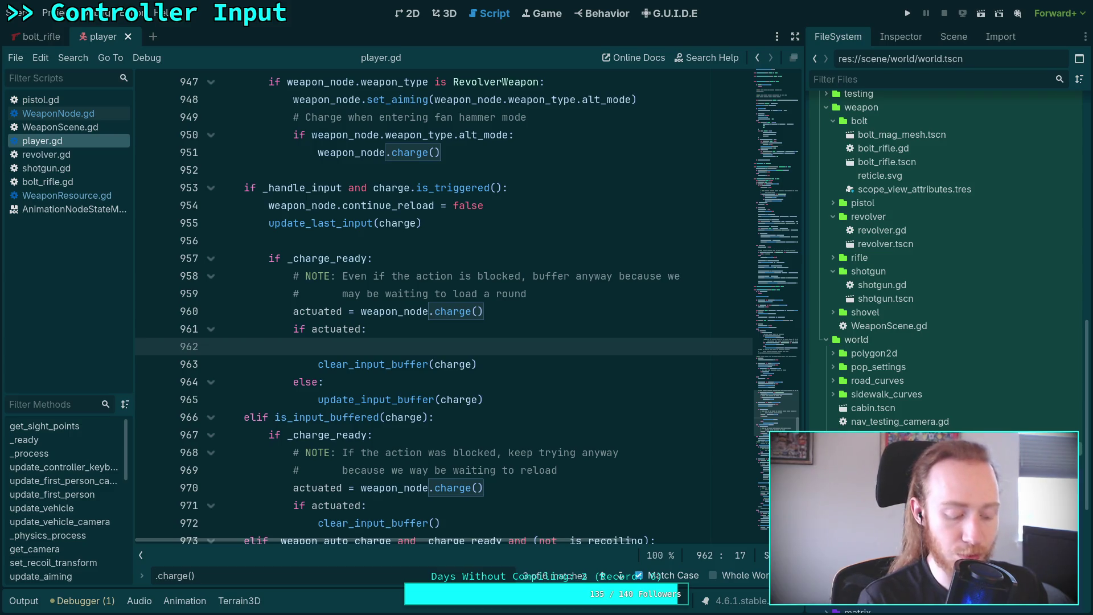
{"action": "type", "text": "print_st"}
{"action": "key", "text": "Return"}
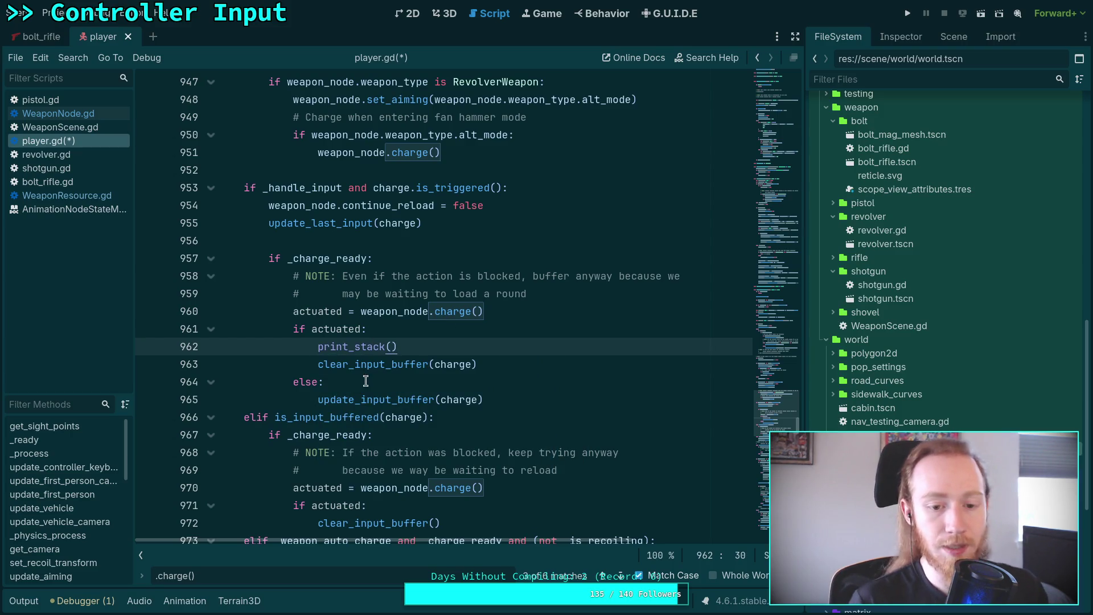
- Add print_stack() at the start of on_weapon_fired, save player.gd and run the project
{"action": "left_click", "coordinate": [367, 382]}
{"action": "scroll", "coordinate": [631, 401], "scroll_direction": "down", "scroll_amount": 15}
{"action": "scroll", "coordinate": [631, 401], "scroll_direction": "down", "scroll_amount": 20}
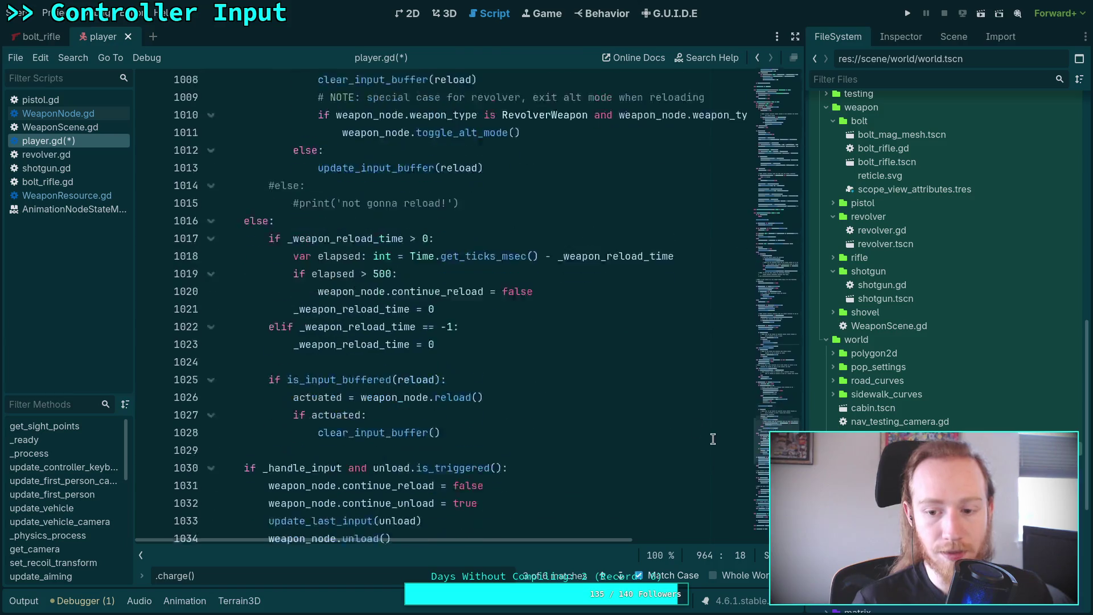
{"action": "scroll", "coordinate": [768, 480], "scroll_direction": "down", "scroll_amount": 9}
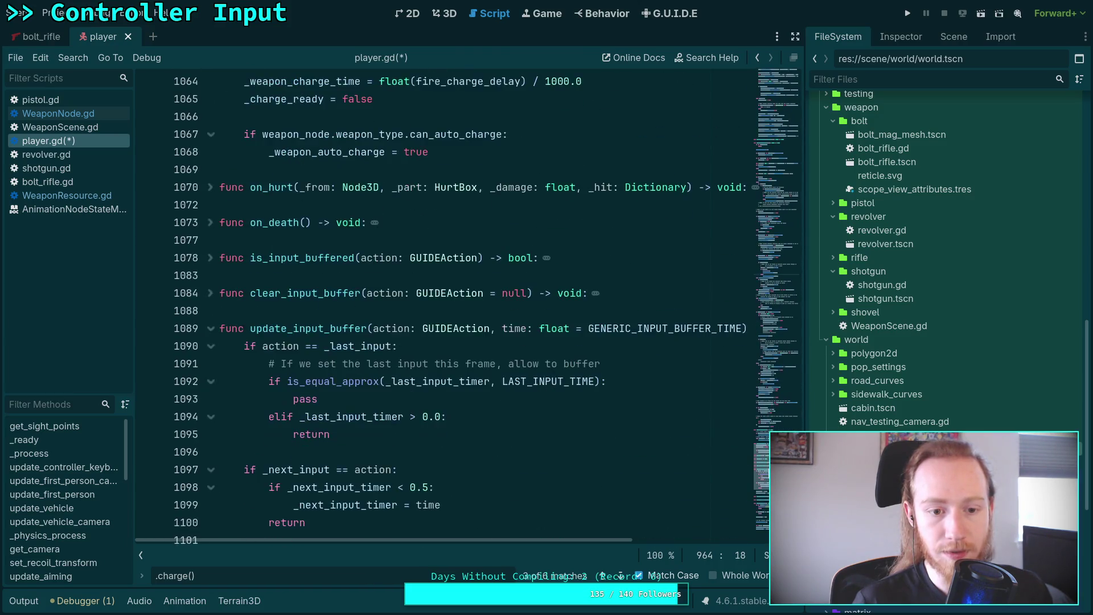
{"action": "mouse_move", "coordinate": [768, 480]}
{"action": "left_mouse_down"}
{"action": "mouse_move", "coordinate": [768, 497]}
{"action": "mouse_move", "coordinate": [764, 410]}
{"action": "mouse_move", "coordinate": [763, 465]}
{"action": "left_mouse_up"}
{"action": "left_click", "coordinate": [420, 349]}
{"action": "key", "text": "Return"}
{"action": "type", "text": "print(sta"}
{"action": "key", "text": "BackSpace"}
{"action": "key", "text": "BackSpace"}
{"action": "key", "text": "BackSpace"}
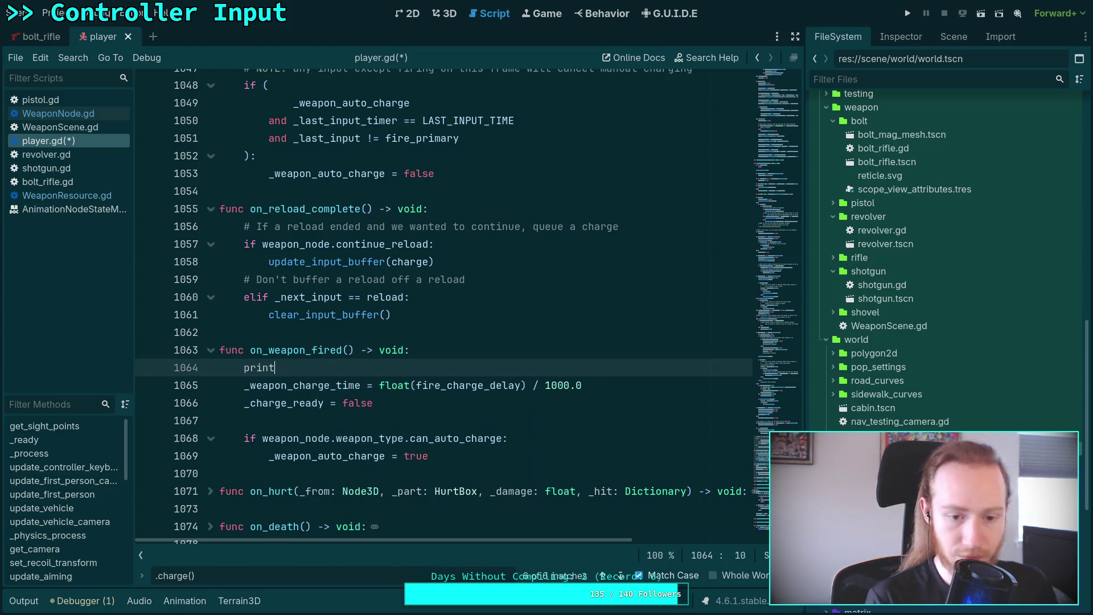
{"action": "type", "text": "st"}
{"action": "key", "text": "Return"}
{"action": "key", "text": "ctrl+s"}
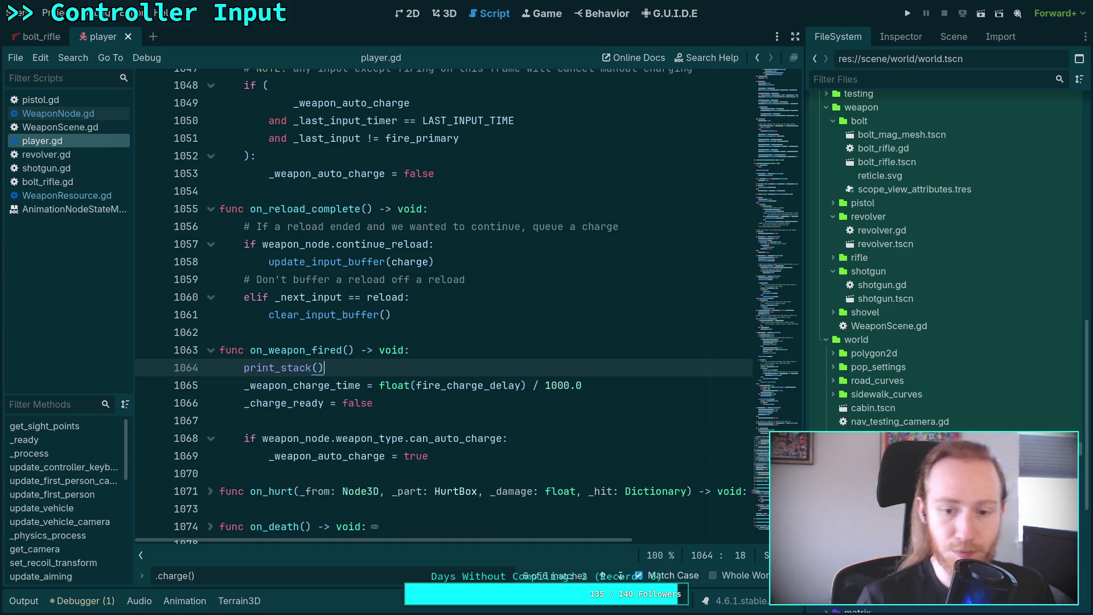
{"action": "left_click", "coordinate": [908, 13]}
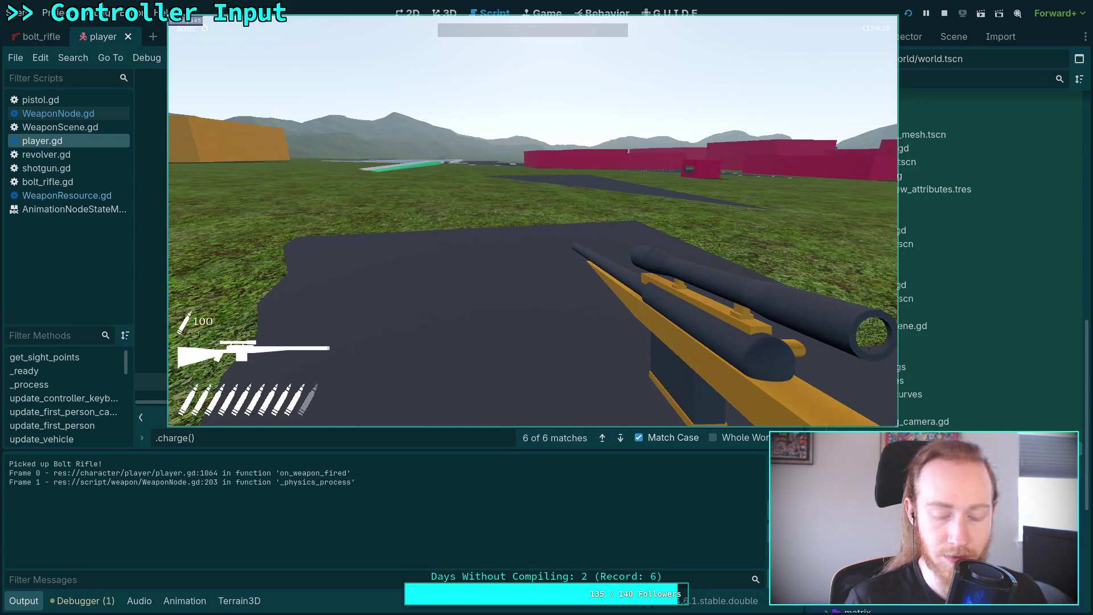
- Pause the game after firing the Bolt Rifle and exit to desktop
{"action": "key", "text": "Escape"}
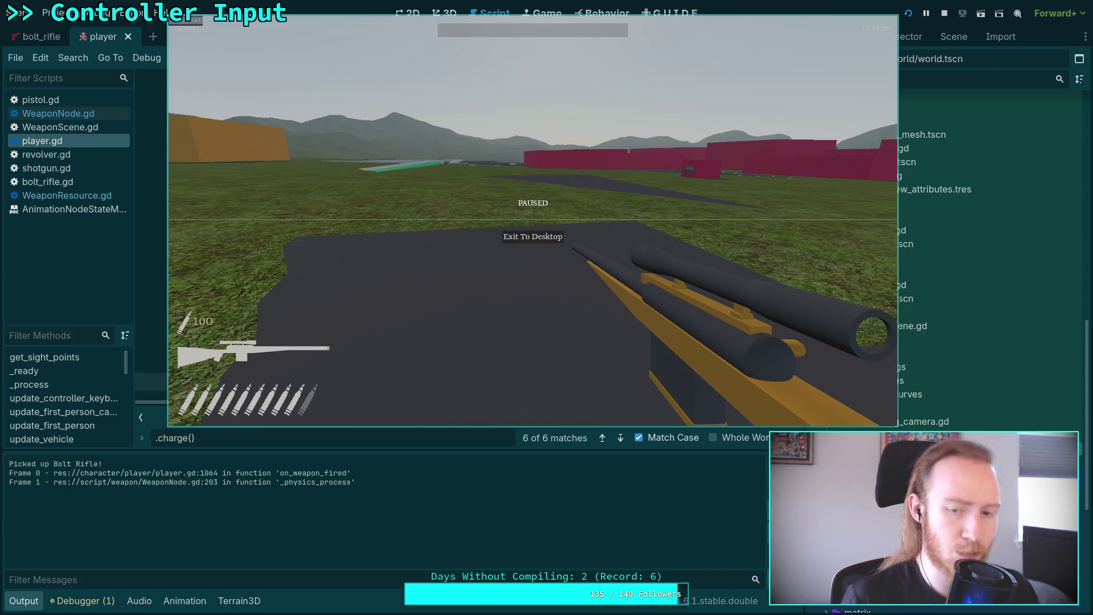
{"action": "left_click", "coordinate": [541, 242]}
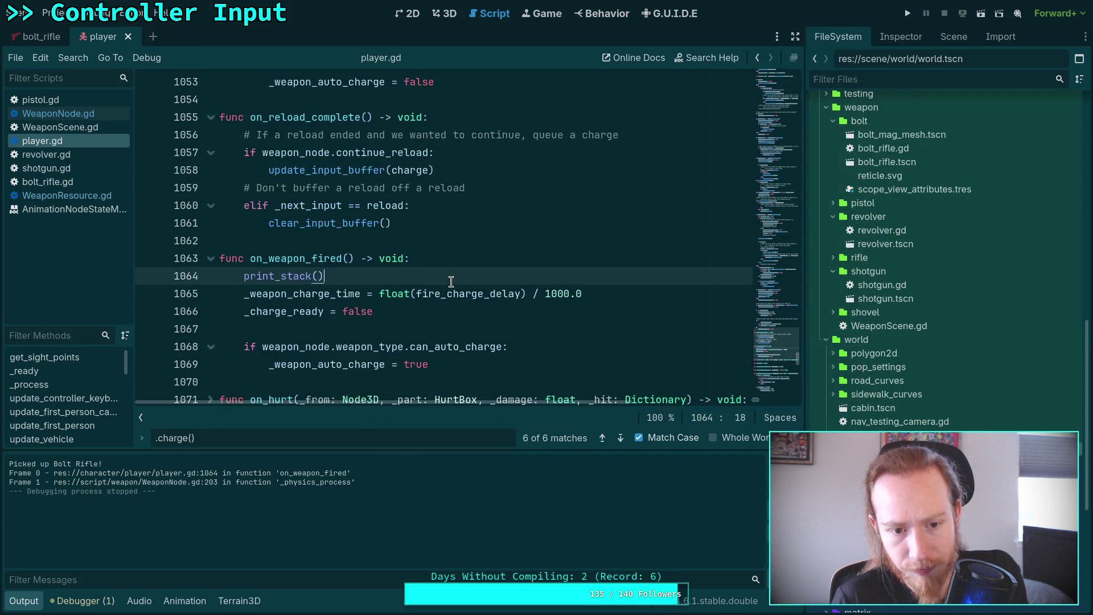
- Open WeaponNode.gd at its charge() function
{"action": "scroll", "coordinate": [451, 281], "scroll_direction": "up", "scroll_amount": 5}
{"action": "left_click", "coordinate": [80, 194]}
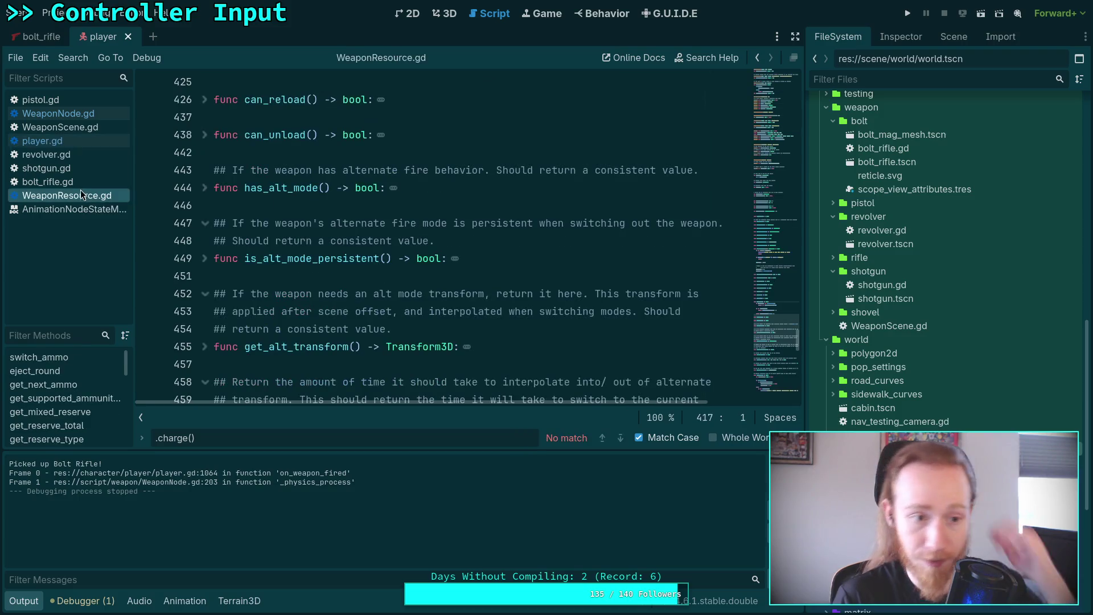
{"action": "scroll", "coordinate": [451, 249], "scroll_direction": "down", "scroll_amount": 10}
{"action": "scroll", "coordinate": [451, 249], "scroll_direction": "down", "scroll_amount": 3}
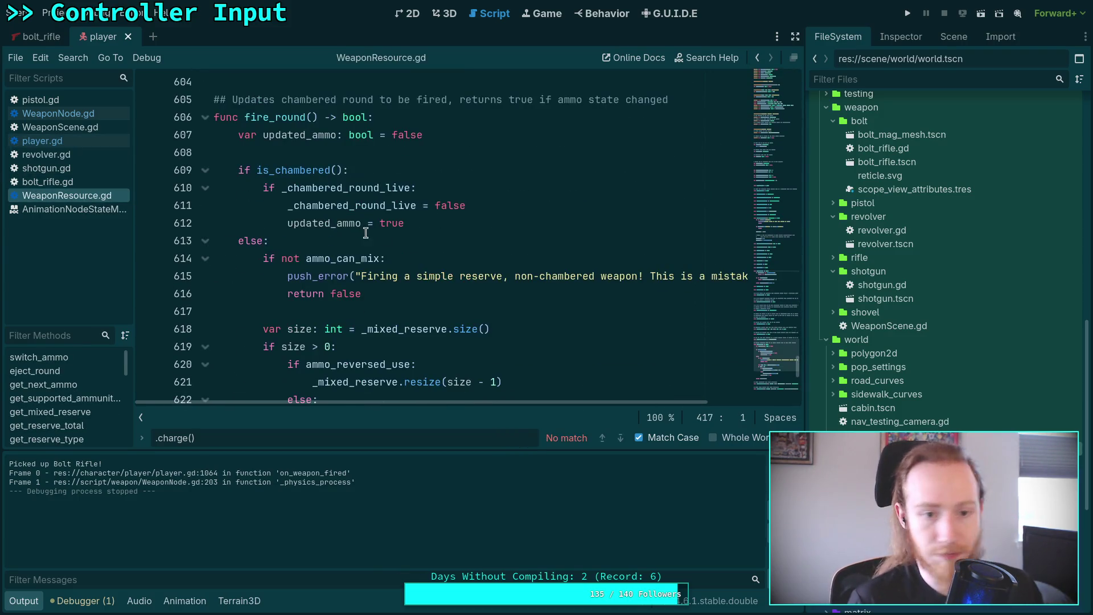
{"action": "left_click", "coordinate": [90, 115]}
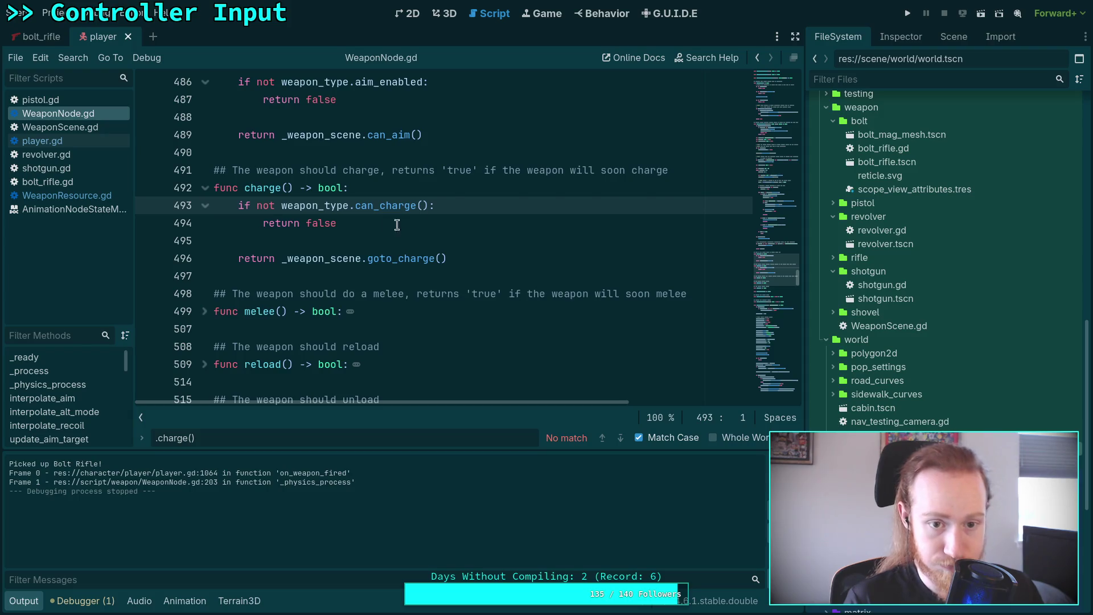
{"action": "left_click", "coordinate": [452, 192]}
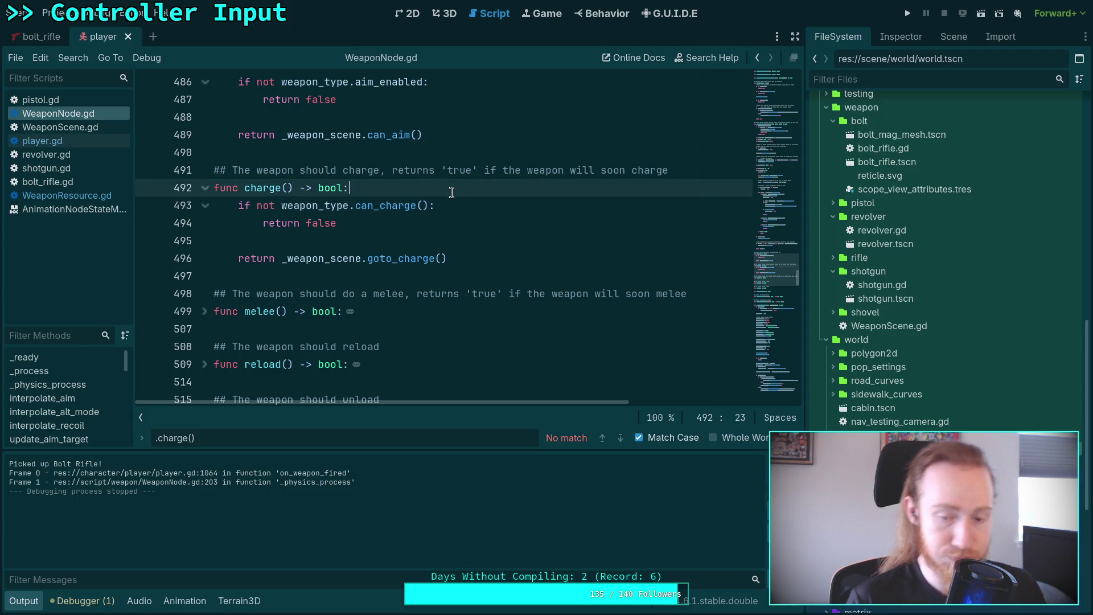
- Insert print_stack() before 'return _weapon_scene.goto_charge()' and save the script
{"action": "left_click", "coordinate": [392, 239]}
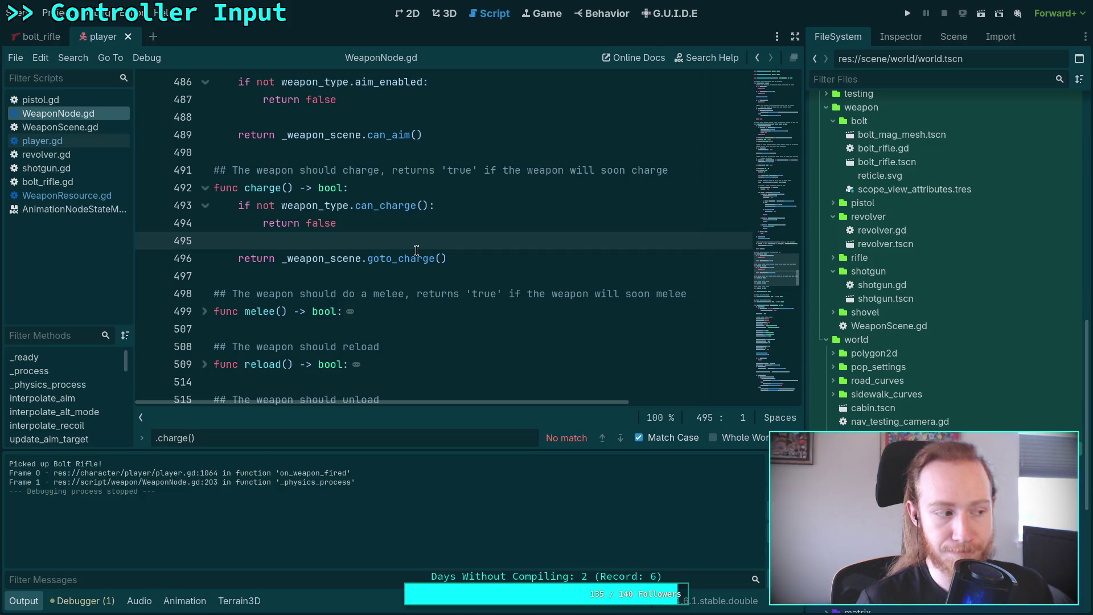
{"action": "mouse_move", "coordinate": [416, 250]}
{"action": "key", "text": "Return"}
{"action": "key", "text": "Tab"}
{"action": "type", "text": "rint_stack"}
{"action": "key", "text": "Return"}
{"action": "key", "text": "ctrl+s"}
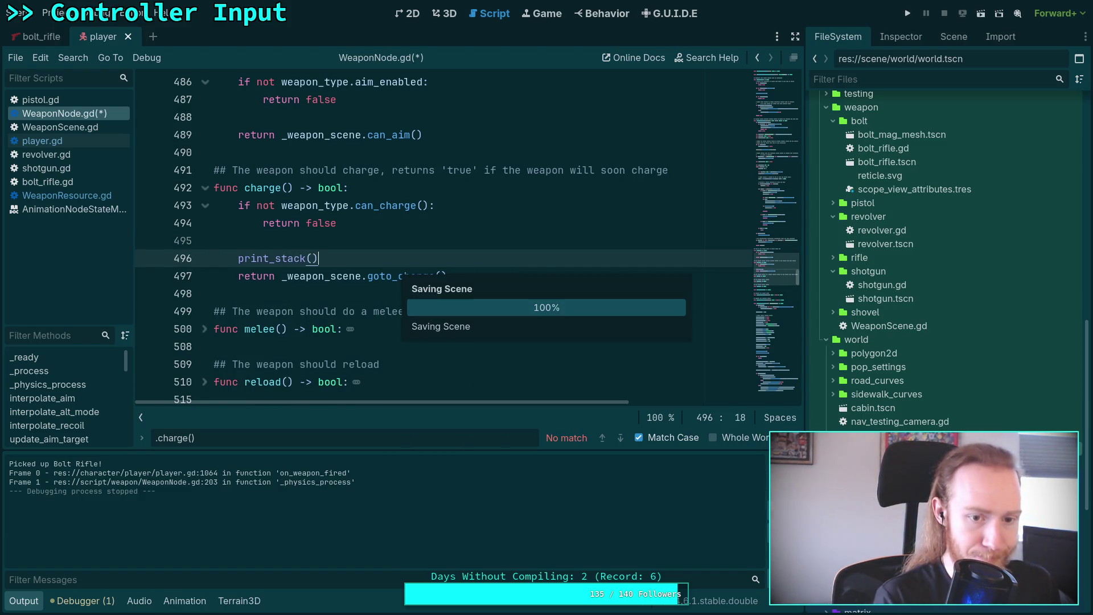
- Run the game, fire one shot to print charge() stack traces, then exit to desktop
{"action": "left_click", "coordinate": [907, 13]}
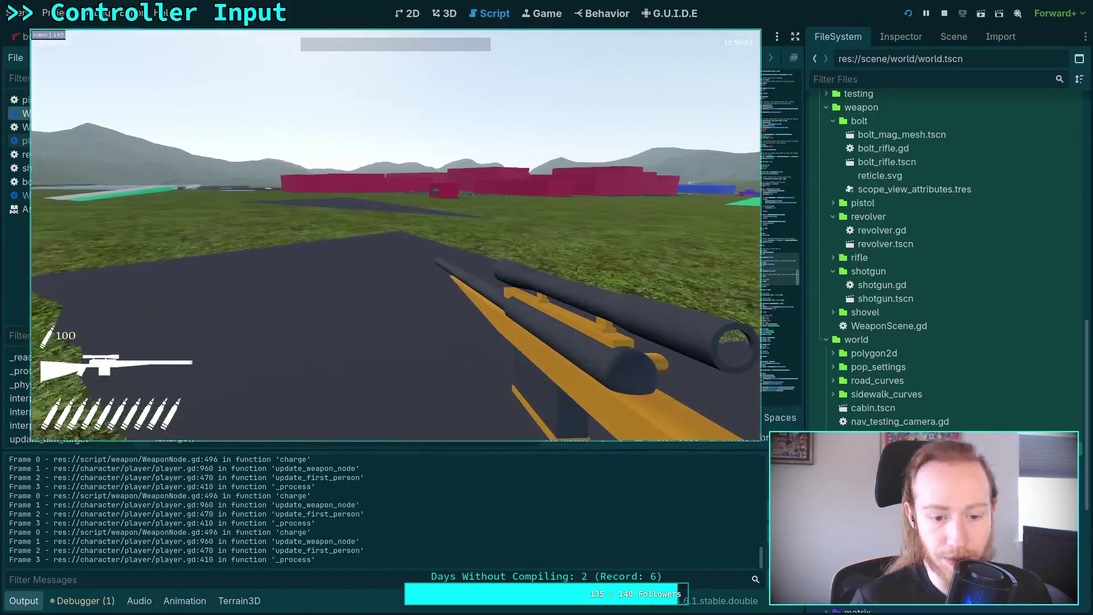
{"action": "key", "text": "Escape"}
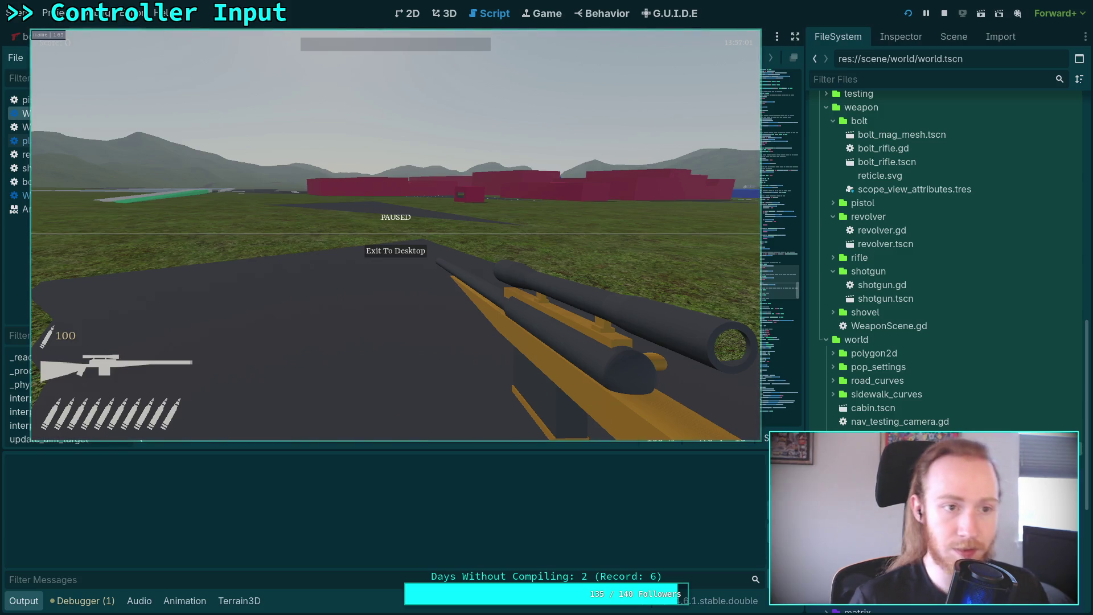
{"action": "key", "text": "Escape"}
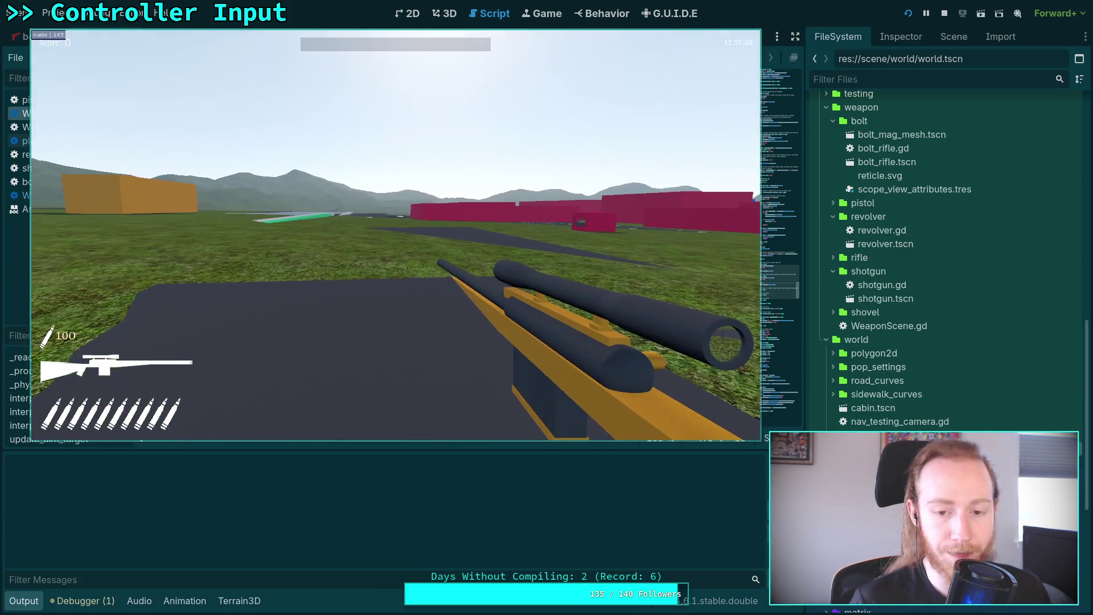
{"action": "left_click", "coordinate": [395, 235]}
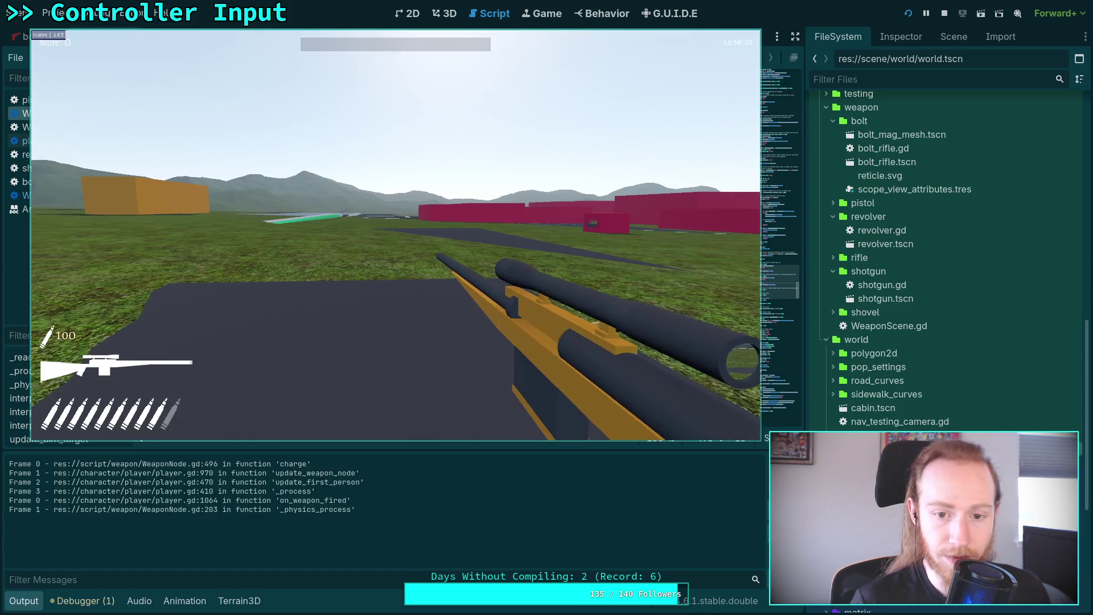
{"action": "key", "text": "Escape"}
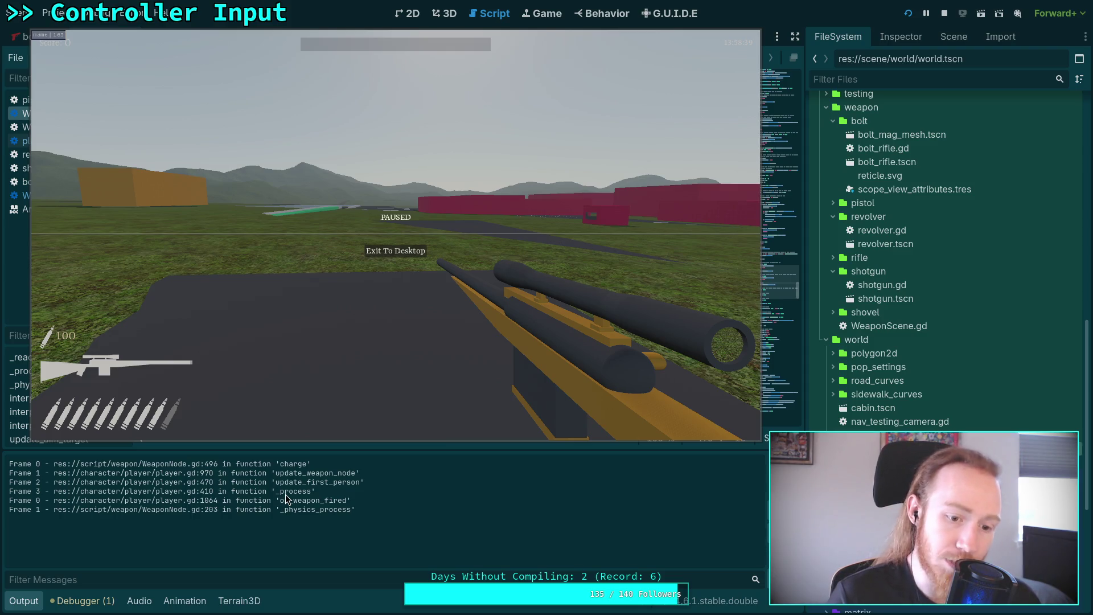
{"action": "left_click", "coordinate": [410, 248]}
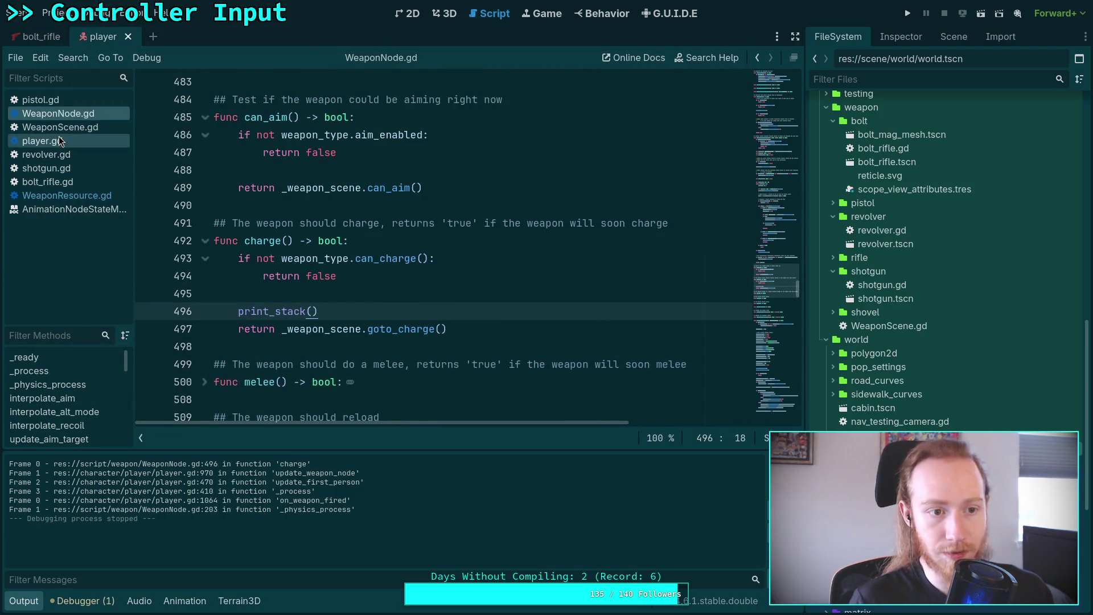
- Open player.gd and inspect the 'if actuated:' blocks around line 970
{"action": "left_click", "coordinate": [60, 141]}
{"action": "scroll", "coordinate": [440, 284], "scroll_direction": "up", "scroll_amount": 20}
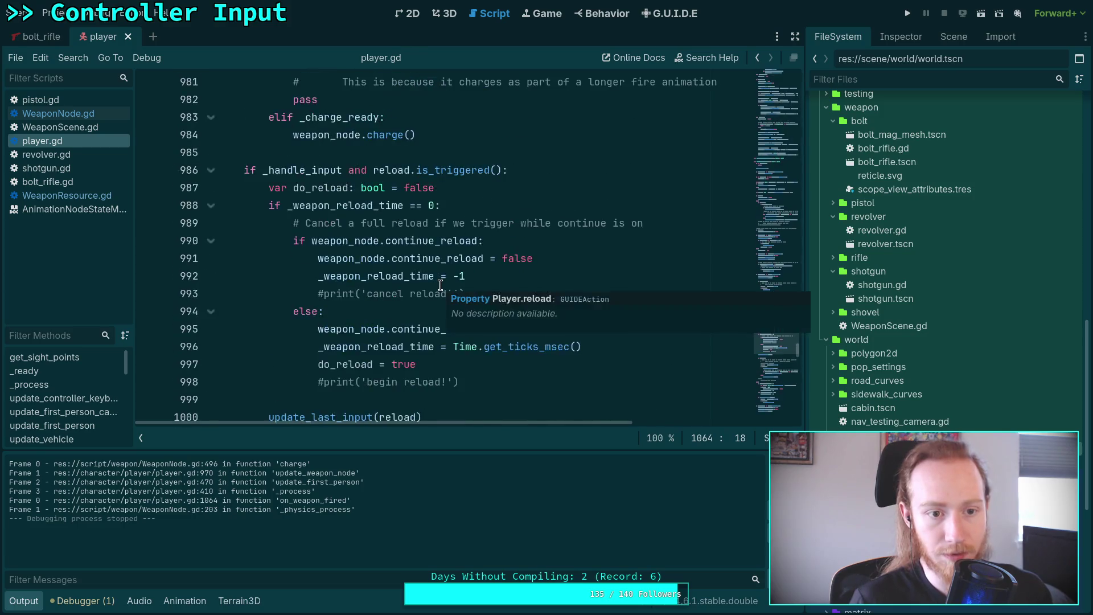
{"action": "scroll", "coordinate": [440, 285], "scroll_direction": "up", "scroll_amount": 3}
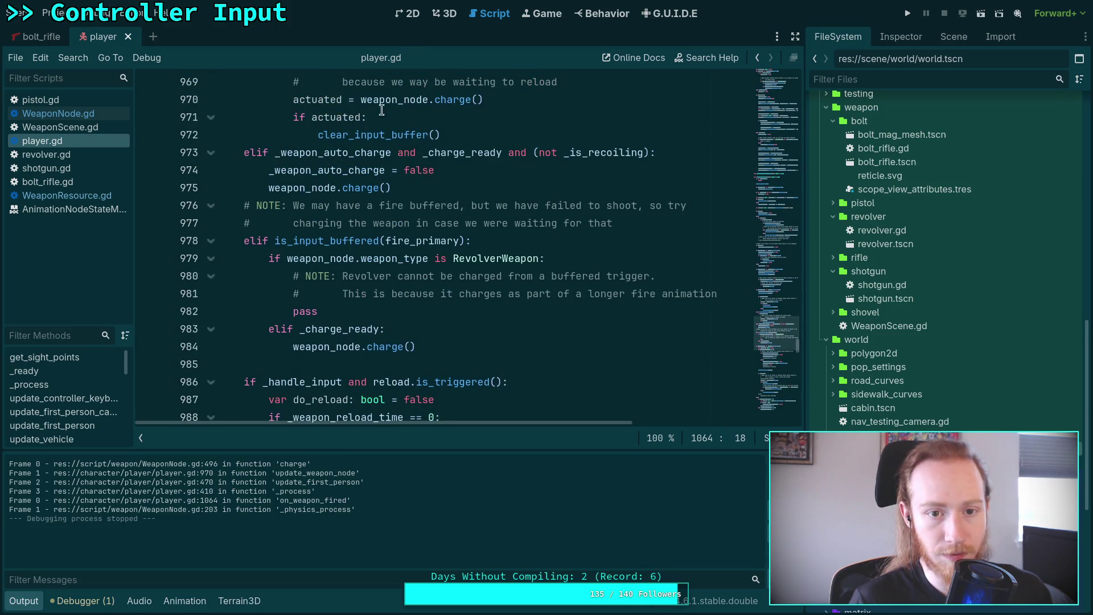
{"action": "double_click", "coordinate": [328, 99]}
{"action": "scroll", "coordinate": [518, 325], "scroll_direction": "up", "scroll_amount": 4}
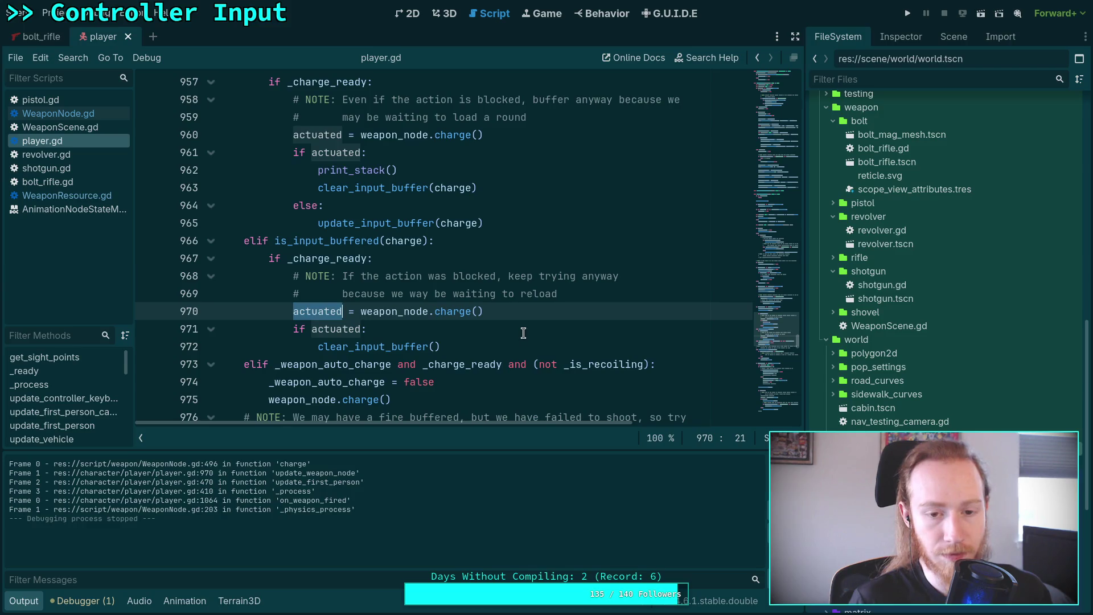
{"action": "scroll", "coordinate": [521, 330], "scroll_direction": "down", "scroll_amount": 1}
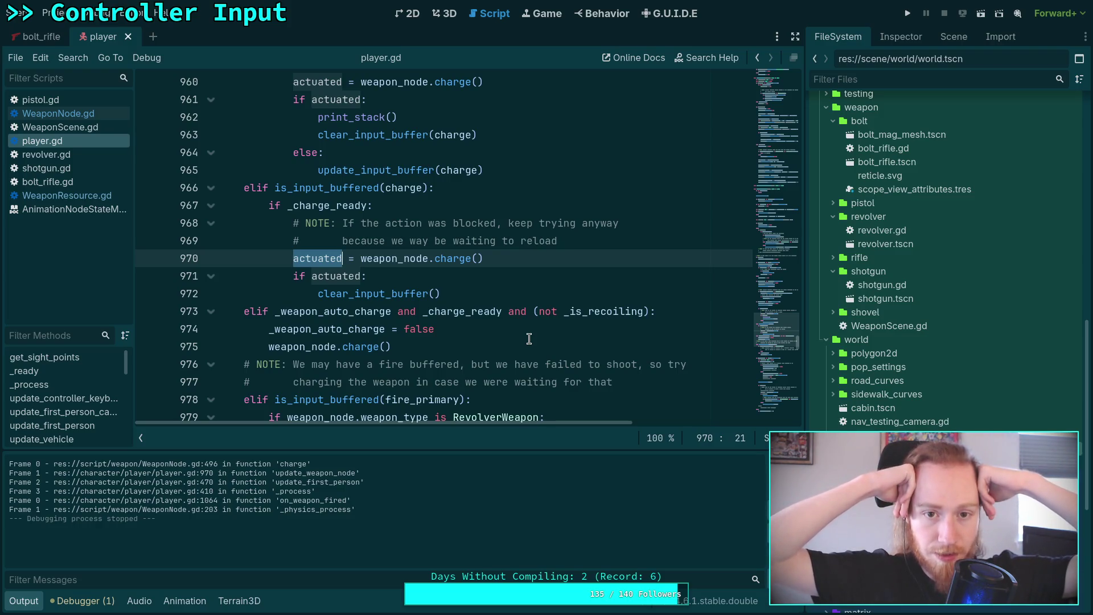
{"action": "scroll", "coordinate": [497, 326], "scroll_direction": "up", "scroll_amount": 3}
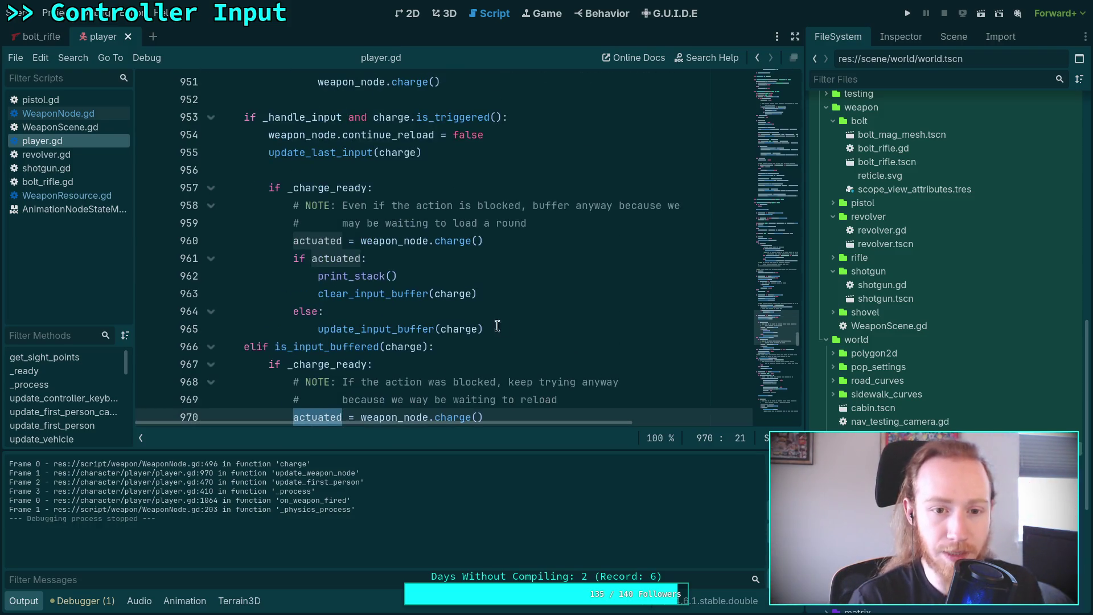
- Shift the print_stack() line into the buffered-charge branch with Alt+Down, then return to WeaponNode.gd
{"action": "left_click", "coordinate": [377, 262]}
{"action": "scroll", "coordinate": [578, 281], "scroll_direction": "down", "scroll_amount": 2}
{"action": "key", "text": "Down"}
{"action": "key", "text": "alt+Down"}
{"action": "key", "text": "alt+Down"}
{"action": "key", "text": "alt+Down"}
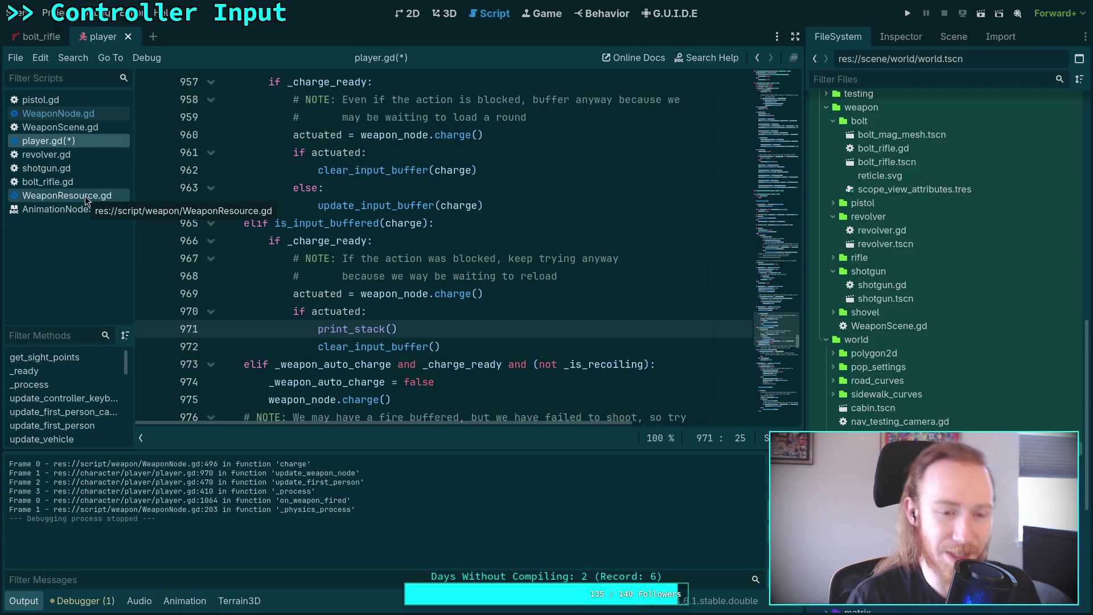
{"action": "left_click", "coordinate": [88, 117]}
{"action": "left_click", "coordinate": [618, 321]}
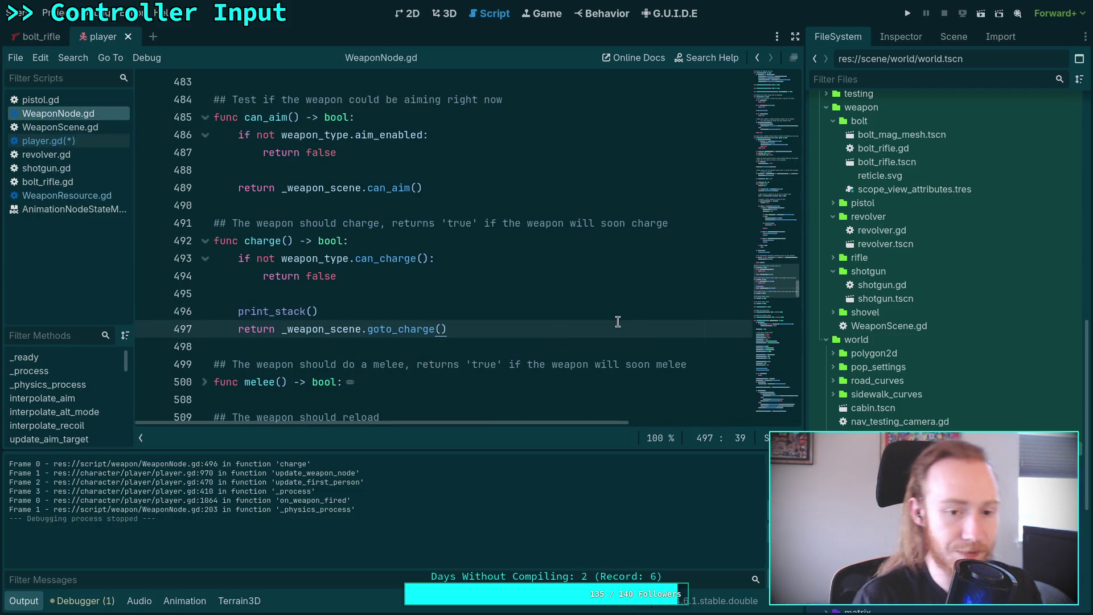
- Search WeaponNode.gd for weapon_fired and delete the weapon_fired.emit() line at line 203
{"action": "key", "text": "ctrl+f"}
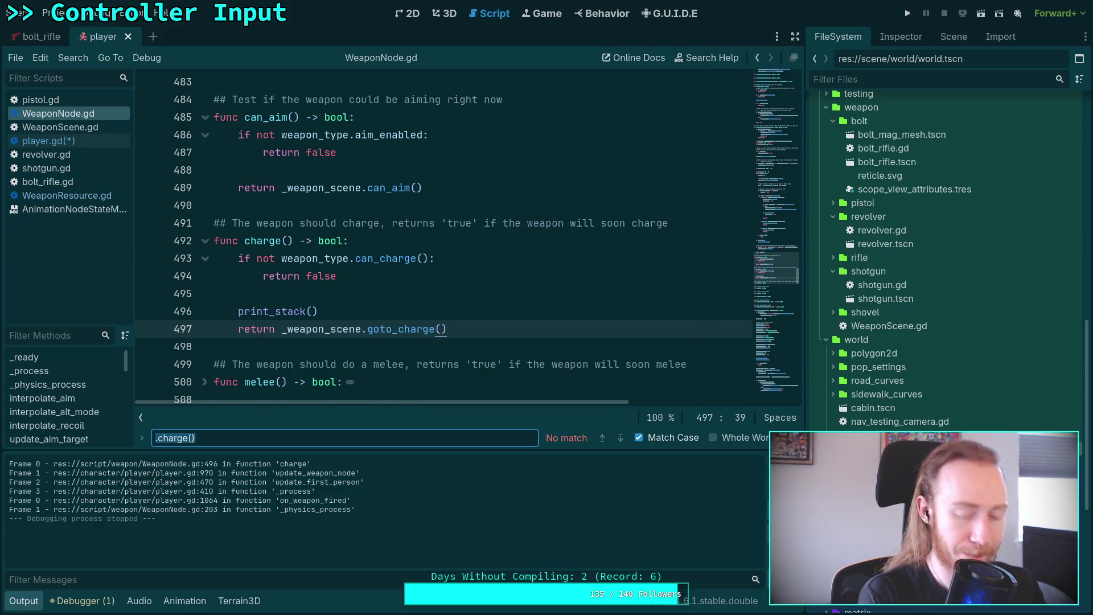
{"action": "type", "text": "weapon_fired"}
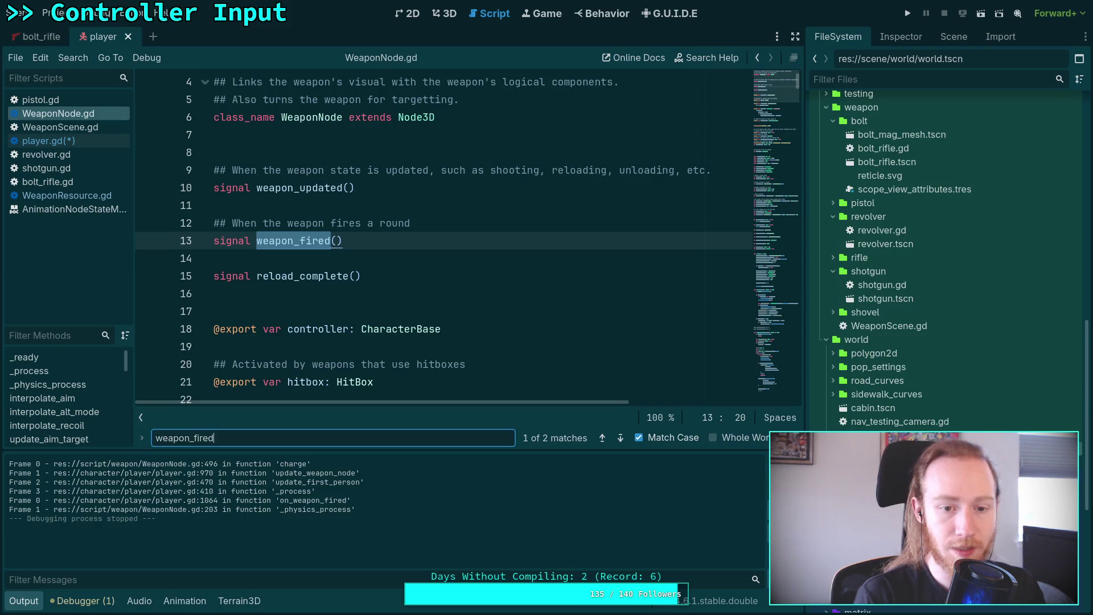
{"action": "left_click", "coordinate": [620, 438]}
{"action": "left_click", "coordinate": [363, 235]}
{"action": "triple_click", "coordinate": [363, 235]}
{"action": "scroll", "coordinate": [432, 254], "scroll_direction": "down", "scroll_amount": 1}
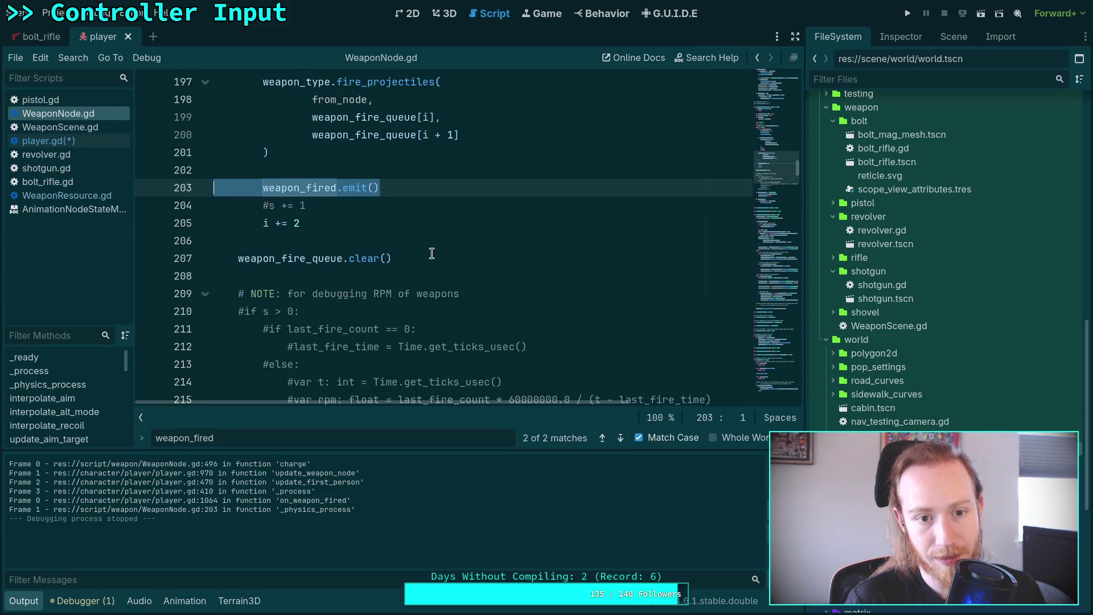
{"action": "scroll", "coordinate": [397, 302], "scroll_direction": "up", "scroll_amount": 3}
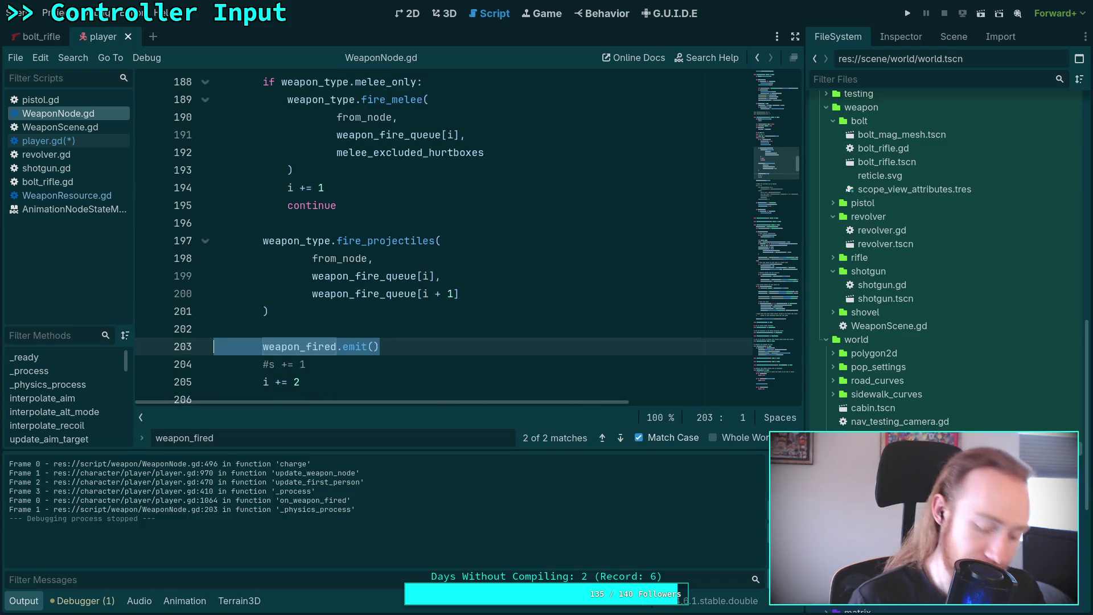
{"action": "key", "text": "BackSpace"}
{"action": "key", "text": "BackSpace"}
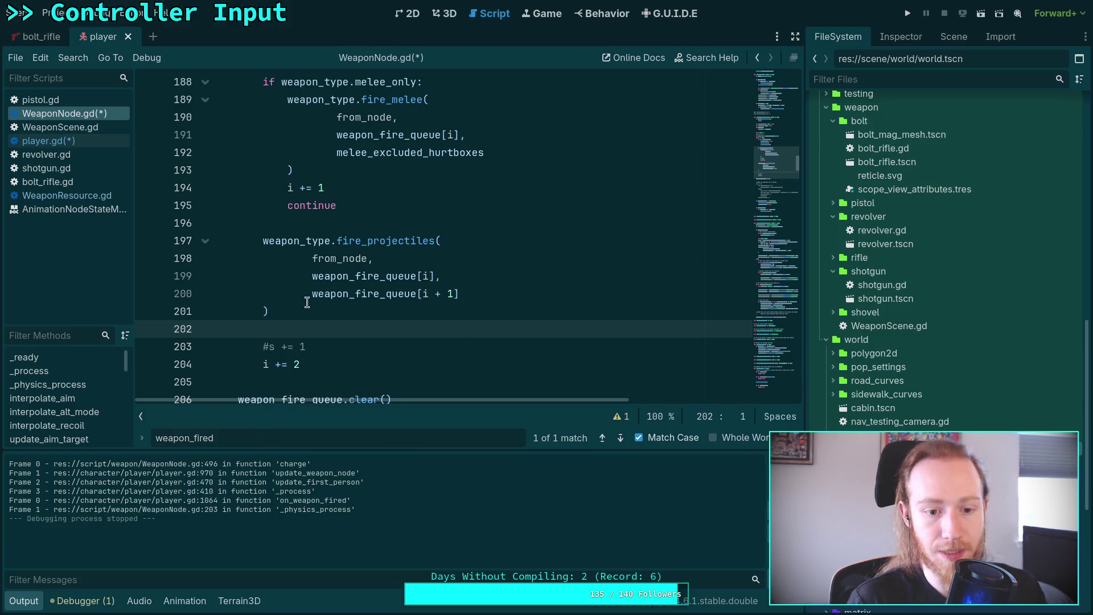
{"action": "scroll", "coordinate": [307, 302], "scroll_direction": "down", "scroll_amount": 1}
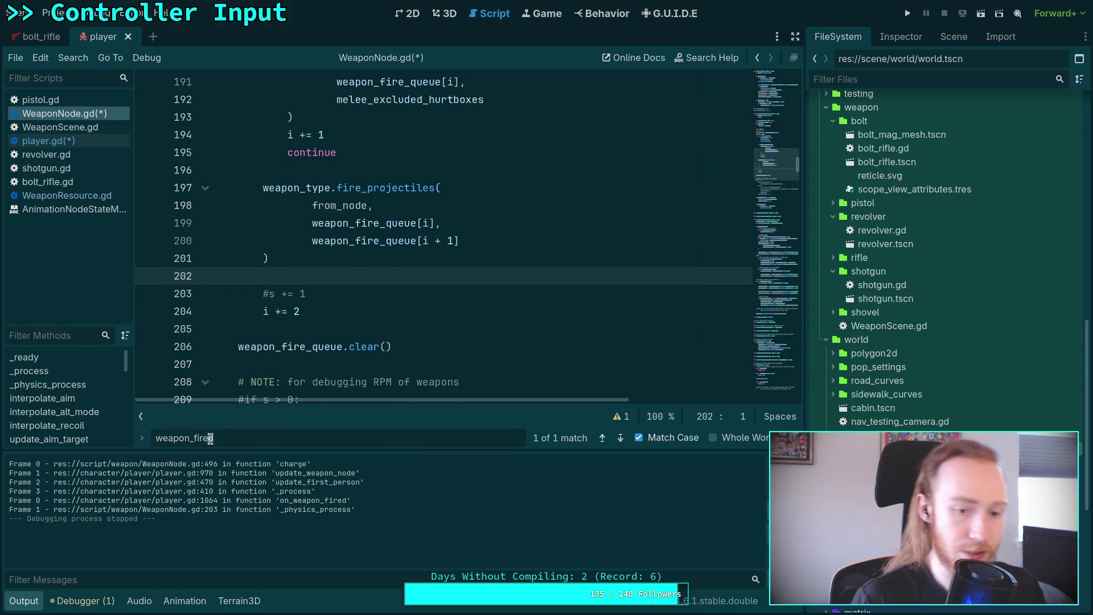
- Extend the search to weapon_fire_queue and step through its matches to the fire branch
{"action": "type", "text": "_queue"}
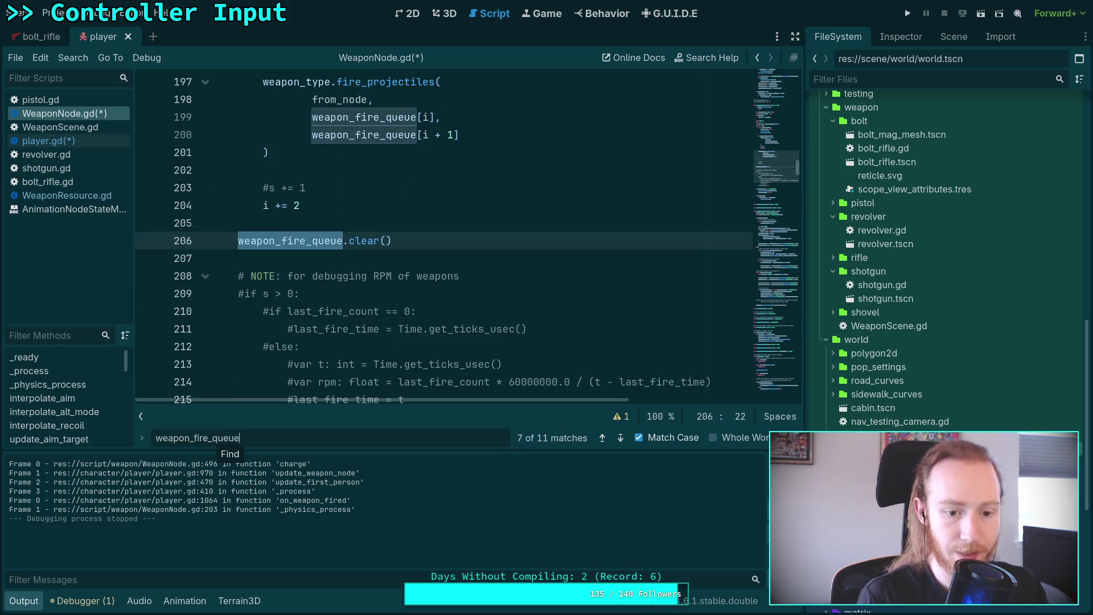
{"action": "left_click", "coordinate": [621, 438]}
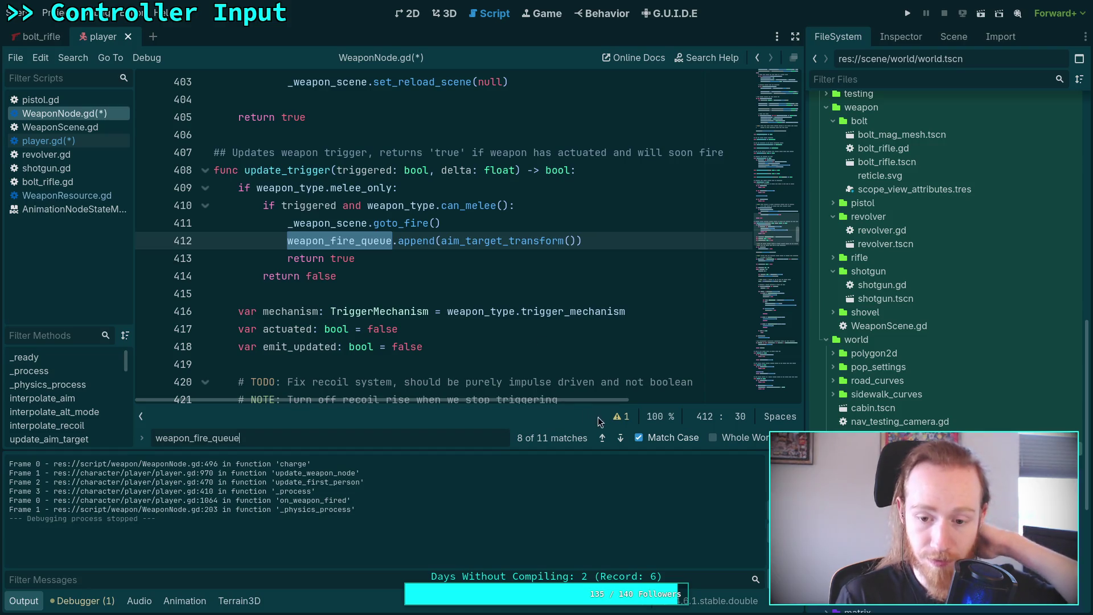
{"action": "left_click", "coordinate": [619, 437]}
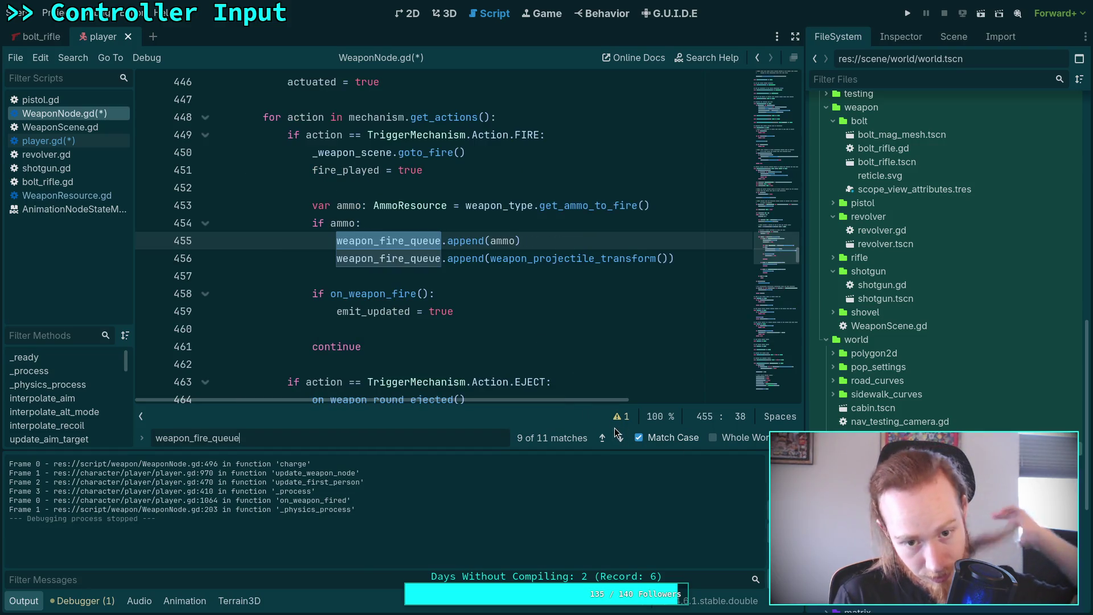
{"action": "left_click", "coordinate": [675, 259]}
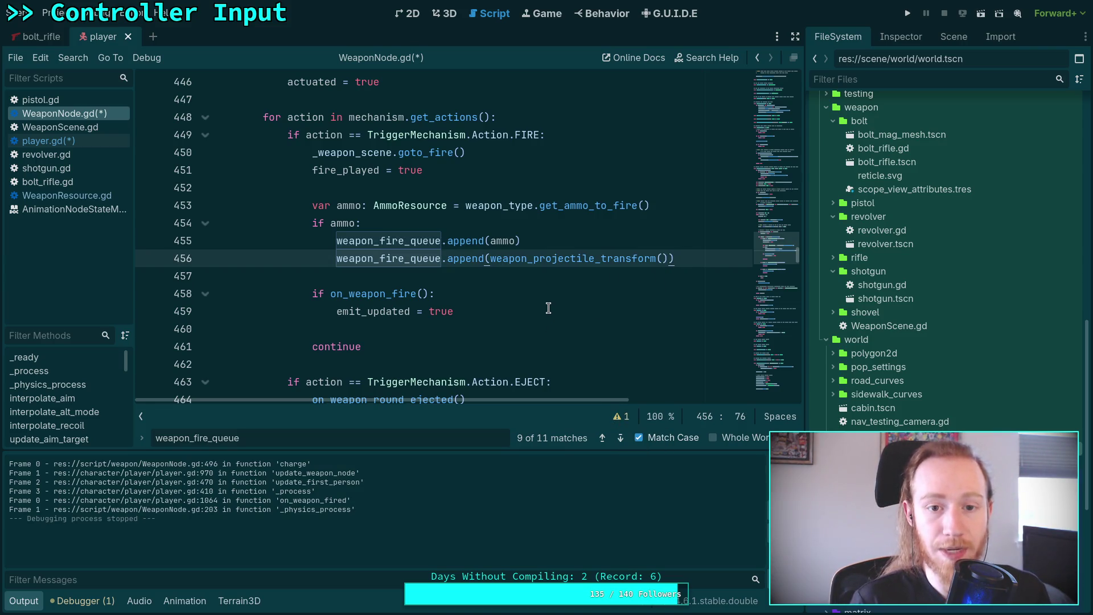
{"action": "scroll", "coordinate": [553, 307], "scroll_direction": "down", "scroll_amount": 2}
{"action": "scroll", "coordinate": [555, 309], "scroll_direction": "up", "scroll_amount": 7}
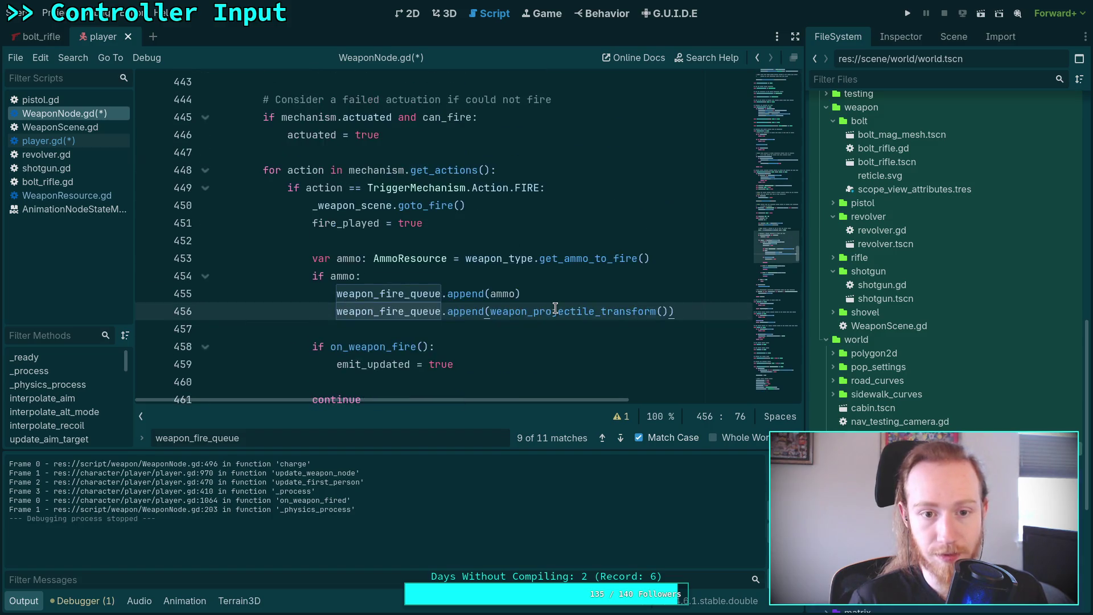
{"action": "scroll", "coordinate": [556, 308], "scroll_direction": "down", "scroll_amount": 5}
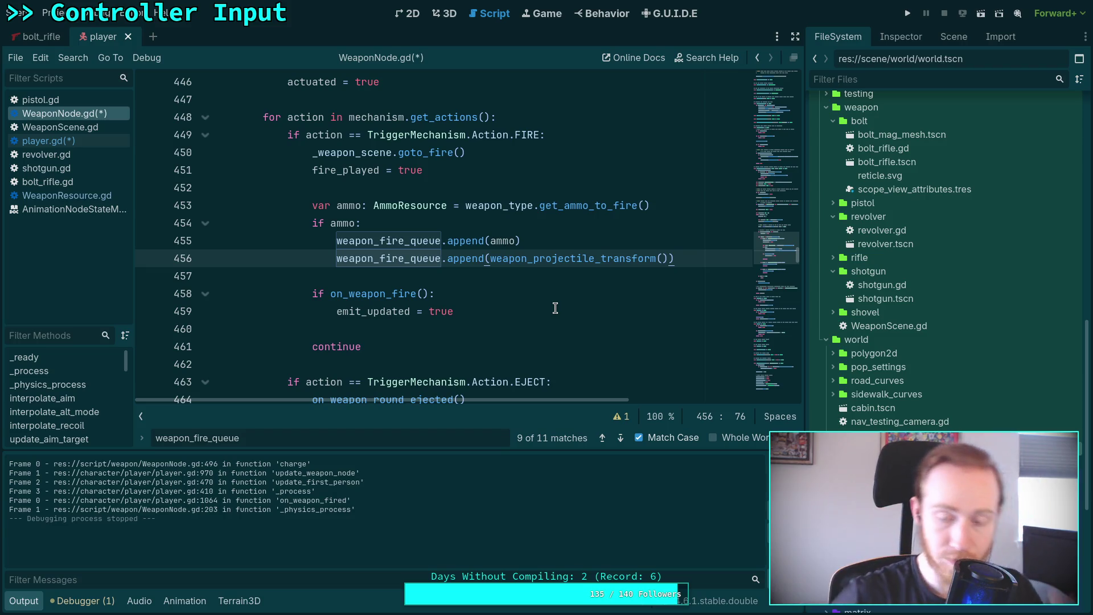
- Add weapon_fired.emit() after emit_updated = true, check the remaining matches and close the find bar
{"action": "left_click", "coordinate": [556, 312]}
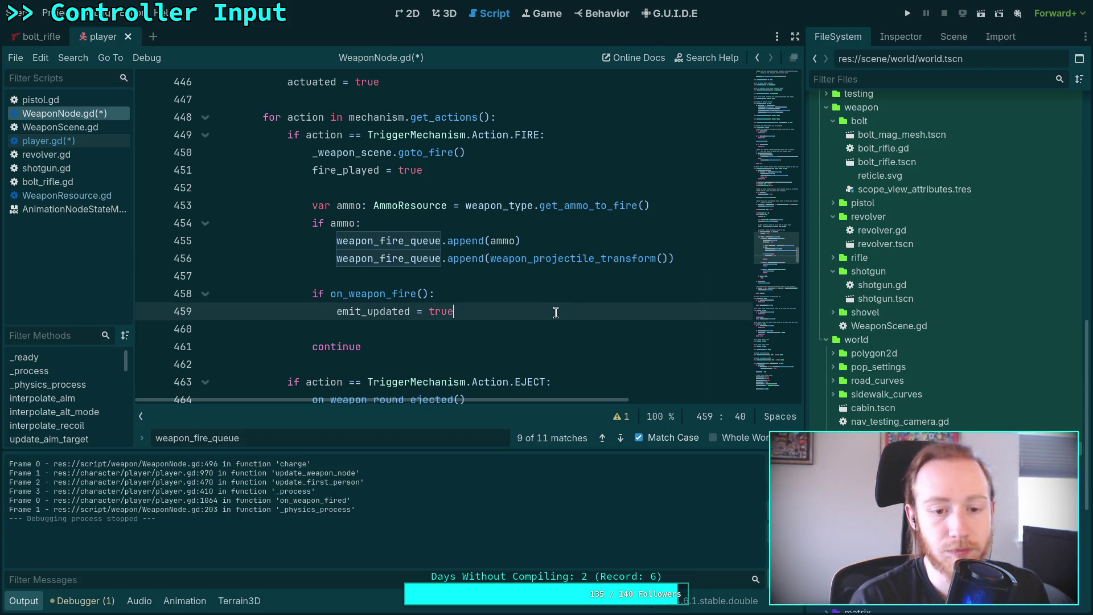
{"action": "key", "text": "Return"}
{"action": "key", "text": "Return"}
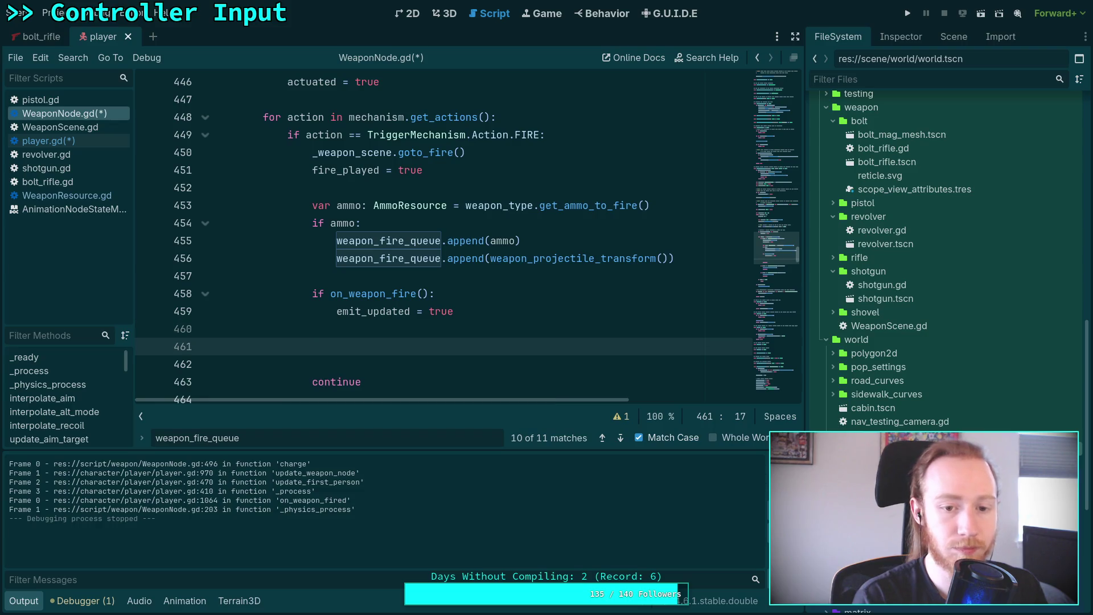
{"action": "type", "text": "weapon_fired"}
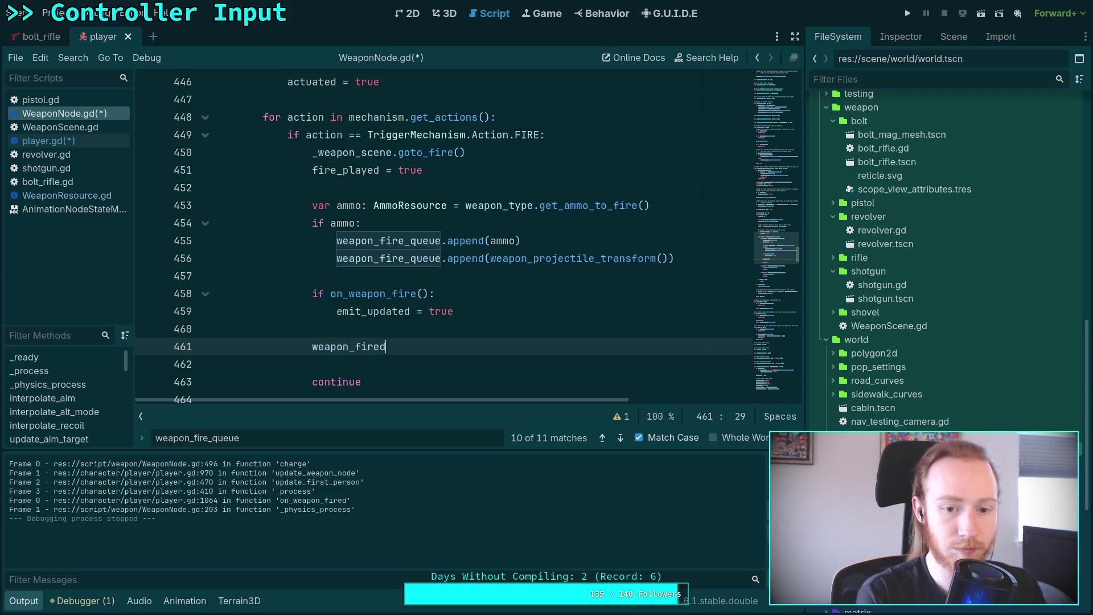
{"action": "type", "text": ".emit("}
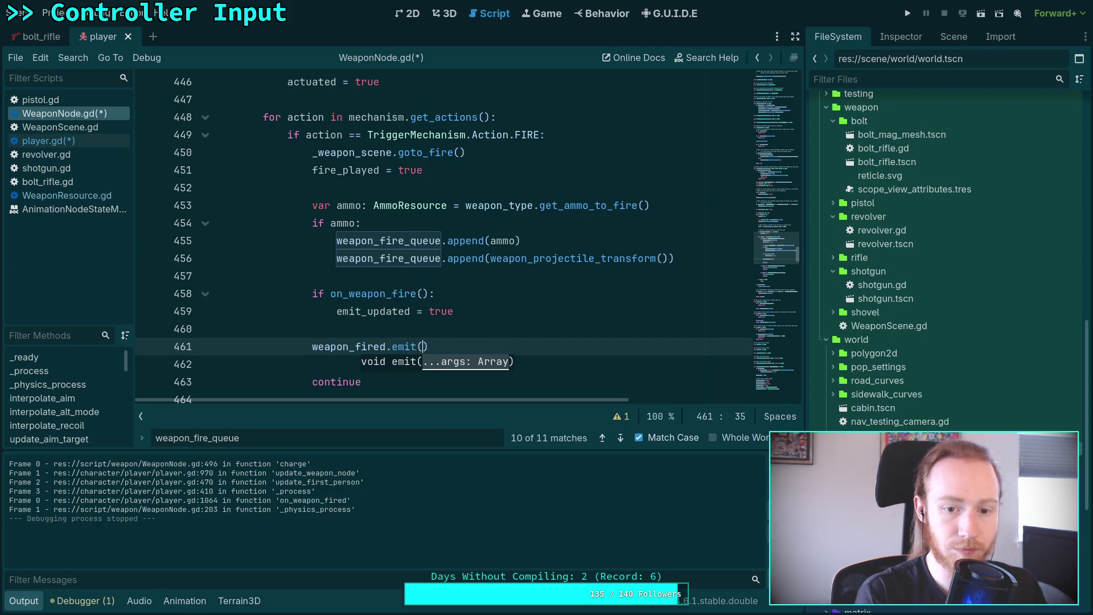
{"action": "left_click", "coordinate": [500, 329]}
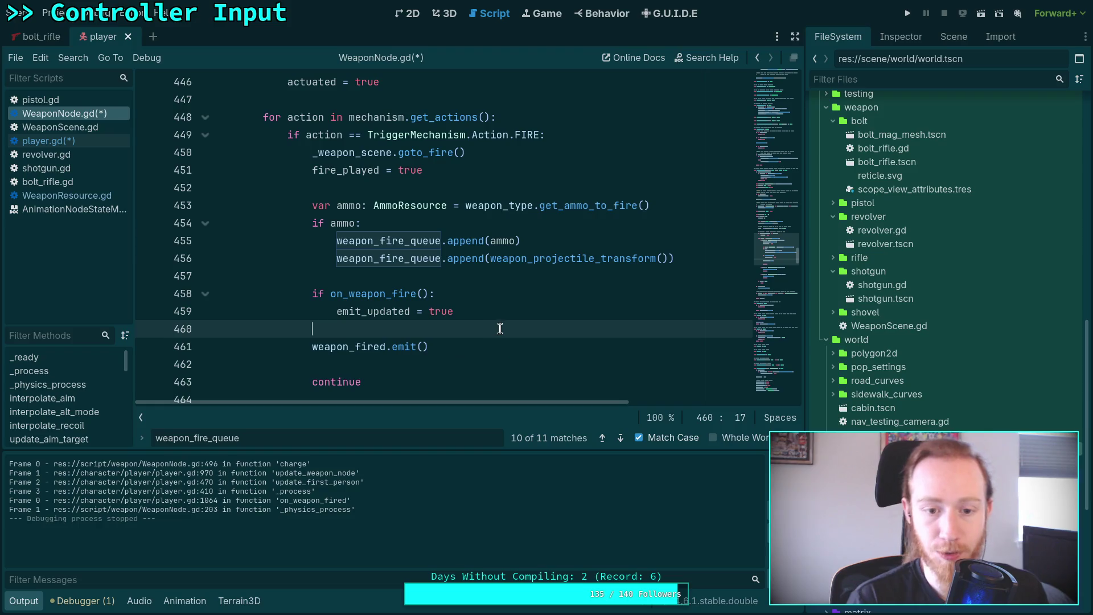
{"action": "left_click", "coordinate": [619, 438]}
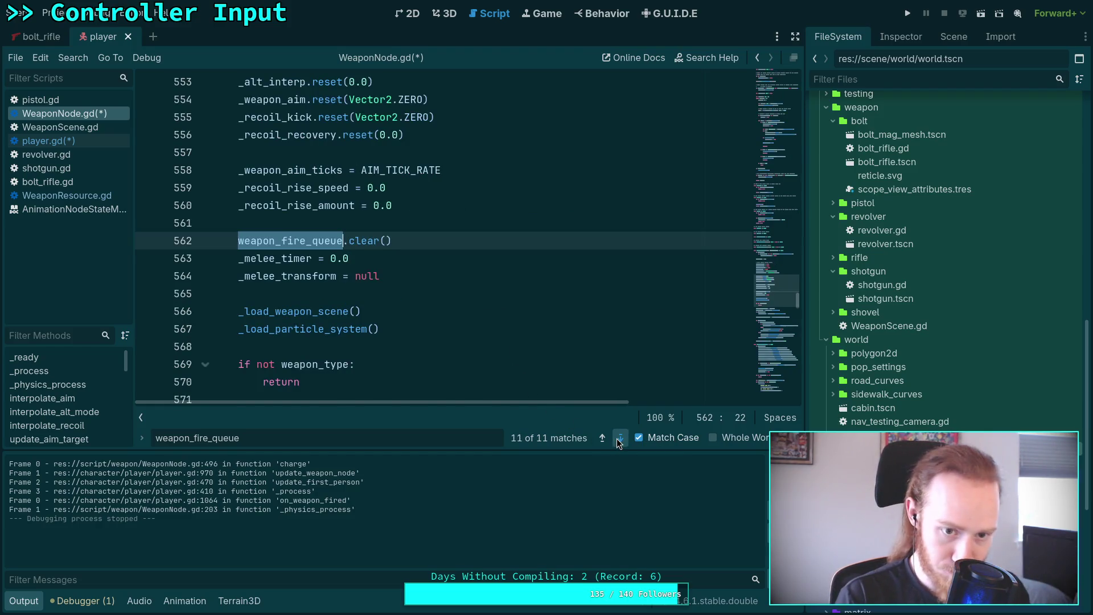
{"action": "left_click", "coordinate": [620, 439]}
{"action": "key", "text": "Escape"}
{"action": "left_click", "coordinate": [630, 329]}
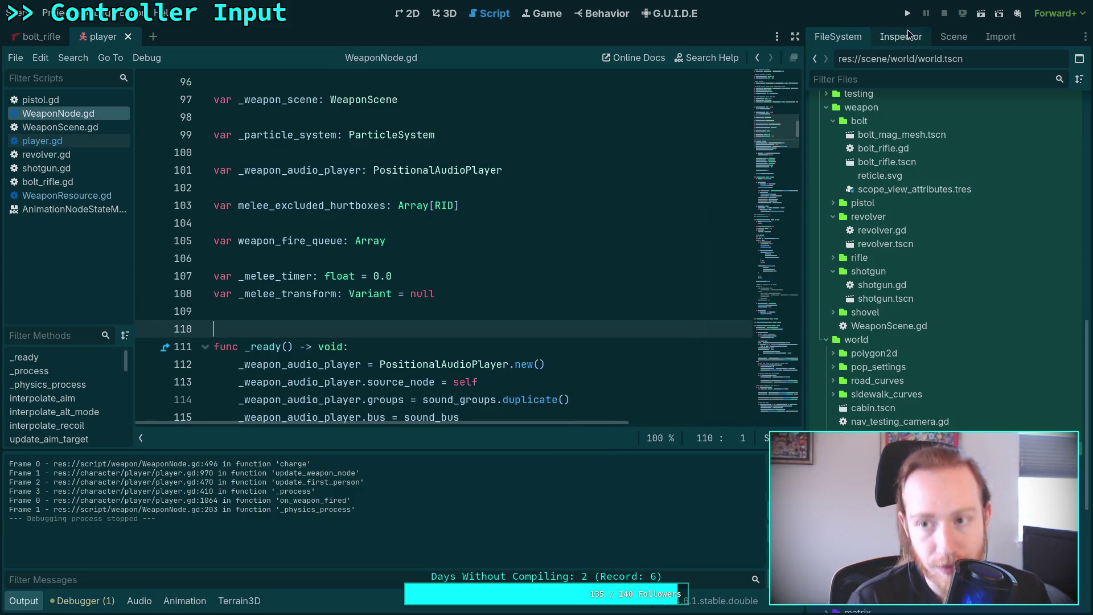
{"action": "left_click", "coordinate": [908, 13]}
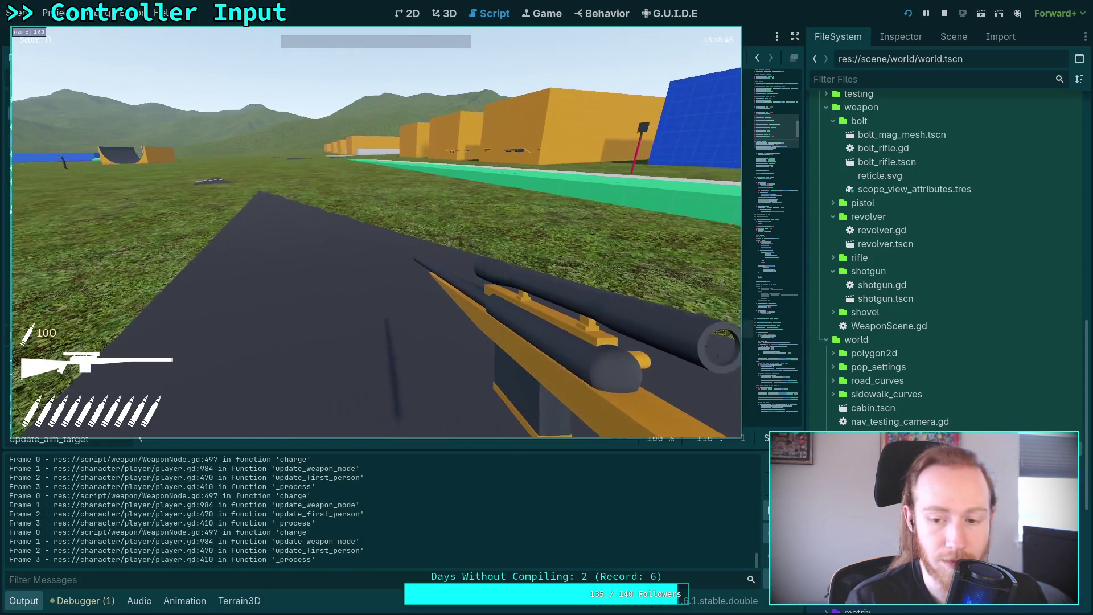
{"action": "key", "text": "Escape"}
{"action": "left_click", "coordinate": [766, 461]}
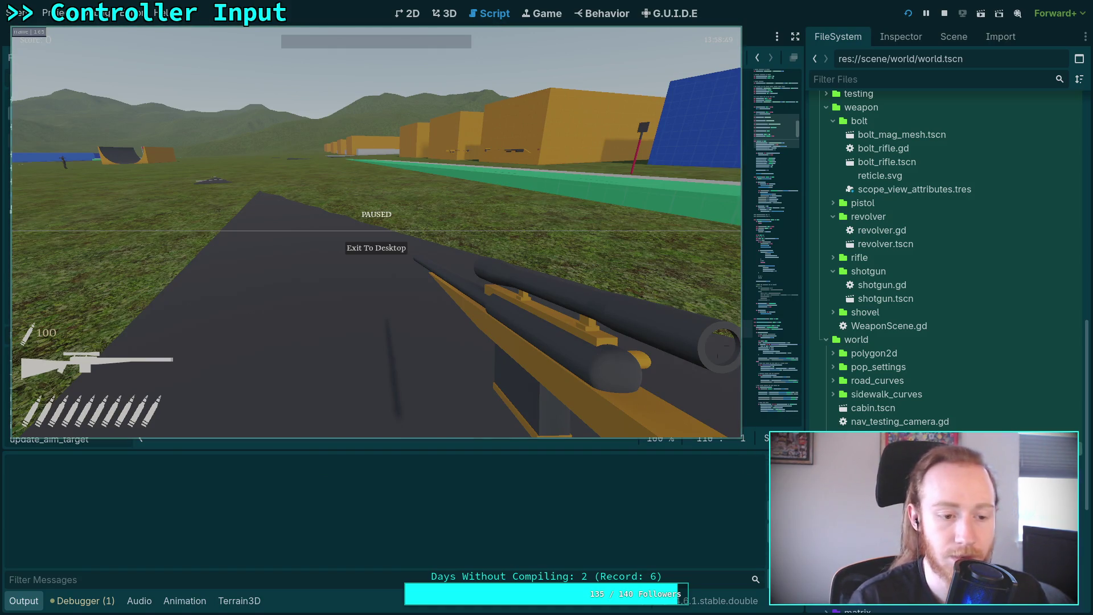
{"action": "key", "text": "Escape"}
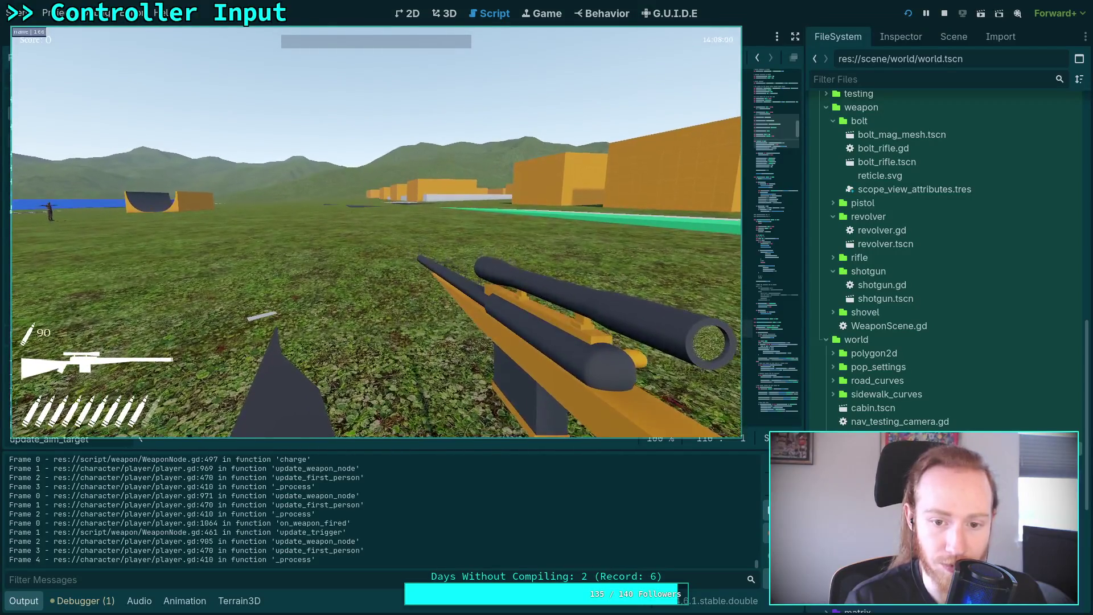
{"action": "key", "text": "F8"}
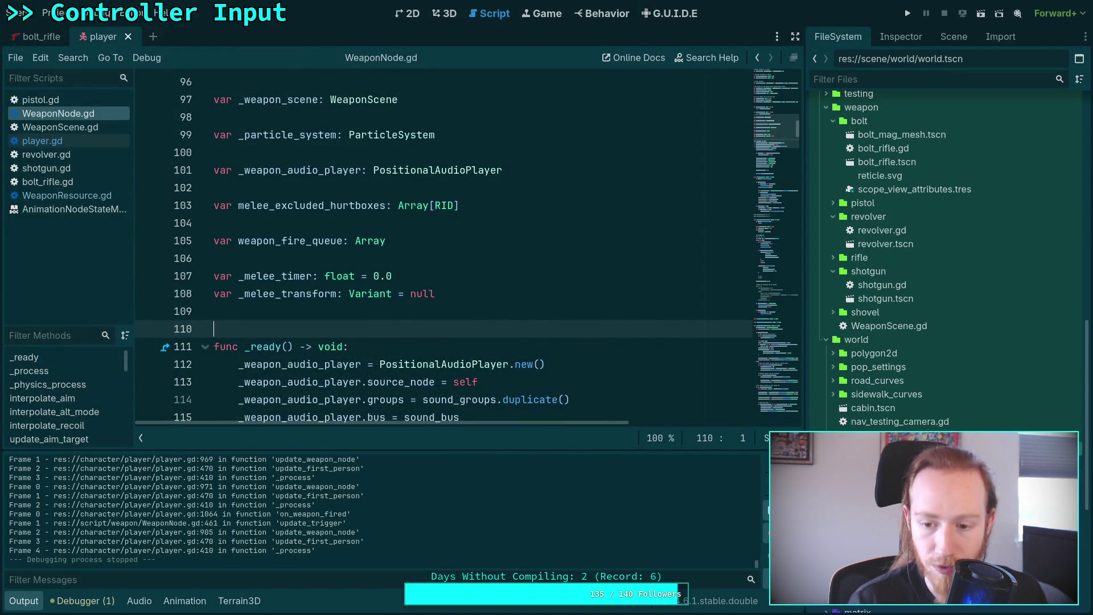
- Clear the output log, collapse the bottom panel and return to player.gd's charge input code
{"action": "key", "text": "F5"}
{"action": "left_click", "coordinate": [36, 607]}
{"action": "scroll", "coordinate": [437, 321], "scroll_direction": "down", "scroll_amount": 15}
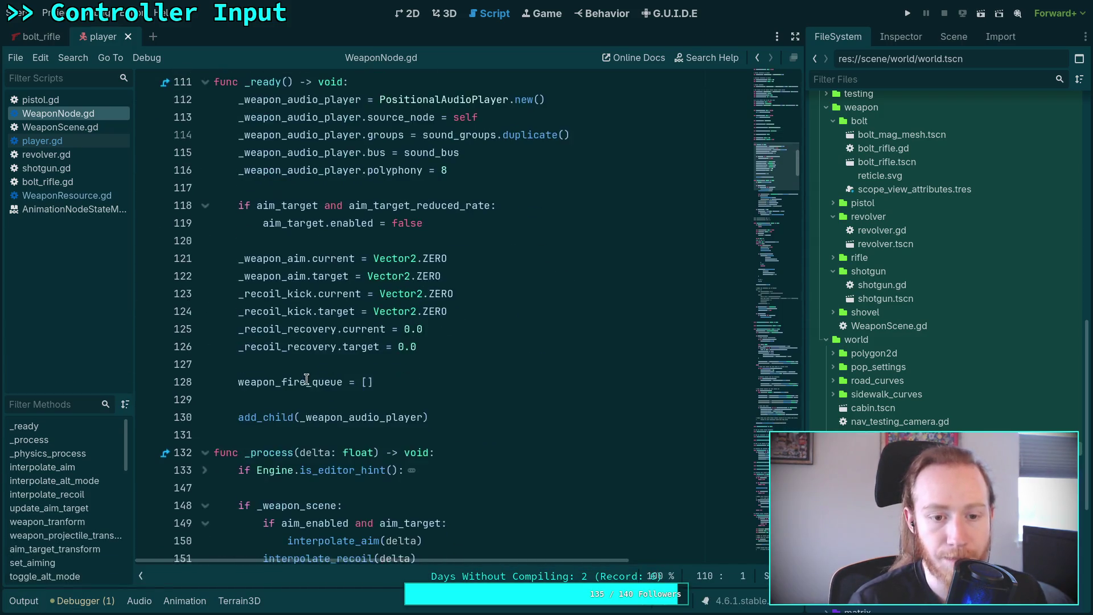
{"action": "scroll", "coordinate": [437, 321], "scroll_direction": "down", "scroll_amount": 15}
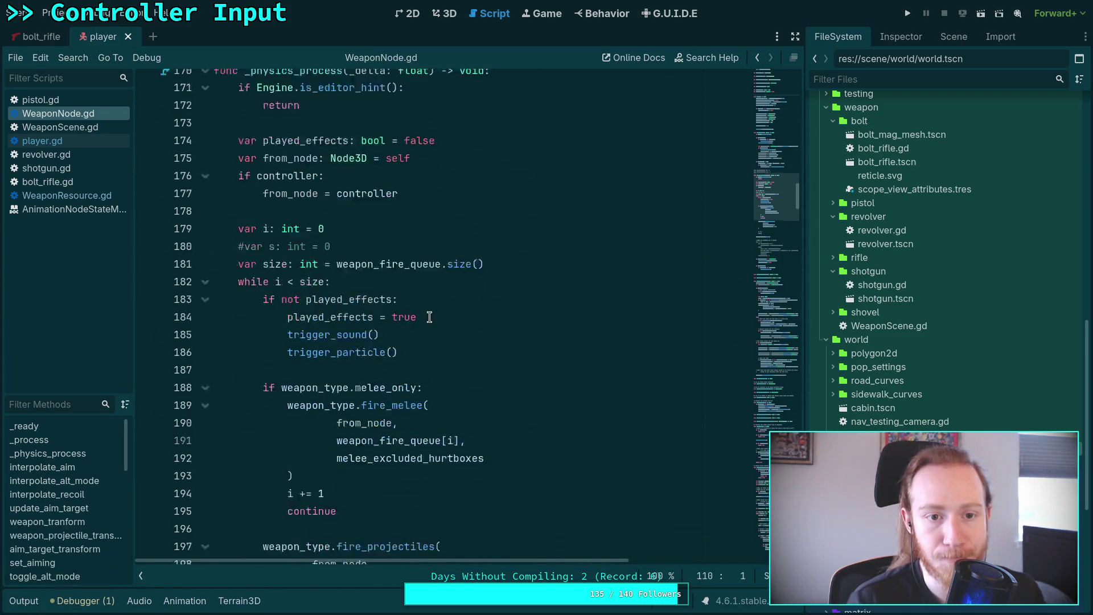
{"action": "scroll", "coordinate": [405, 310], "scroll_direction": "down", "scroll_amount": 5}
{"action": "key", "text": "alt+Left"}
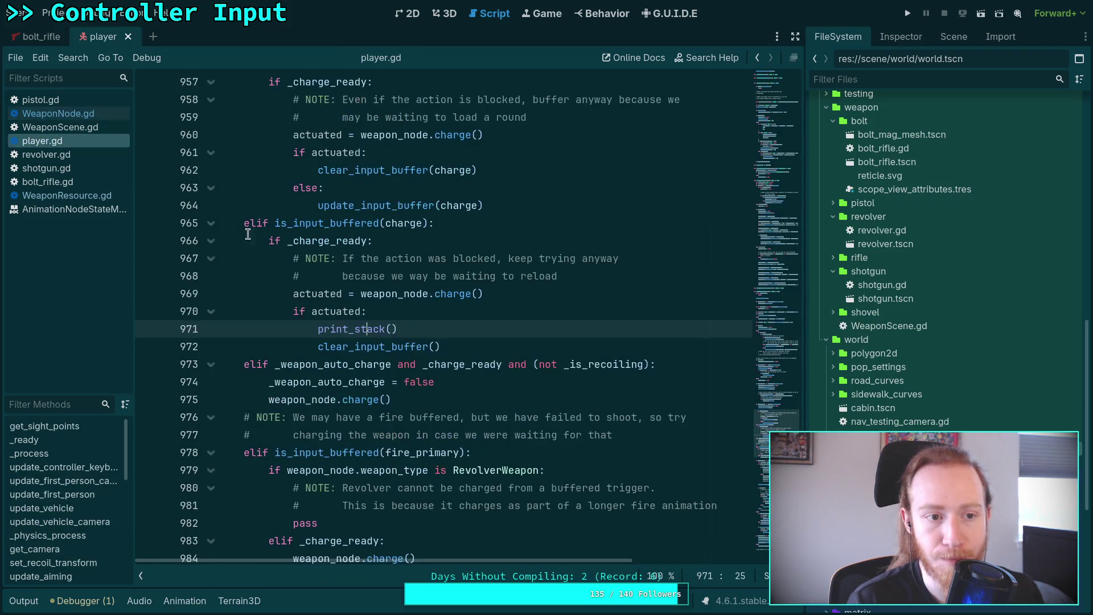
{"action": "scroll", "coordinate": [472, 328], "scroll_direction": "up", "scroll_amount": 4}
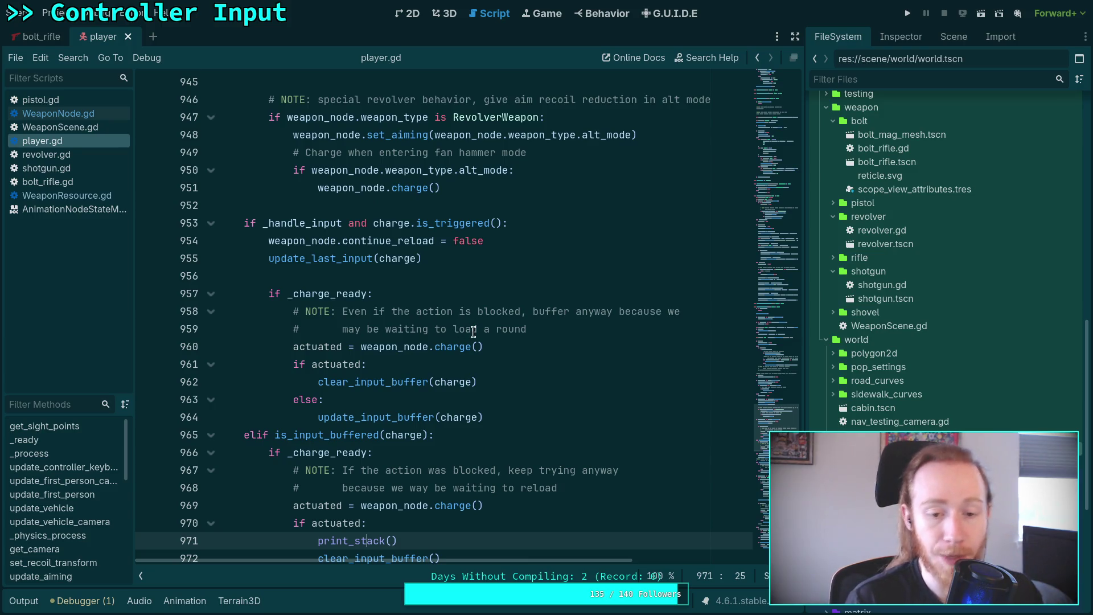
{"action": "mouse_move", "coordinate": [473, 332]}
- Add an else: branch calling update_input_buffer(charge), save player.gd and run the game
{"action": "left_click", "coordinate": [544, 422]}
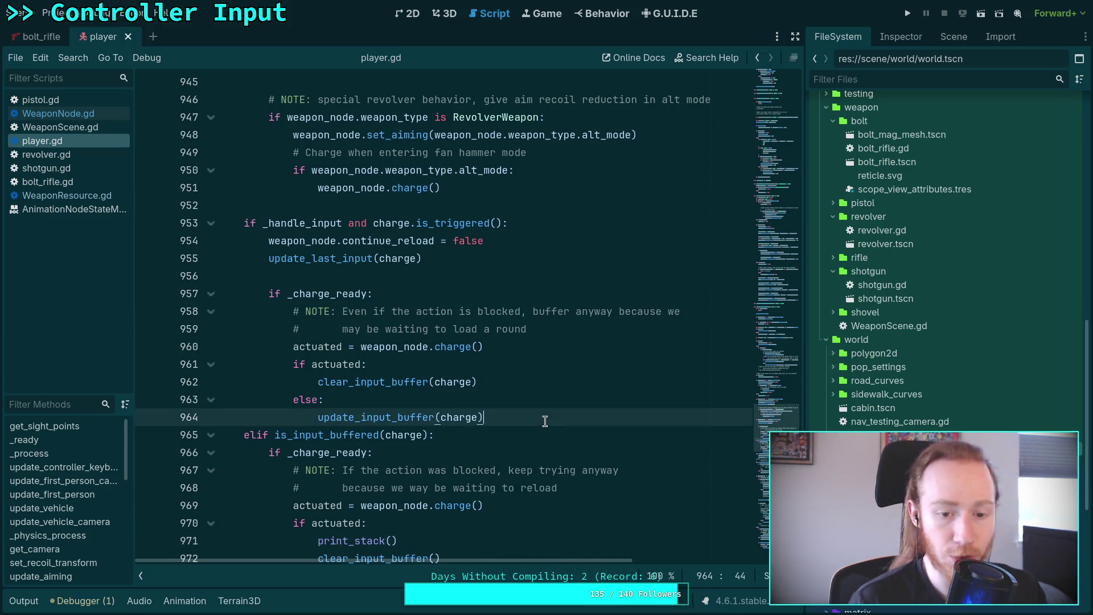
{"action": "key", "text": "Return"}
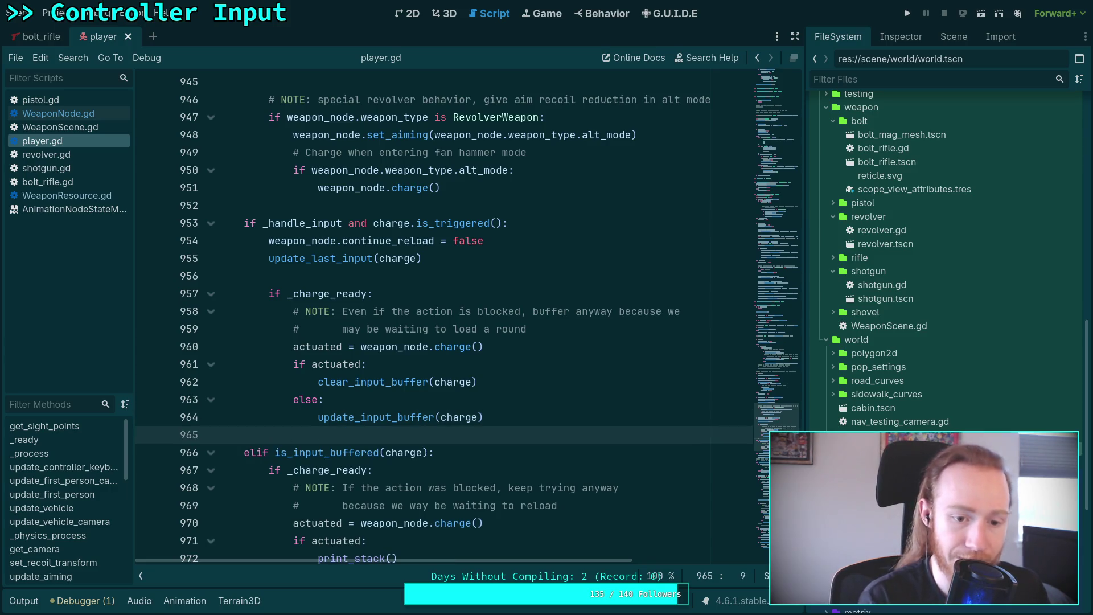
{"action": "type", "text": "else:"}
{"action": "key", "text": "Return"}
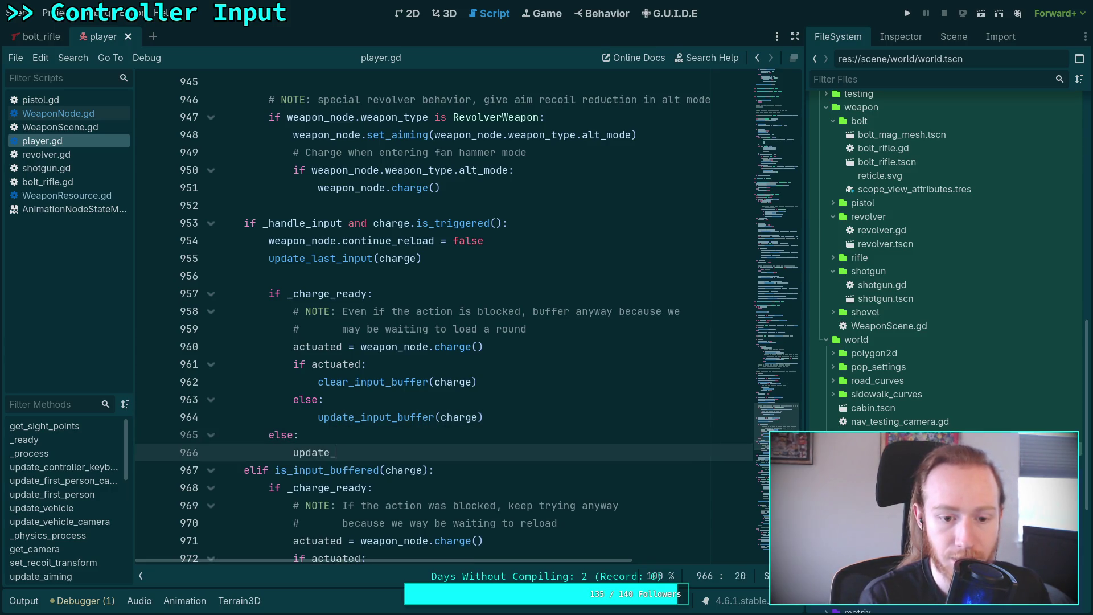
{"action": "type", "text": "in"}
{"action": "key", "text": "Return"}
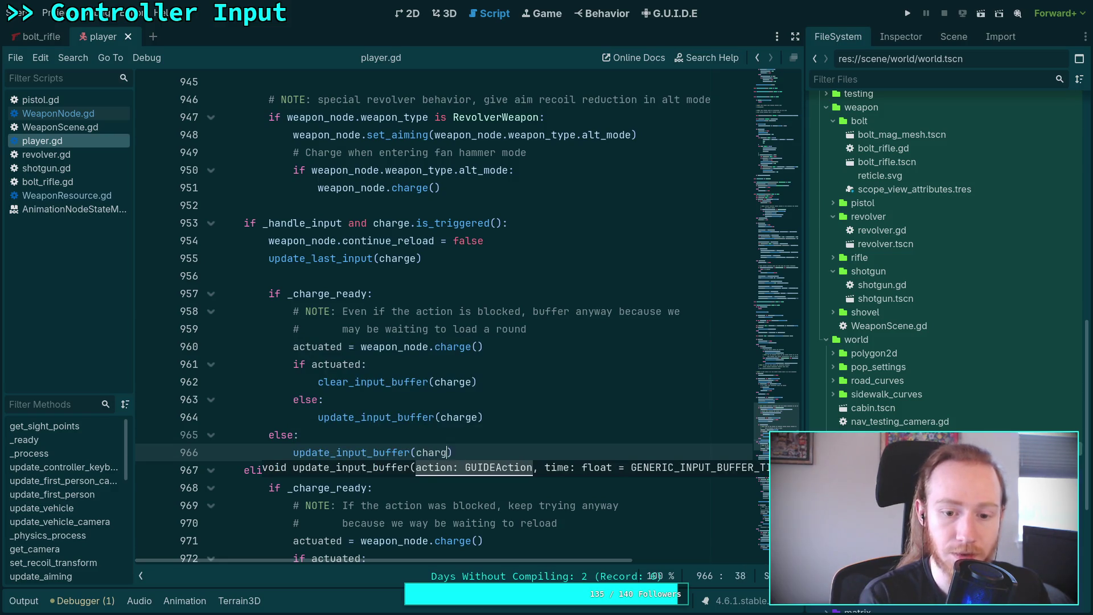
{"action": "type", "text": "ge)"}
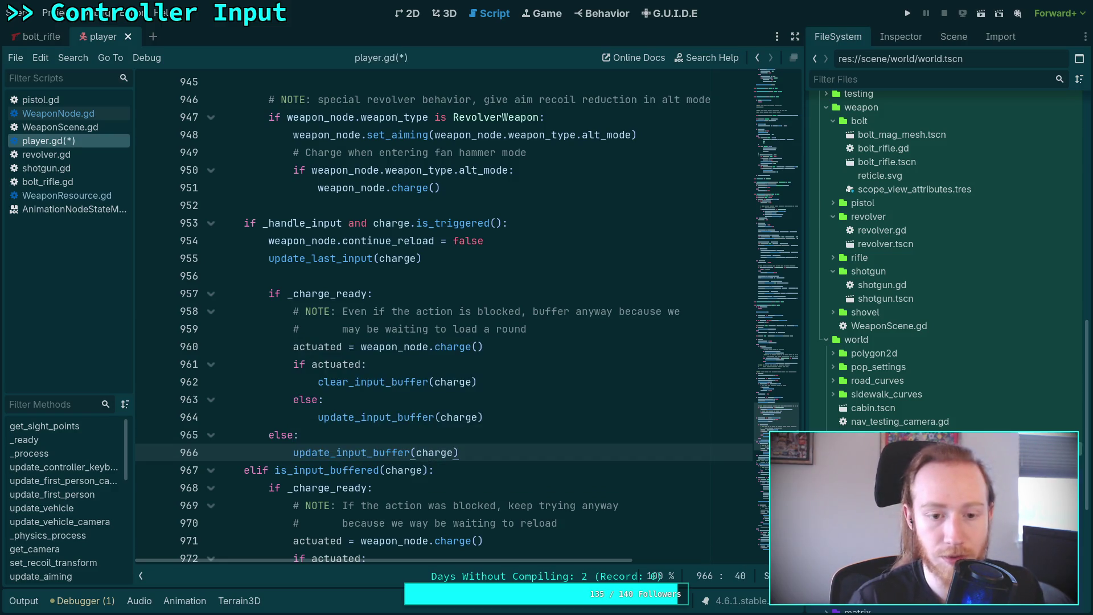
{"action": "key", "text": "ctrl+s"}
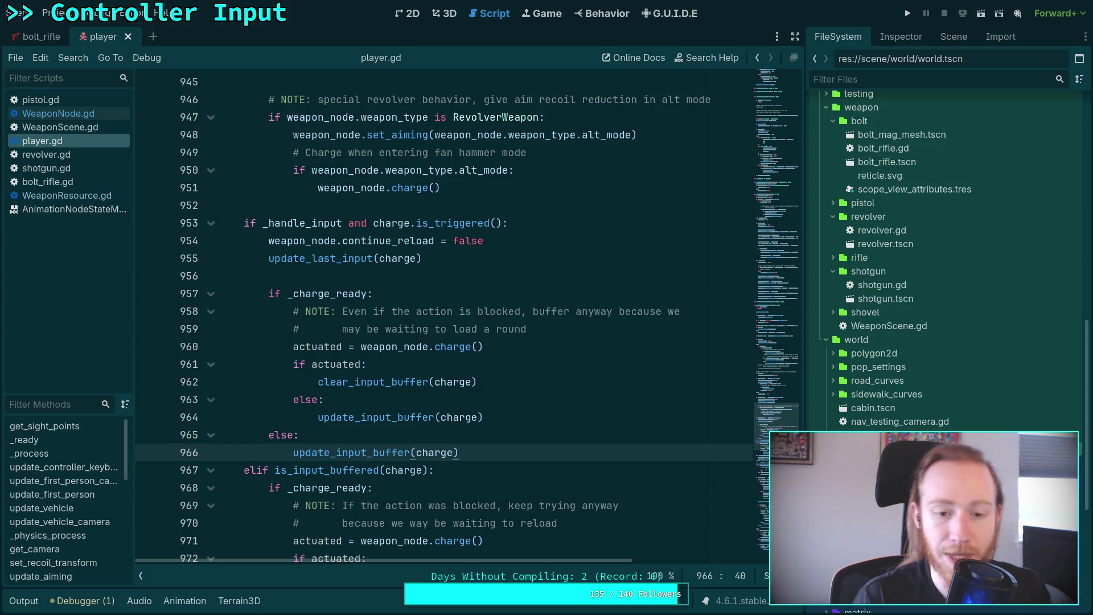
{"action": "left_click", "coordinate": [906, 13]}
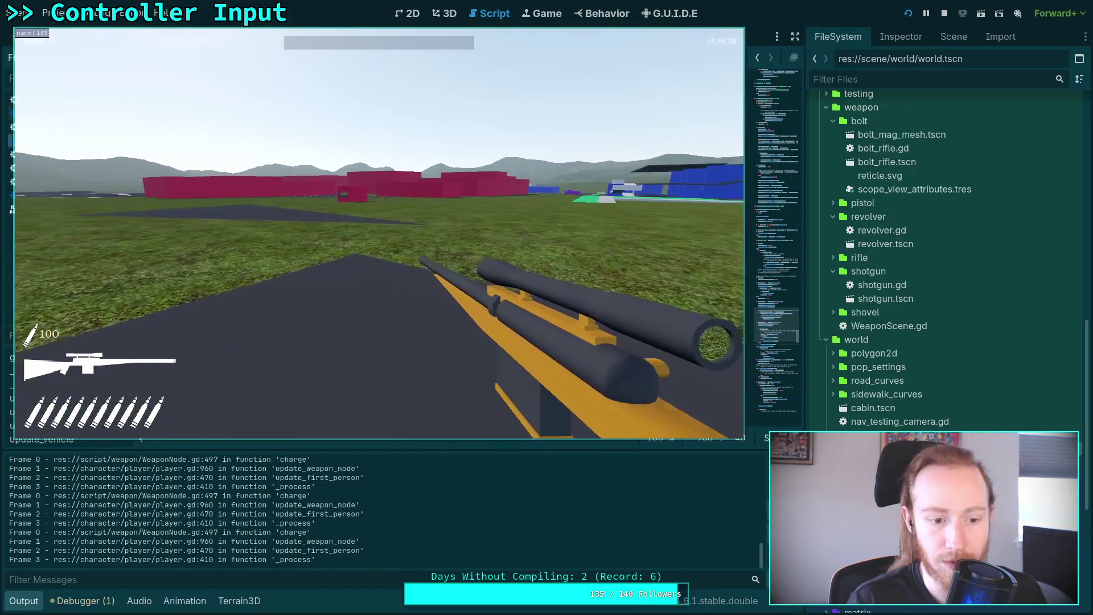
{"action": "key", "text": "Escape"}
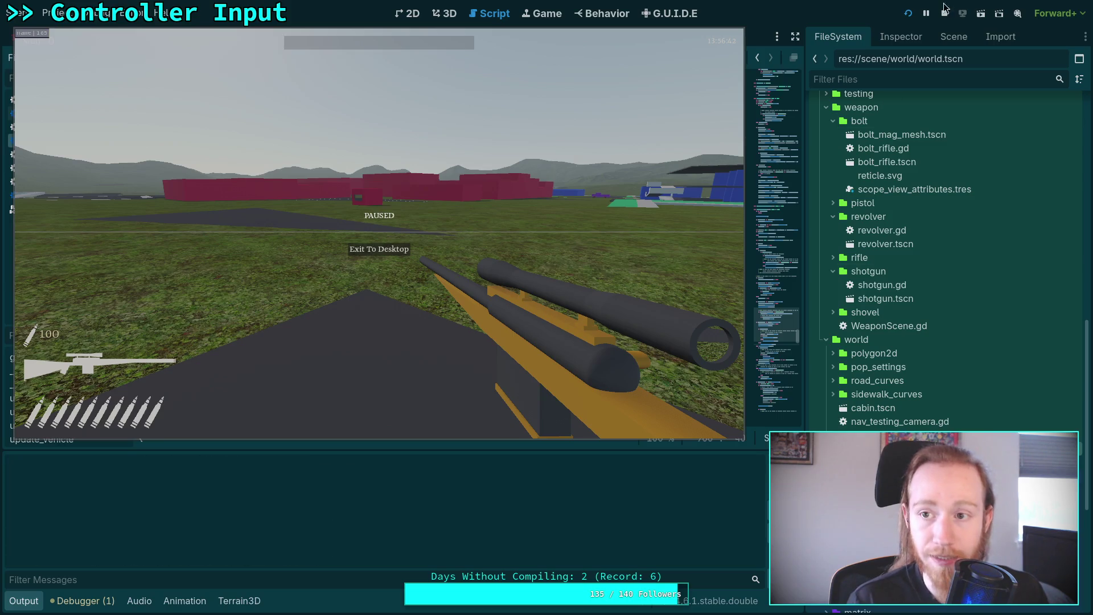
{"action": "left_click", "coordinate": [945, 14]}
{"action": "scroll", "coordinate": [398, 251], "scroll_direction": "down", "scroll_amount": 2}
{"action": "left_click", "coordinate": [480, 245]}
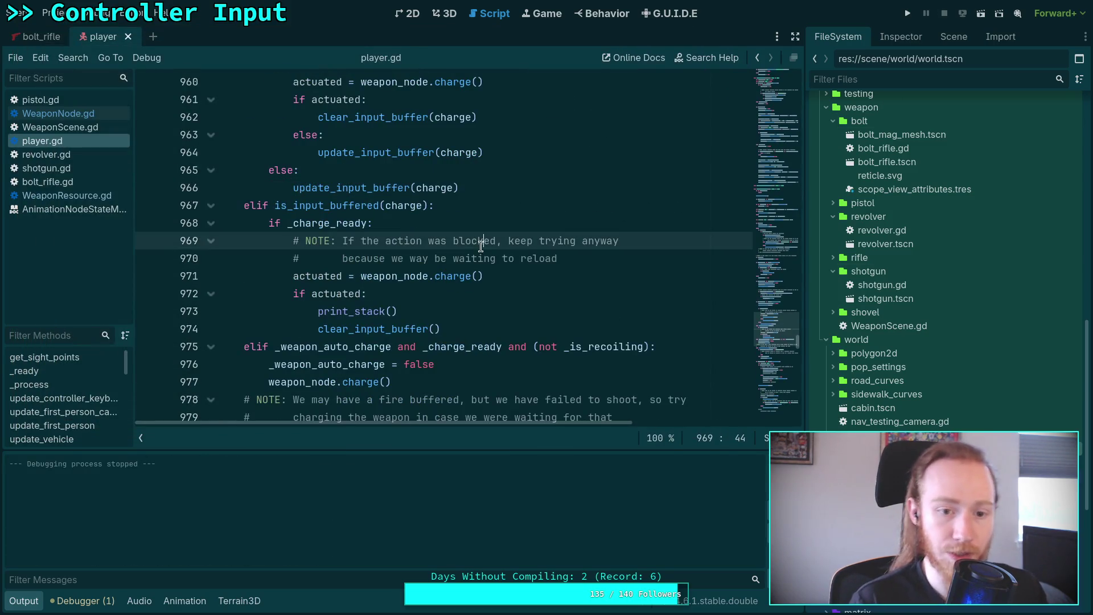
- Delete the print_stack() debug lines at 973 and 1065 in player.gd and save it
{"action": "left_click_drag", "start_coordinate": [414, 314], "coordinate": [423, 299]}
{"action": "key", "text": "BackSpace"}
{"action": "key", "text": "ctrl+s"}
{"action": "scroll", "coordinate": [383, 247], "scroll_direction": "down", "scroll_amount": 13}
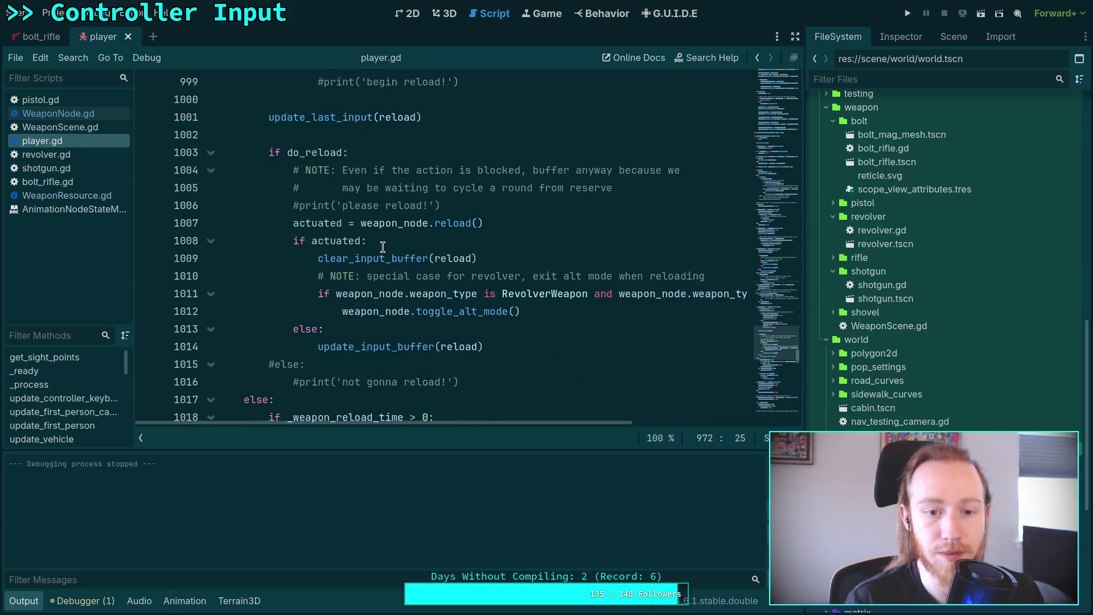
{"action": "key", "text": "ctrl+f"}
{"action": "type", "text": "print_sta"}
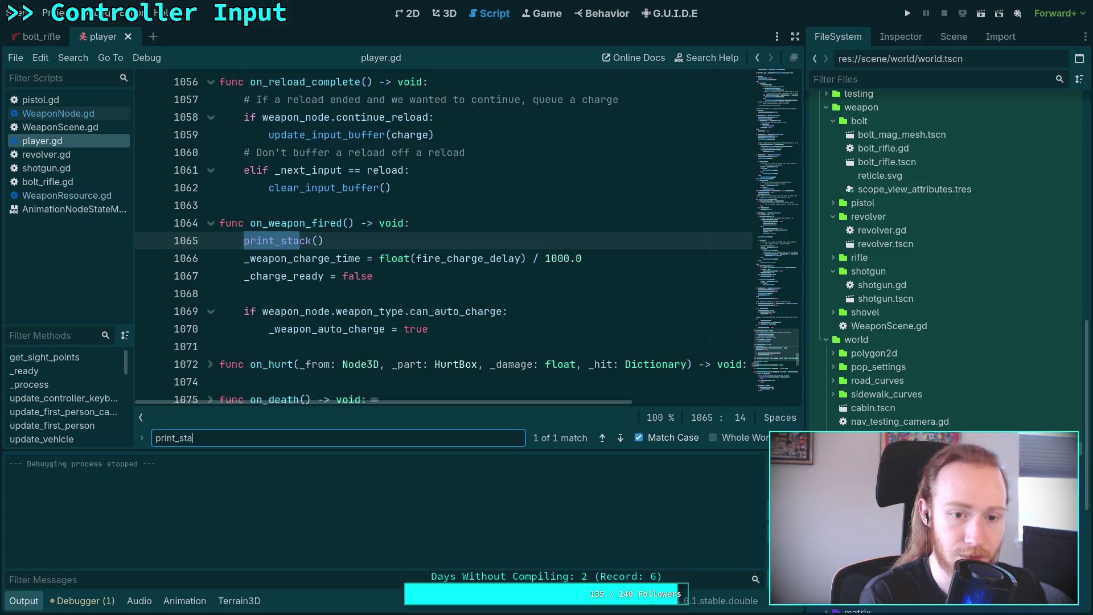
{"action": "left_click", "coordinate": [453, 238]}
{"action": "key", "text": "ctrl+shift+k"}
{"action": "key", "text": "ctrl+s"}
- In WeaponNode.gd, delete the print_stack() call at line 497 inside charge()
{"action": "left_click", "coordinate": [49, 110]}
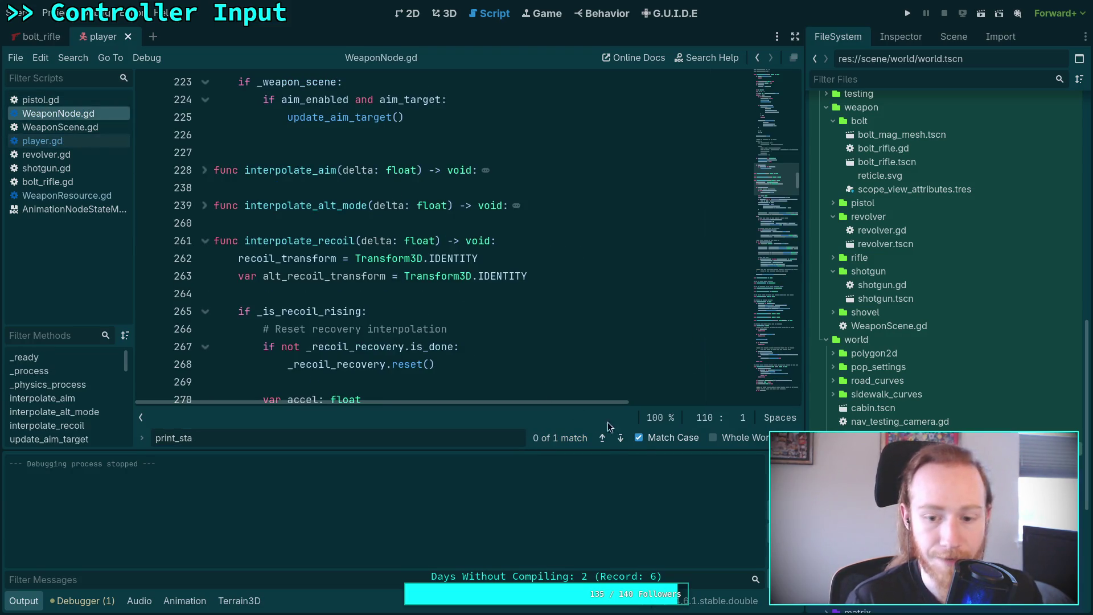
{"action": "left_click", "coordinate": [620, 441]}
{"action": "left_click_drag", "start_coordinate": [393, 234], "coordinate": [396, 226]}
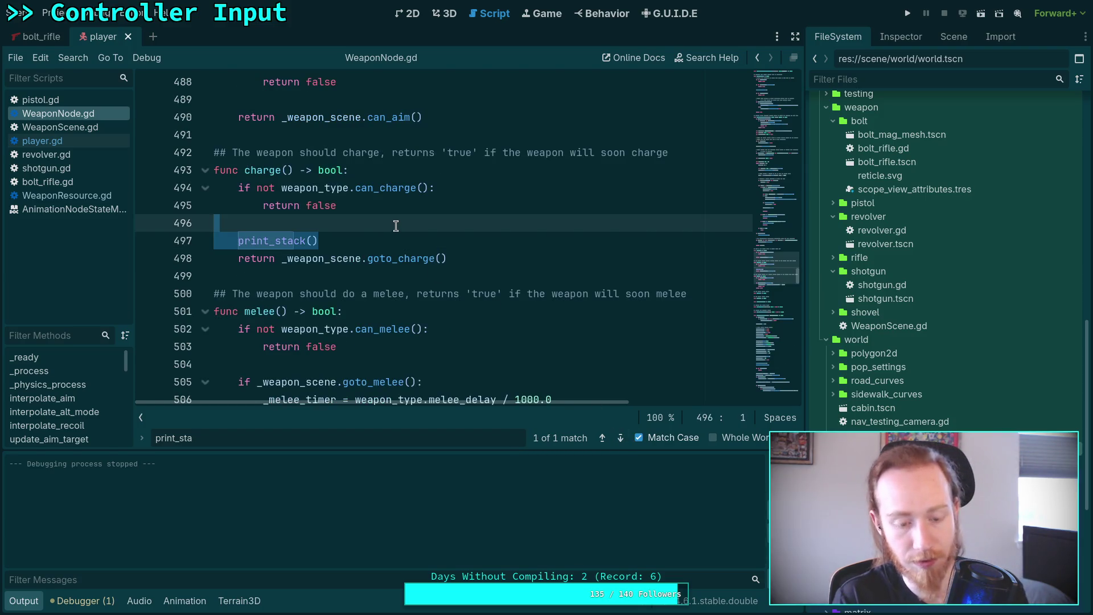
{"action": "key", "text": "BackSpace"}
{"action": "key", "text": "F5"}
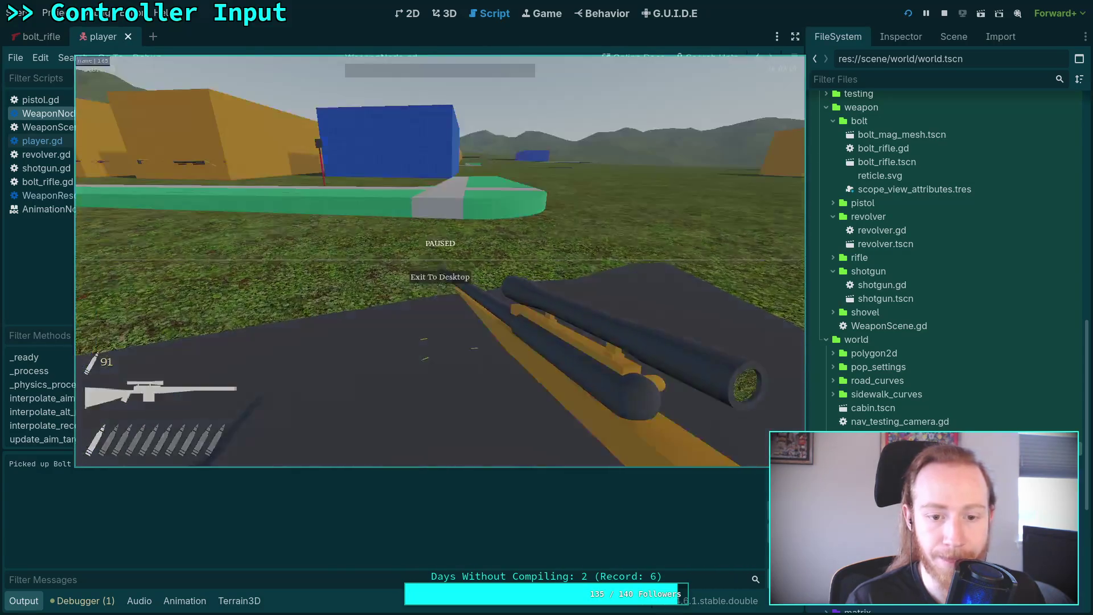
{"action": "key", "text": "Escape"}
{"action": "left_click", "coordinate": [455, 280]}
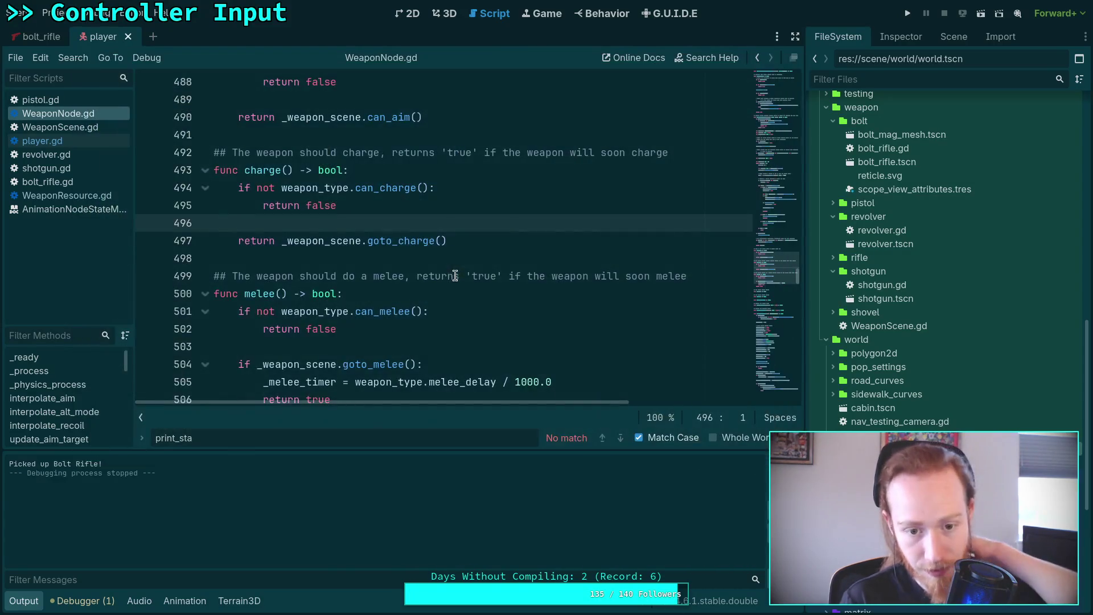
- Collapse SightNodes, show the FileSystem dock, and scroll WeaponNode.gd to lines 50–68
{"action": "left_click", "coordinate": [902, 45]}
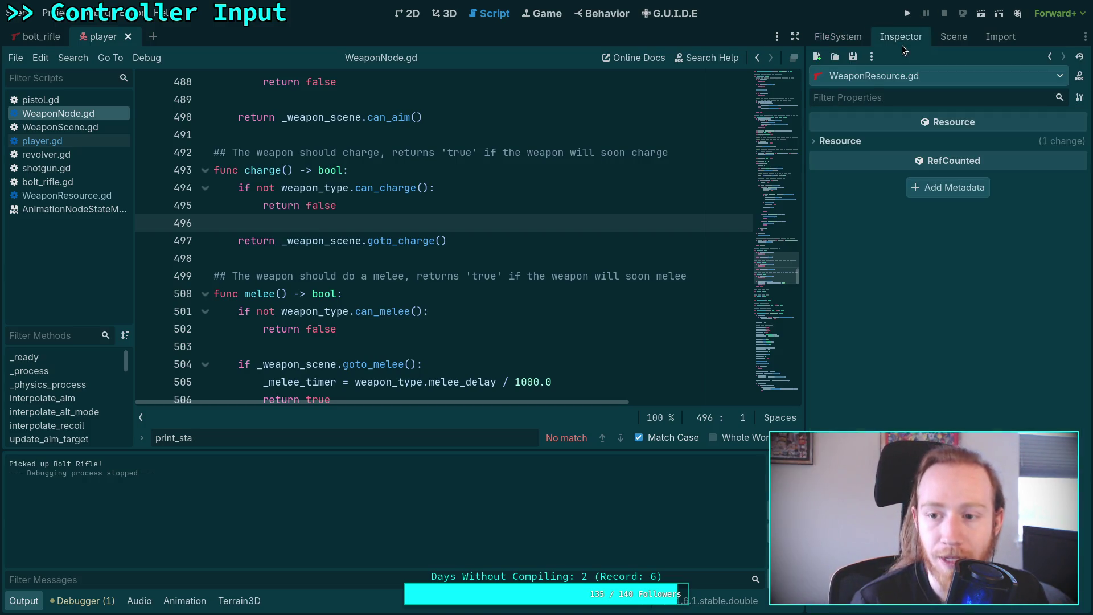
{"action": "left_click", "coordinate": [948, 42]}
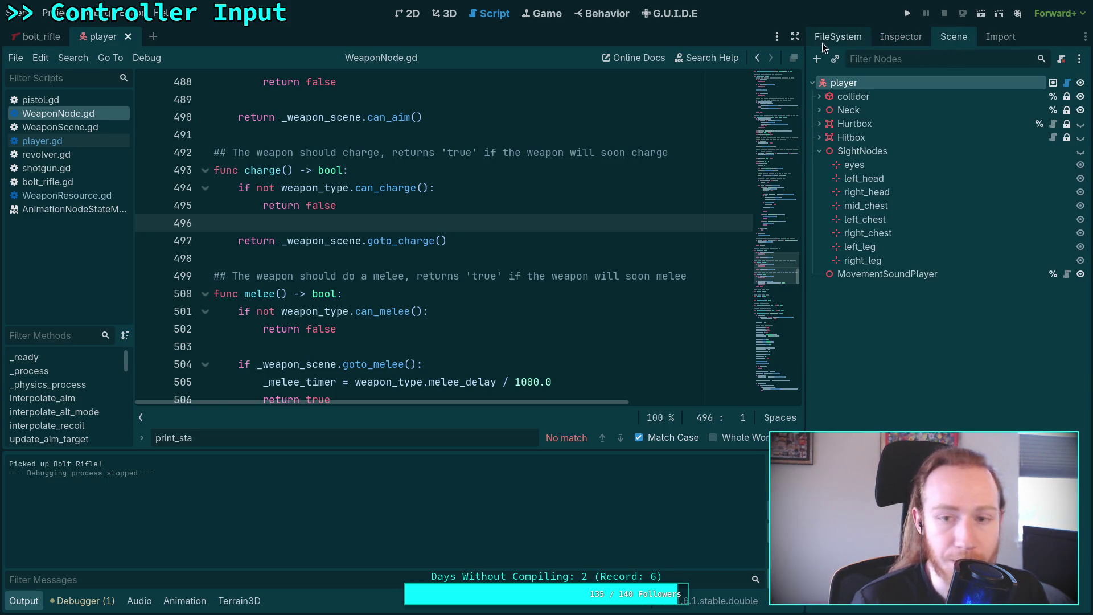
{"action": "left_click", "coordinate": [819, 151]}
{"action": "left_click", "coordinate": [893, 41]}
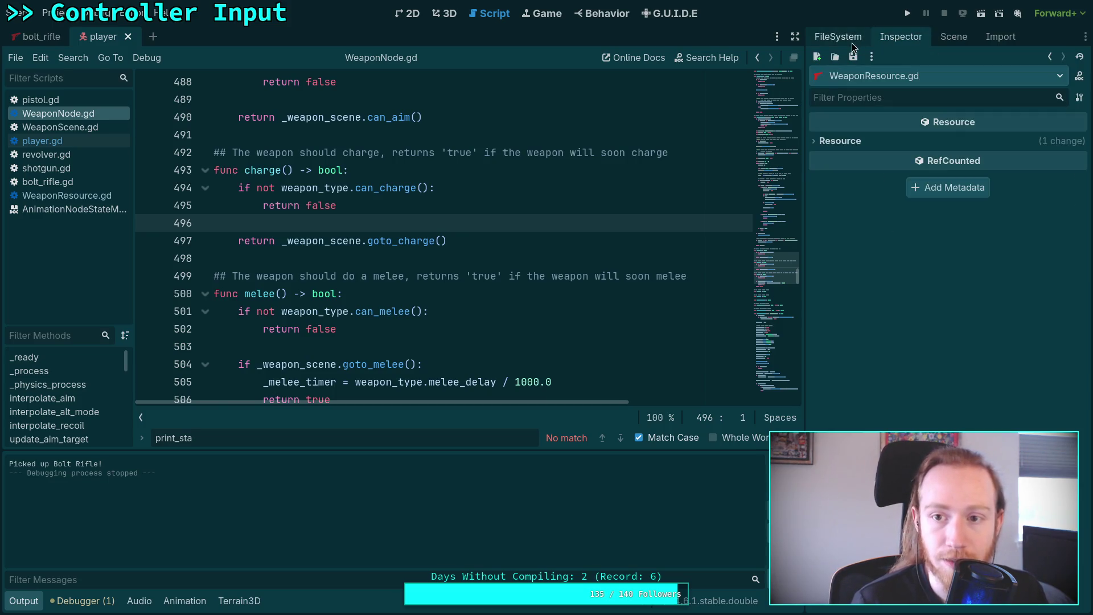
{"action": "left_click", "coordinate": [852, 43]}
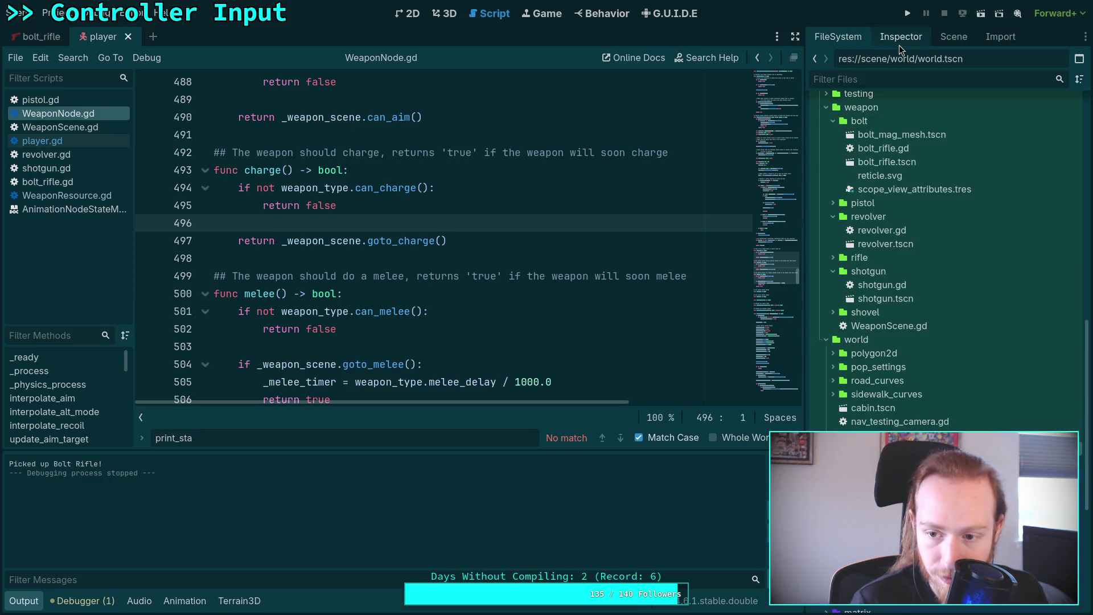
{"action": "left_click_drag", "start_coordinate": [767, 269], "coordinate": [767, 93]}
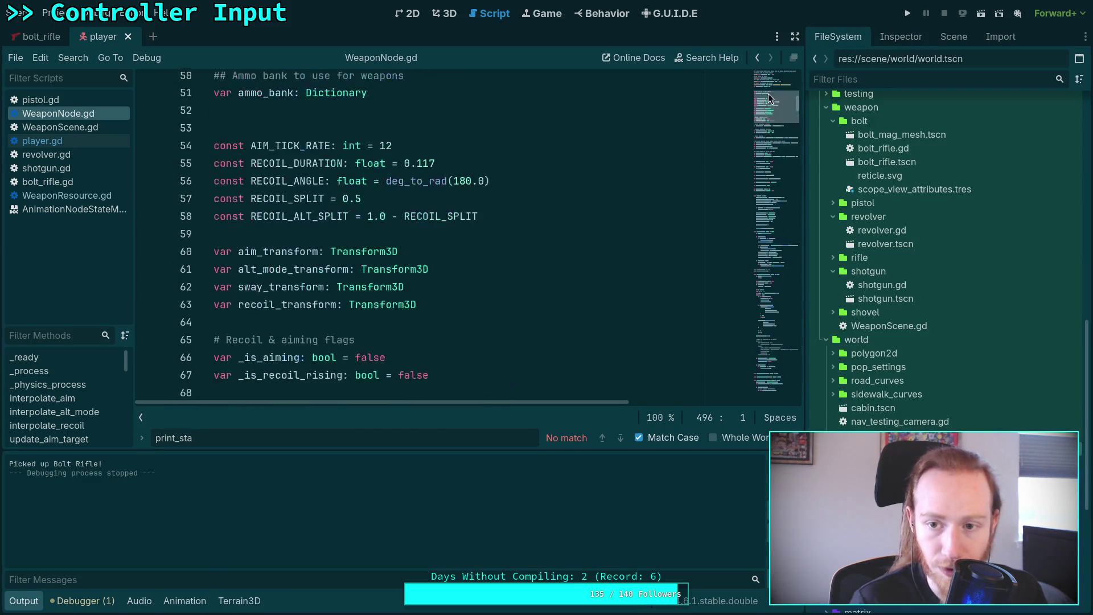
- Change fire_charge_delay on line 47 of player.gd from 500 to 350 ms and save
{"action": "scroll", "coordinate": [500, 205], "scroll_direction": "up", "scroll_amount": 8}
{"action": "left_click", "coordinate": [59, 141]}
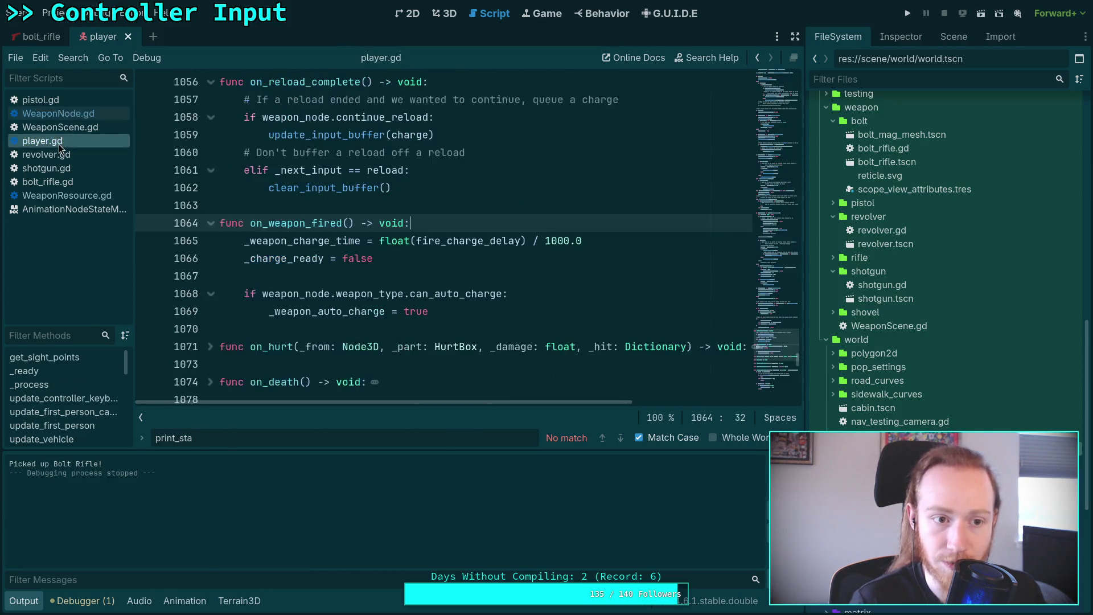
{"action": "left_click_drag", "start_coordinate": [766, 289], "coordinate": [766, 77]}
{"action": "scroll", "coordinate": [467, 214], "scroll_direction": "up", "scroll_amount": 15}
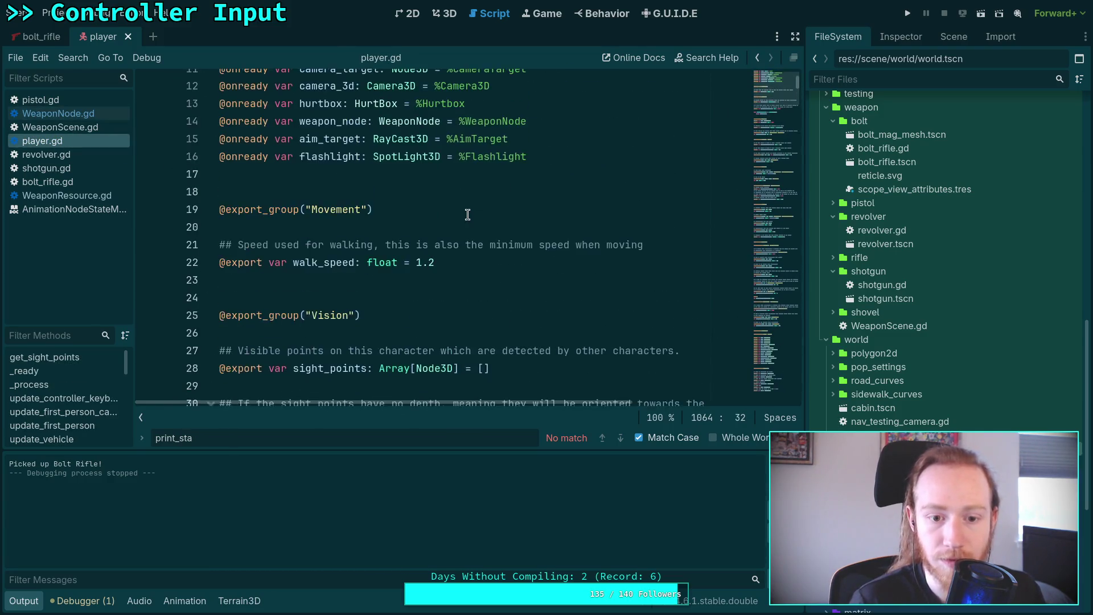
{"action": "scroll", "coordinate": [467, 214], "scroll_direction": "down", "scroll_amount": 17}
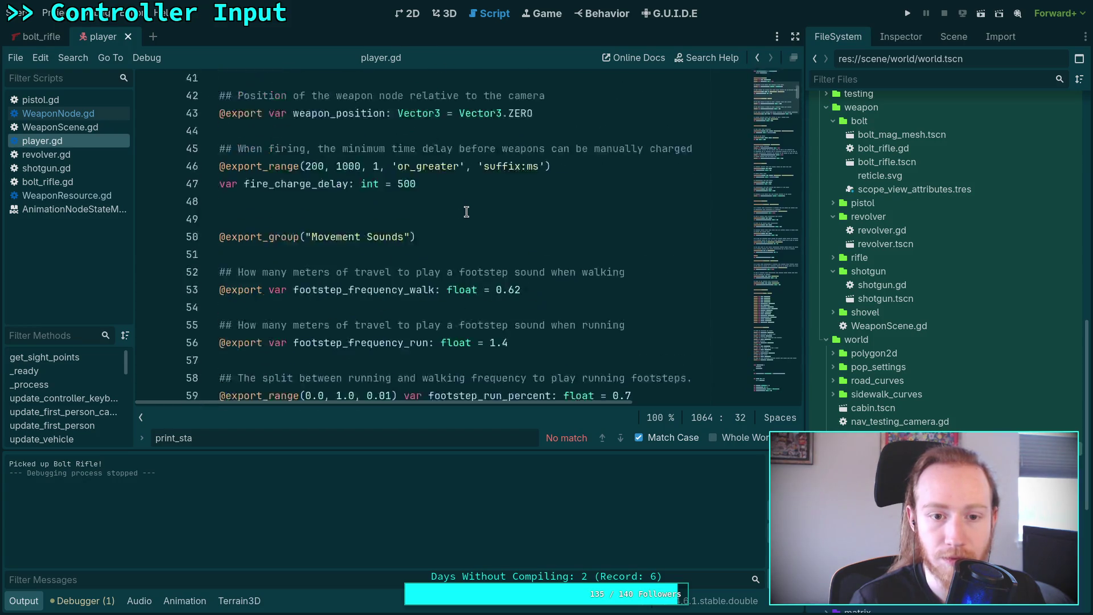
{"action": "scroll", "coordinate": [453, 225], "scroll_direction": "up", "scroll_amount": 5}
{"action": "left_click_drag", "start_coordinate": [419, 258], "coordinate": [398, 260]}
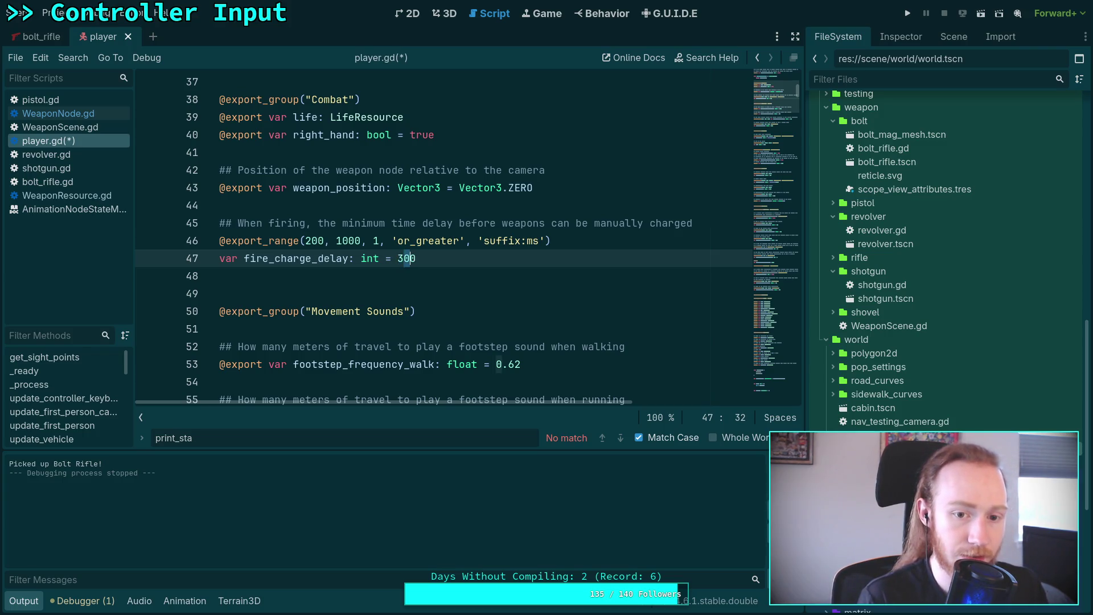
{"action": "type", "text": "5"}
{"action": "key", "text": "ctrl+s"}
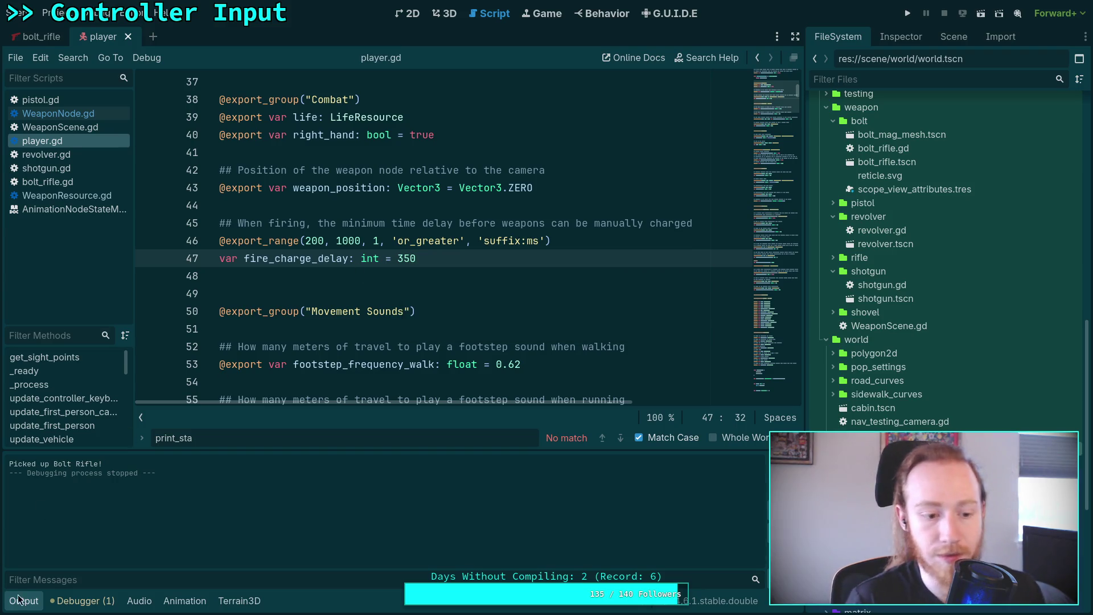
{"action": "left_click", "coordinate": [17, 599]}
- Revert the player's Fire Charge Delay override to its 350 ms default and close the player scene
{"action": "left_click", "coordinate": [958, 36]}
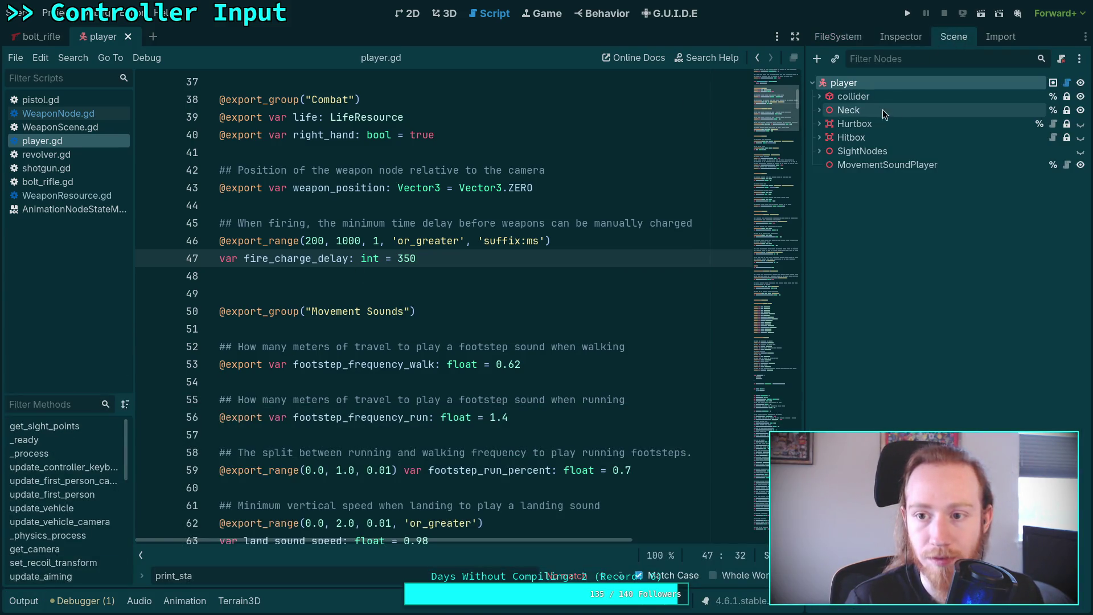
{"action": "left_click", "coordinate": [901, 36]}
{"action": "left_click", "coordinate": [938, 322]}
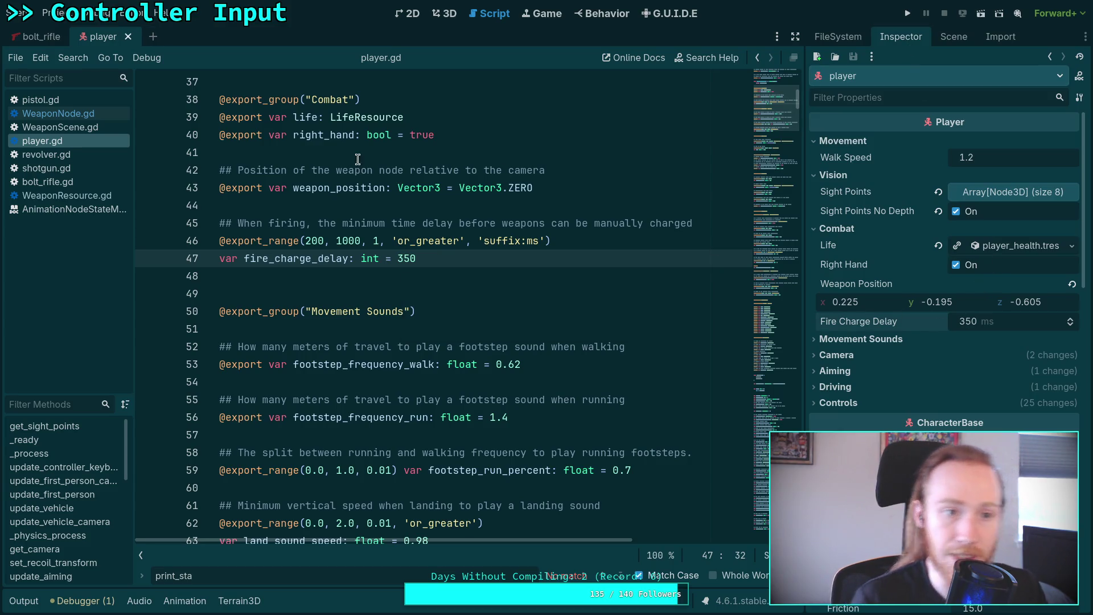
{"action": "left_click", "coordinate": [128, 37]}
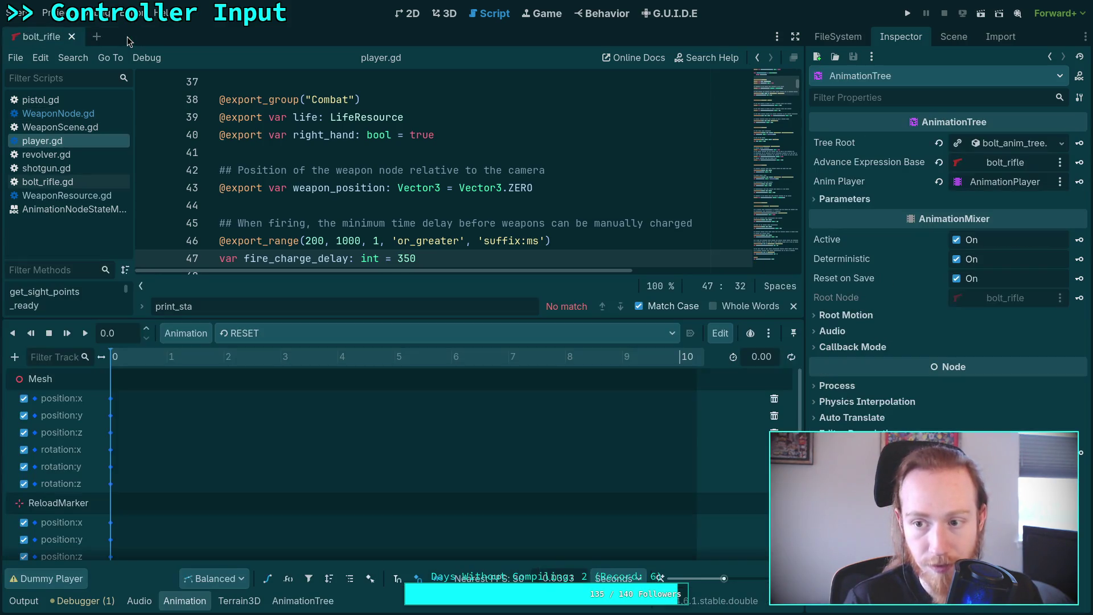
- Close the Animation and AnimationTree bottom panels
{"action": "right_click", "coordinate": [193, 601]}
{"action": "left_click", "coordinate": [206, 599]}
{"action": "right_click", "coordinate": [256, 602]}
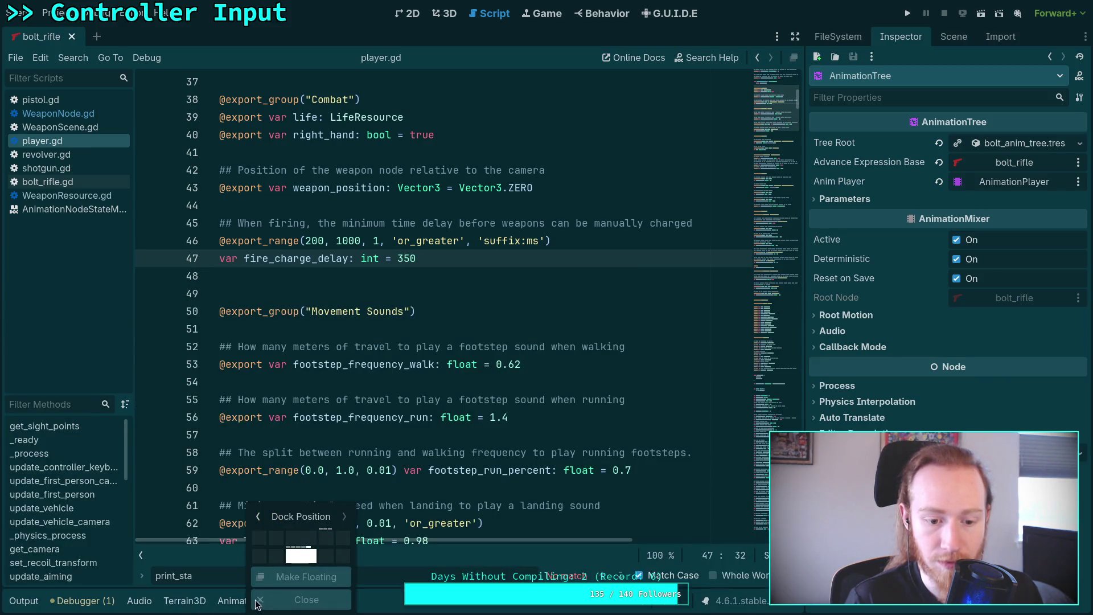
{"action": "left_click", "coordinate": [260, 600]}
- Save the bolt_rifle scene, select its root node, and run the project
{"action": "left_click", "coordinate": [954, 35]}
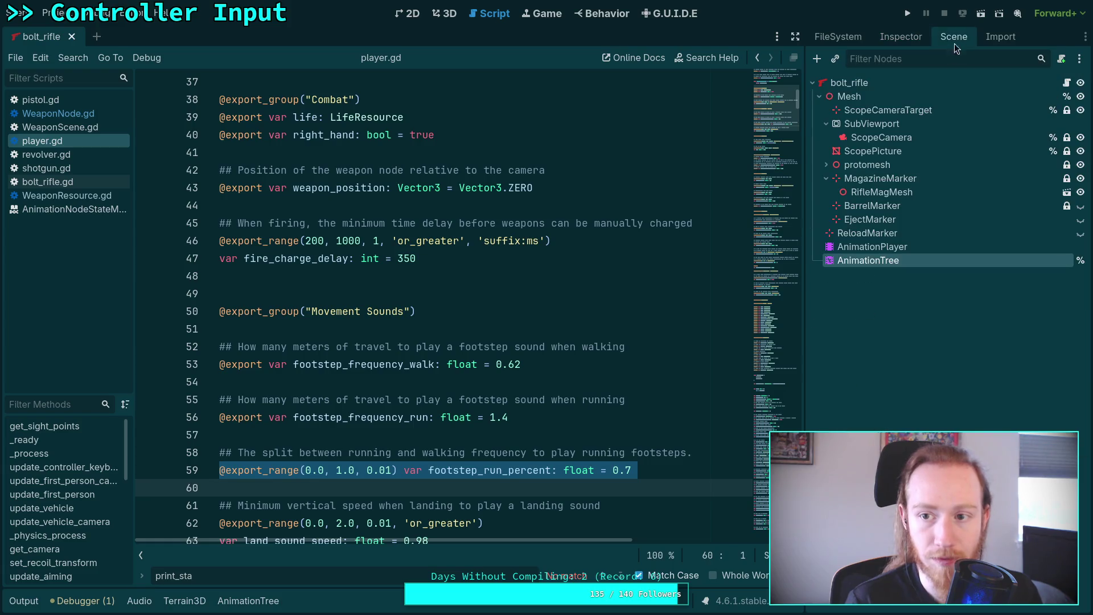
{"action": "left_click", "coordinate": [385, 346]}
{"action": "key", "text": "ctrl+s"}
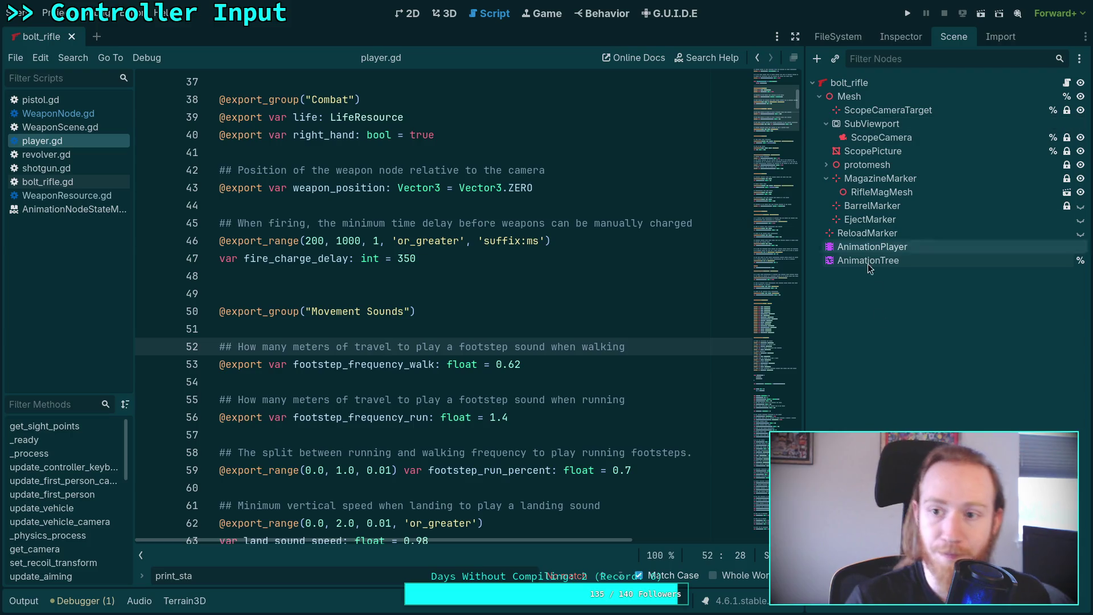
{"action": "left_click", "coordinate": [875, 85]}
{"action": "left_click", "coordinate": [887, 42]}
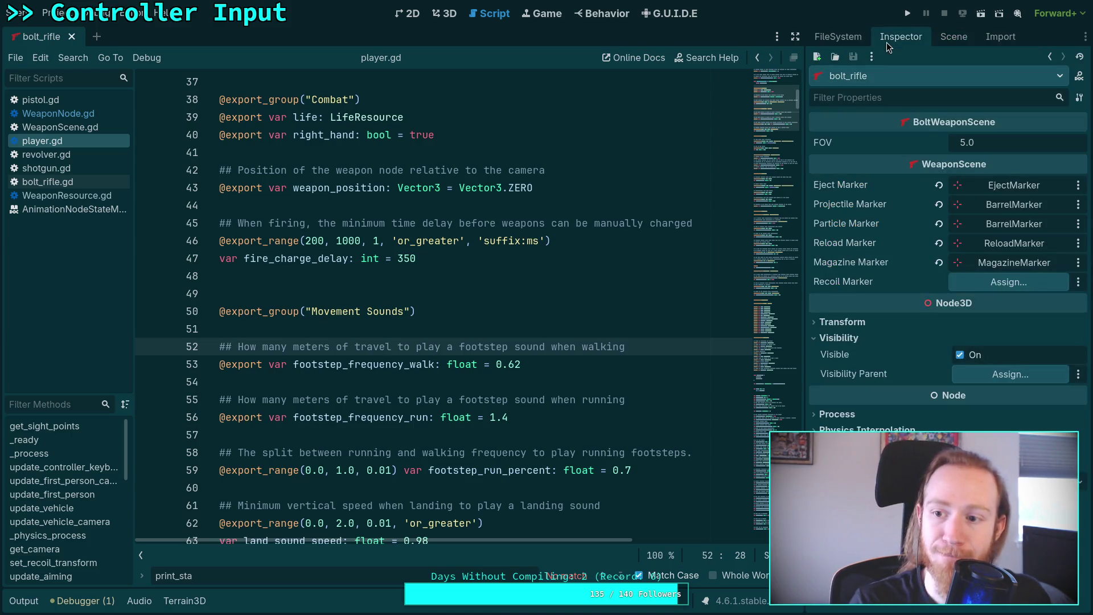
{"action": "left_click", "coordinate": [911, 12]}
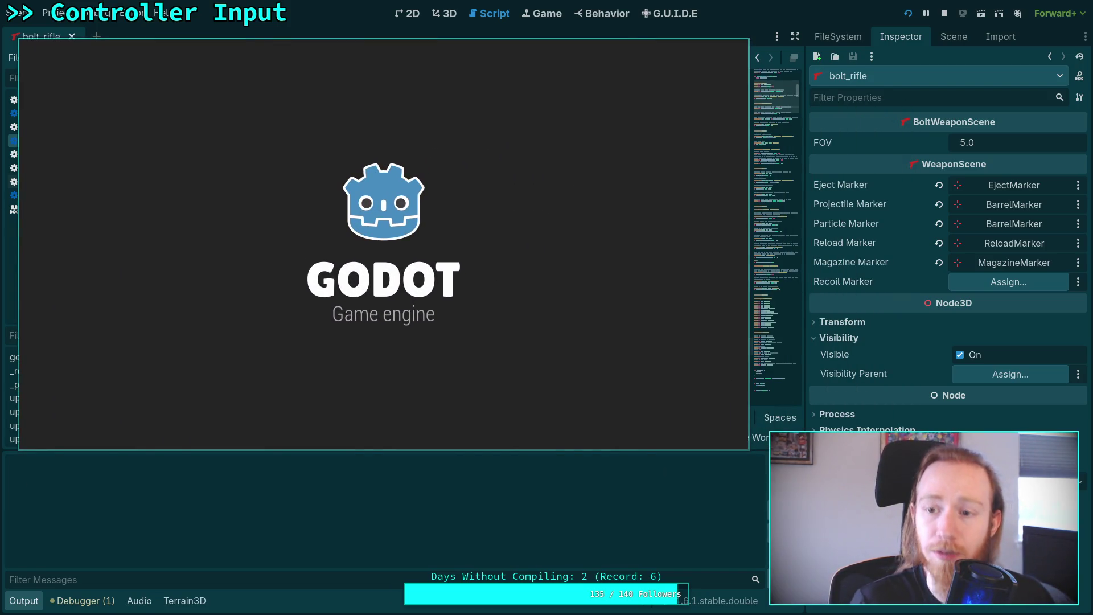
- Walk over to pick up the Bolt Rifle and fire four shots at the orange blocks
{"action": "key", "text": "w"}
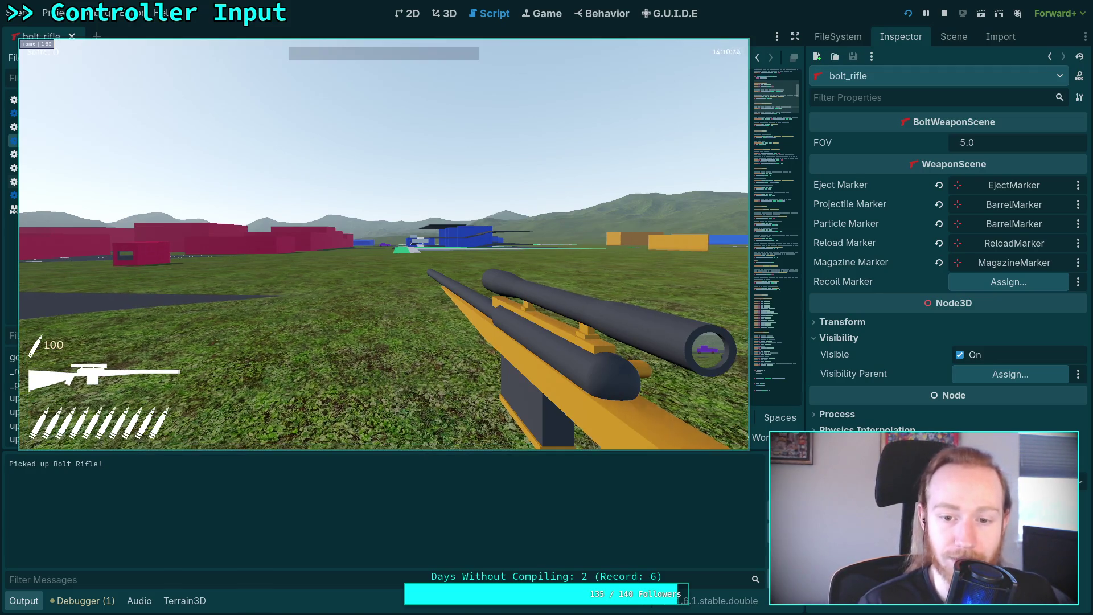
{"action": "key", "text": "w"}
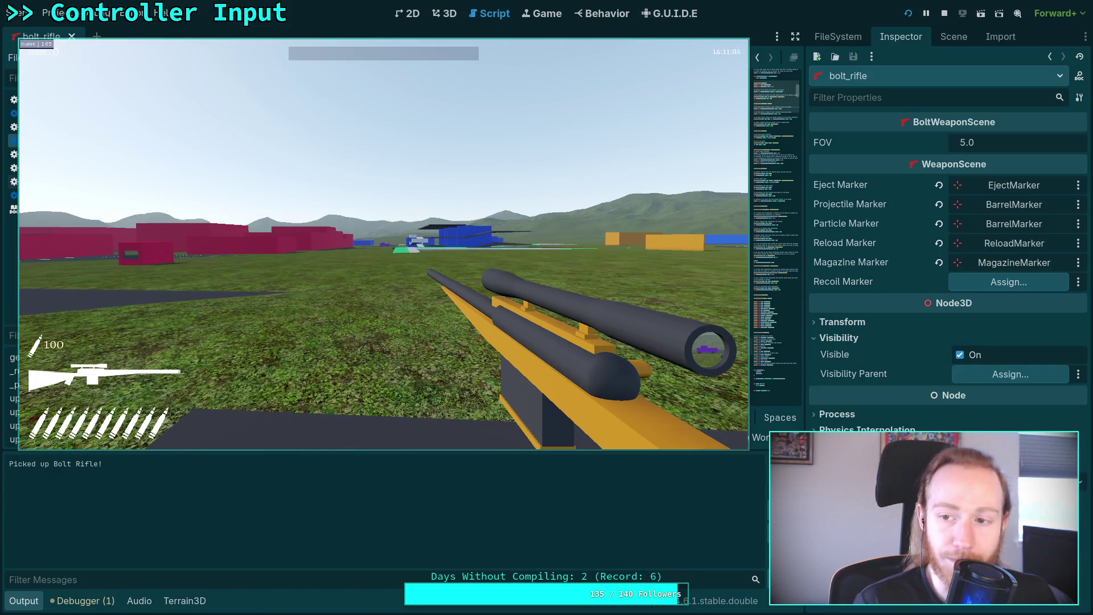
{"action": "key", "text": "w"}
{"action": "left_click", "coordinate": [384, 244]}
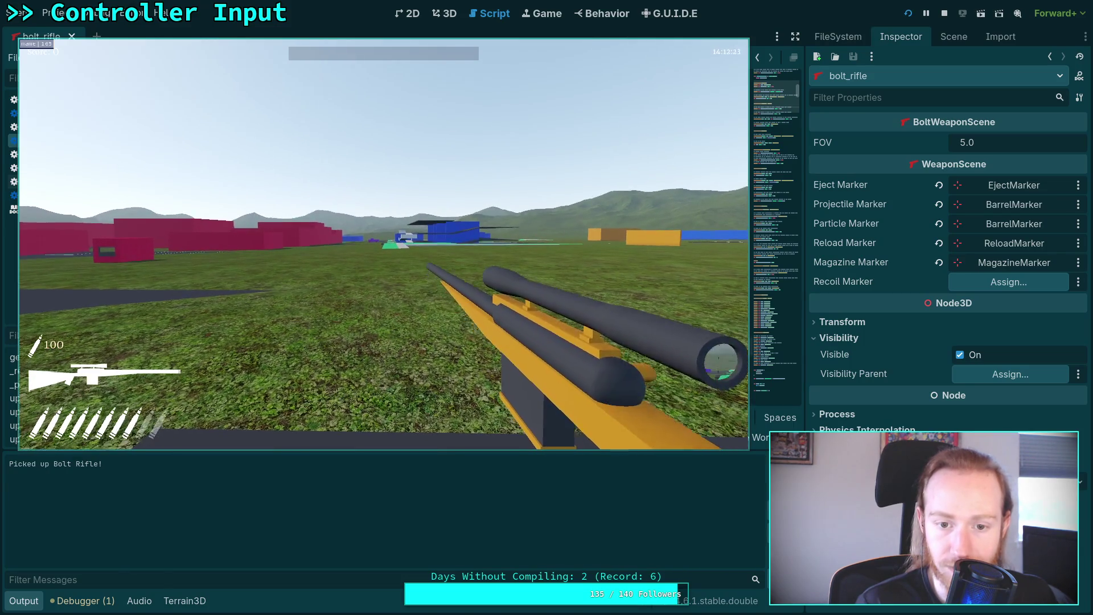
{"action": "left_click", "coordinate": [384, 243]}
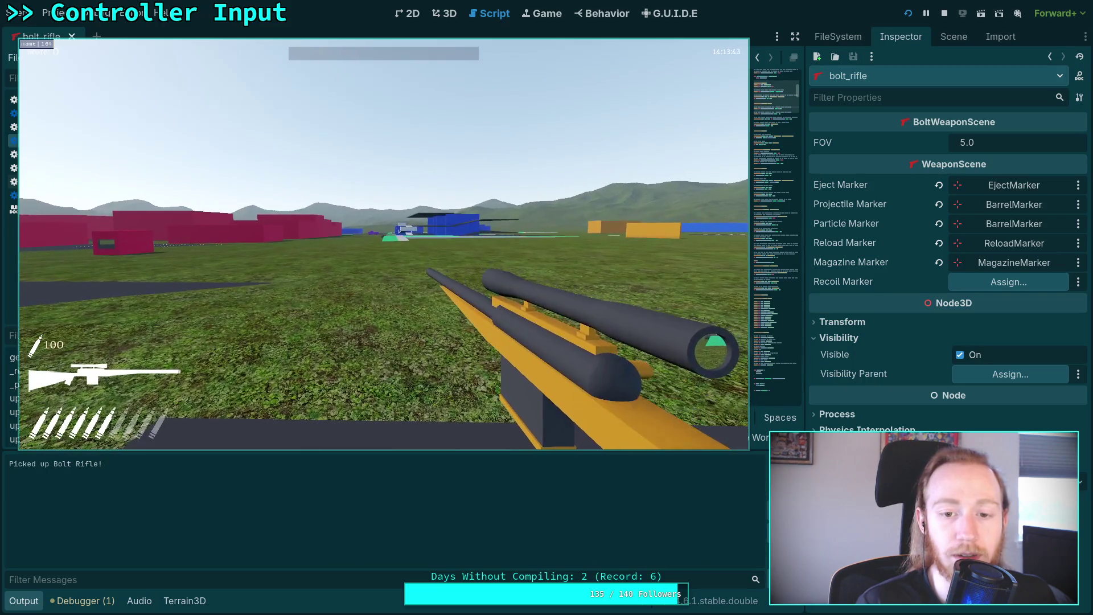
{"action": "left_click", "coordinate": [384, 244]}
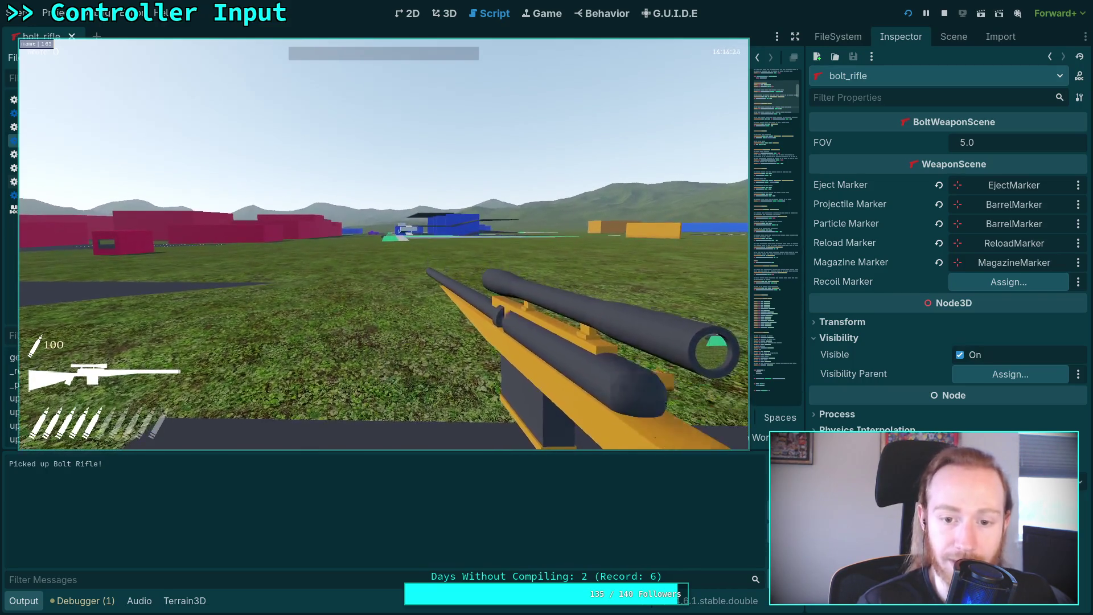
{"action": "left_click", "coordinate": [383, 244]}
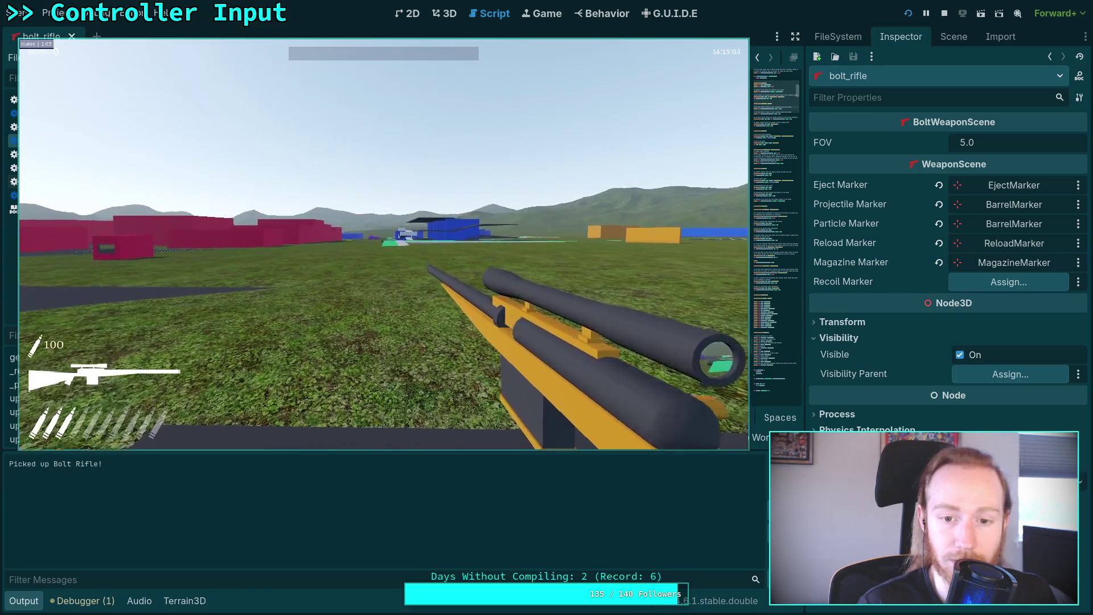
- Aim through the scope, fire a scoped shot, then pause and stop the game
{"action": "right_click", "coordinate": [383, 244]}
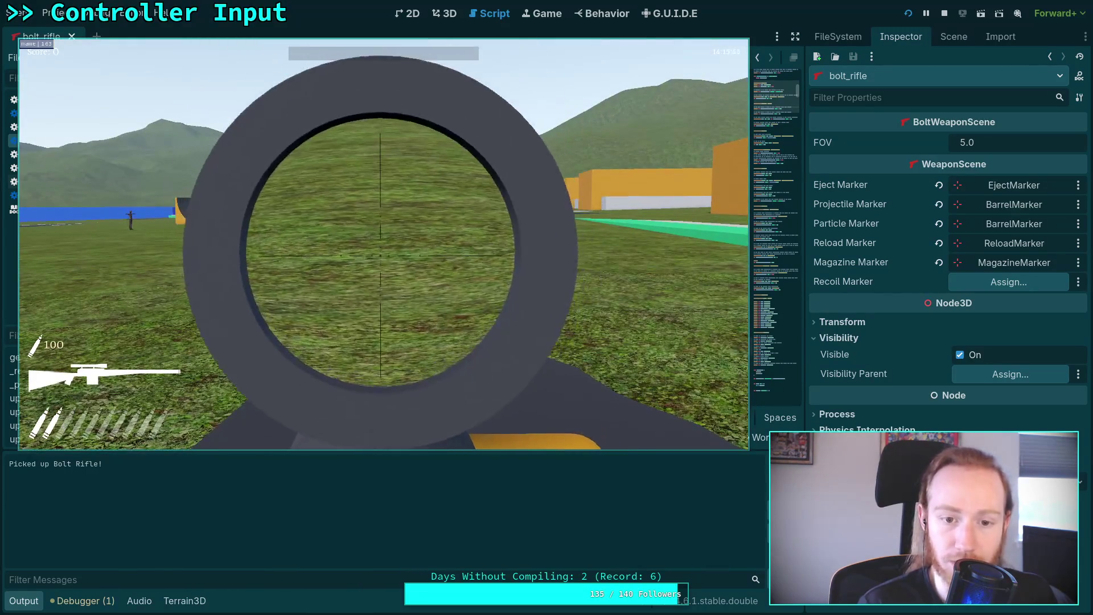
{"action": "left_click", "coordinate": [383, 244]}
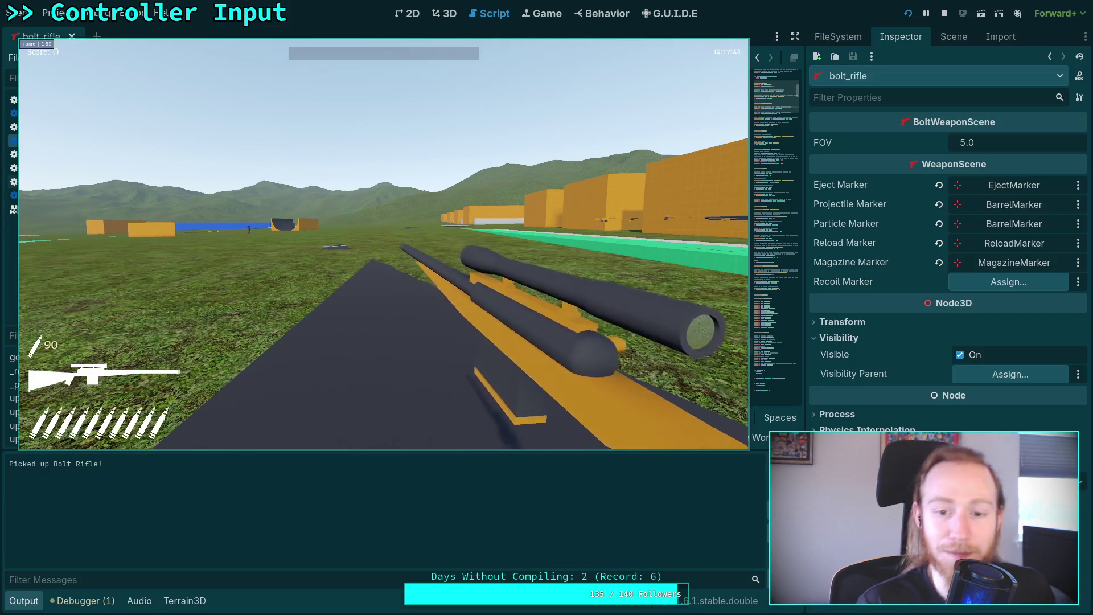
{"action": "right_click", "coordinate": [383, 244]}
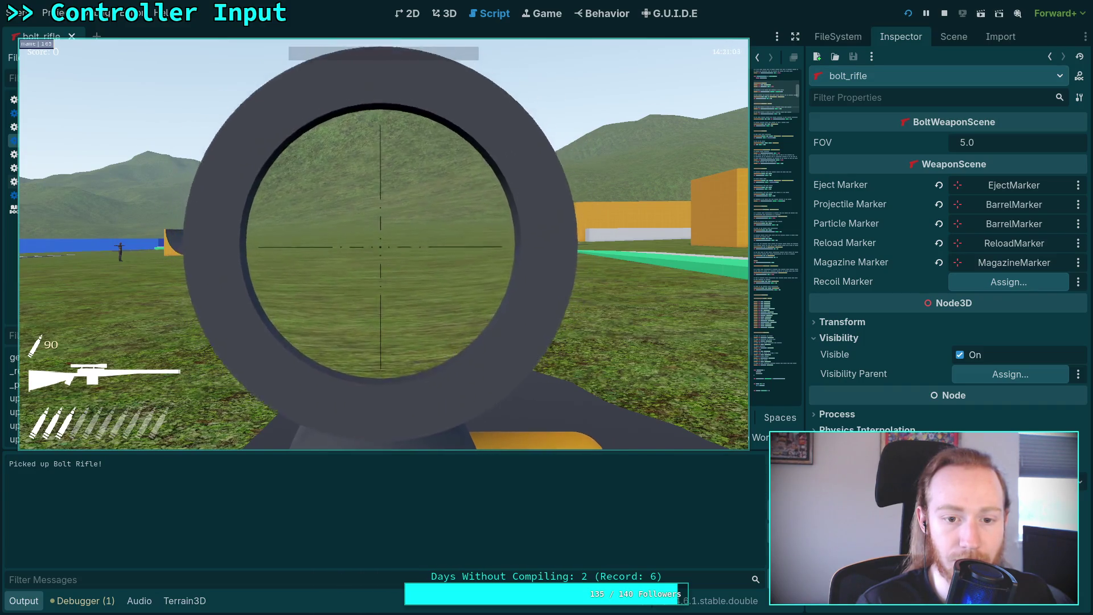
{"action": "key", "text": "Escape"}
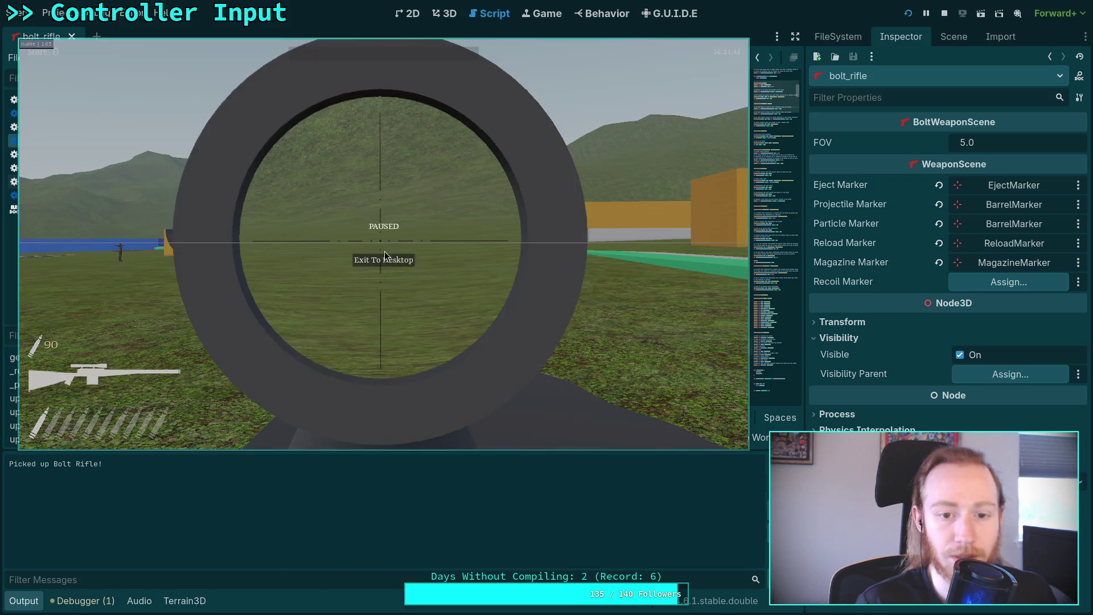
{"action": "key", "text": "F8"}
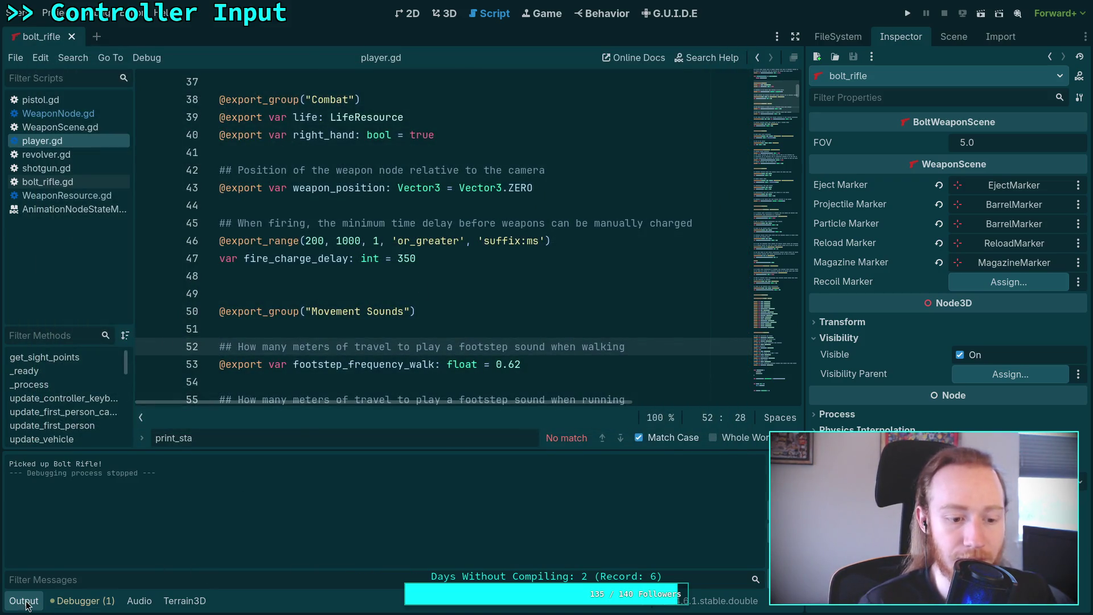
- Collapse the Output panel and close the find bar so player.gd fills the editor, then rerun the game
{"action": "left_click", "coordinate": [25, 602]}
{"action": "left_click", "coordinate": [361, 382]}
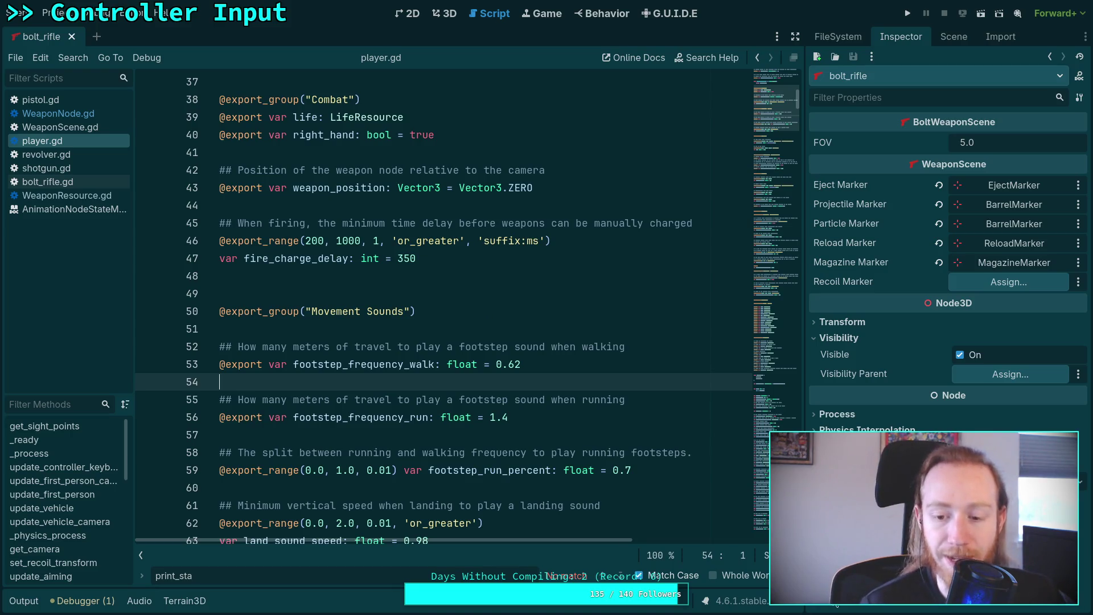
{"action": "key", "text": "Escape"}
{"action": "left_click", "coordinate": [326, 434]}
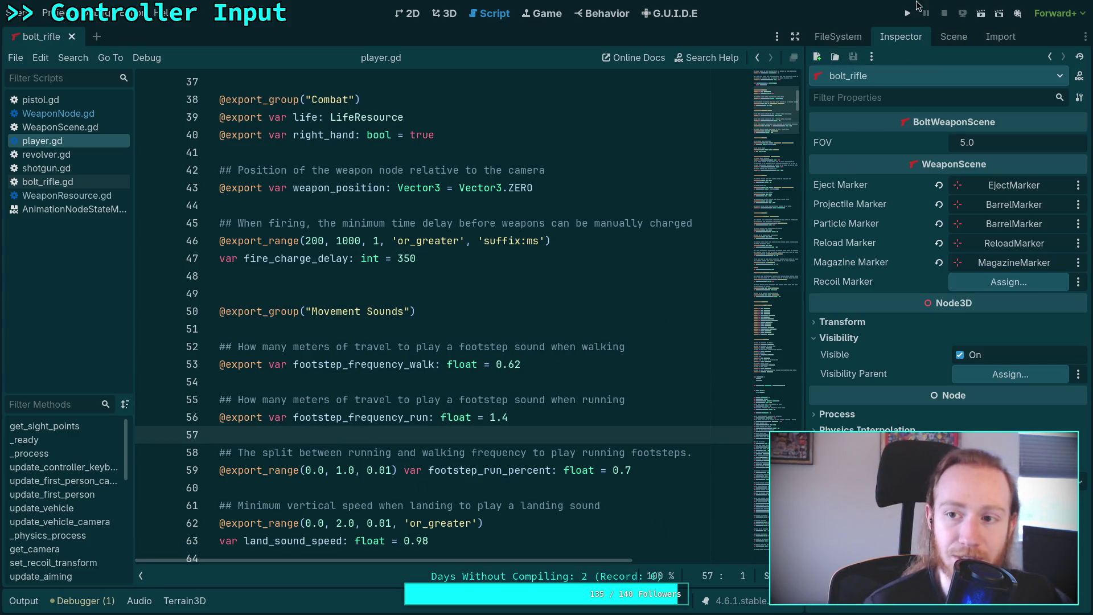
{"action": "left_click", "coordinate": [907, 15]}
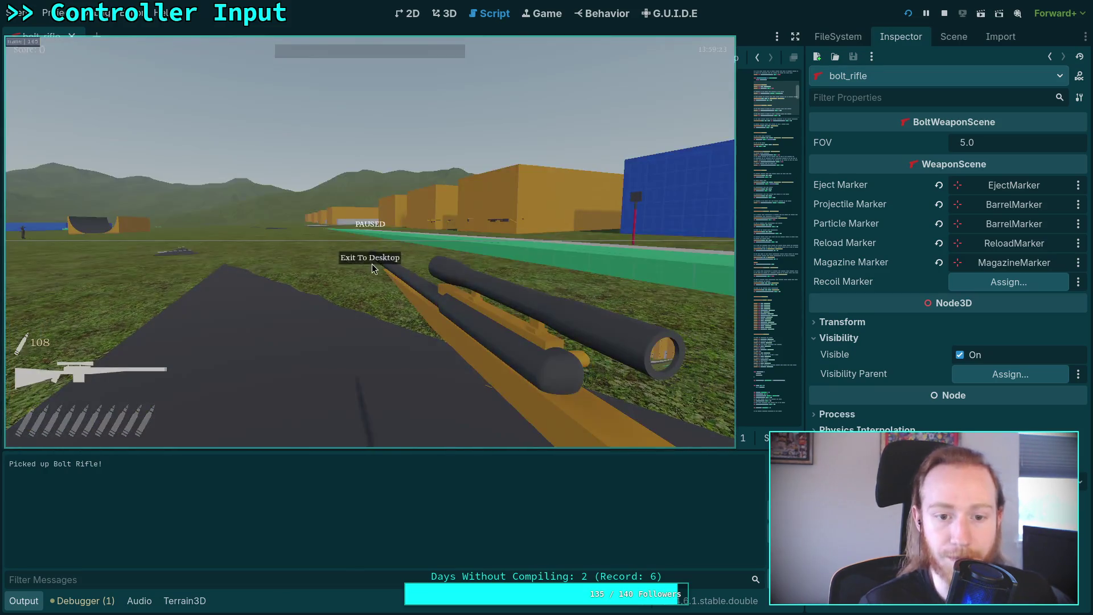
- Stop the running game and show the bolt_rifle scene's node tree in the Scene dock
{"action": "key", "text": "F8"}
{"action": "left_click", "coordinate": [954, 38]}
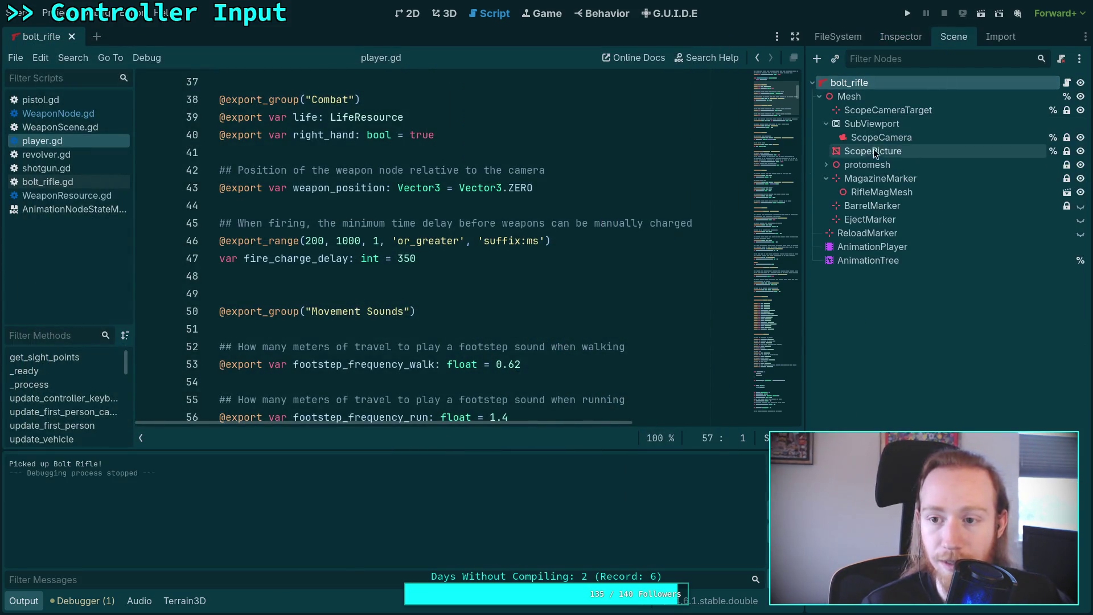
- Save and close the bolt_rifle scene, then open shotgun.tscn from FileSystem
{"action": "left_click", "coordinate": [845, 37]}
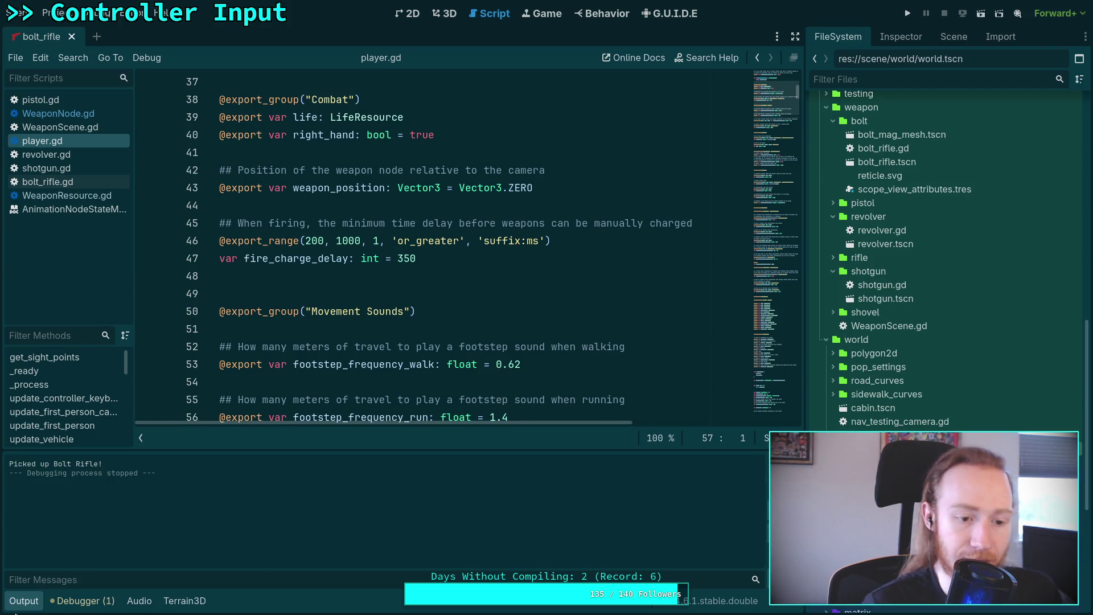
{"action": "left_click", "coordinate": [22, 599]}
{"action": "left_click", "coordinate": [317, 470]}
{"action": "key", "text": "ctrl+s"}
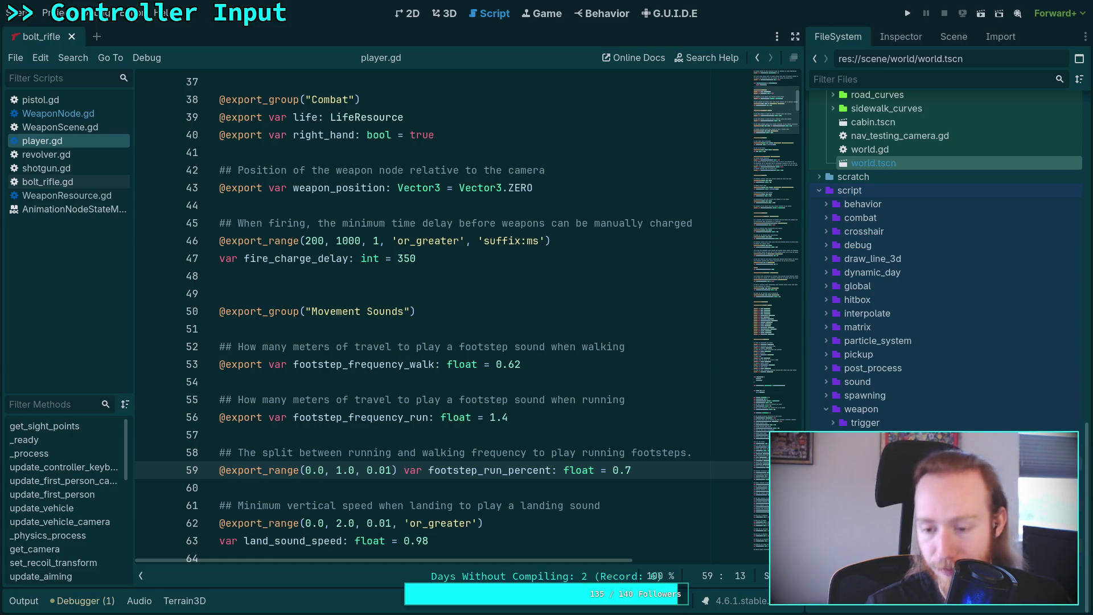
{"action": "scroll", "coordinate": [889, 376], "scroll_direction": "up", "scroll_amount": 10}
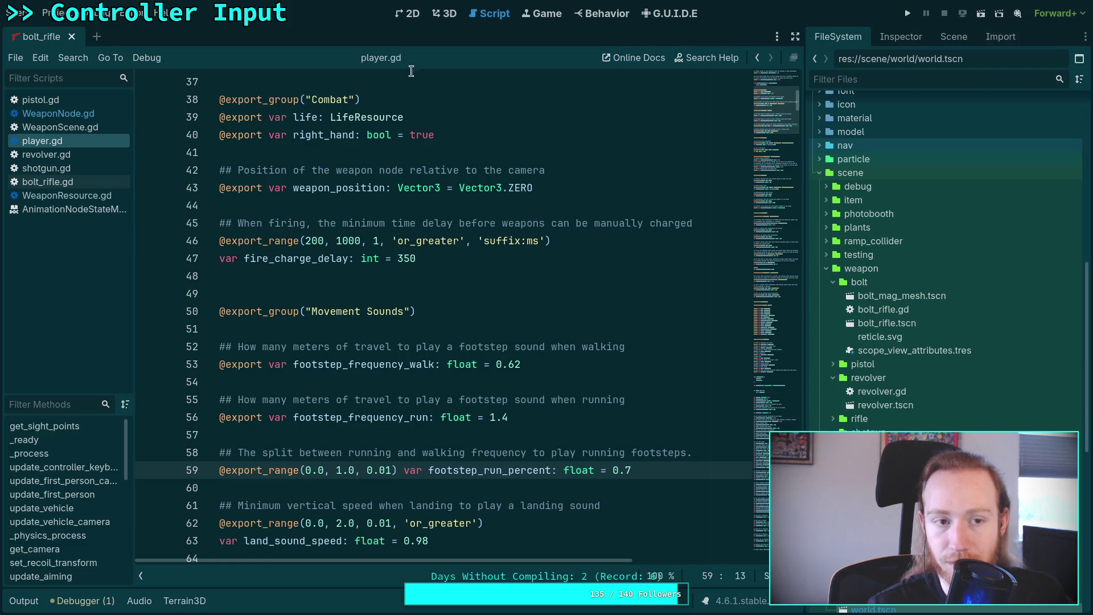
{"action": "left_click", "coordinate": [72, 37]}
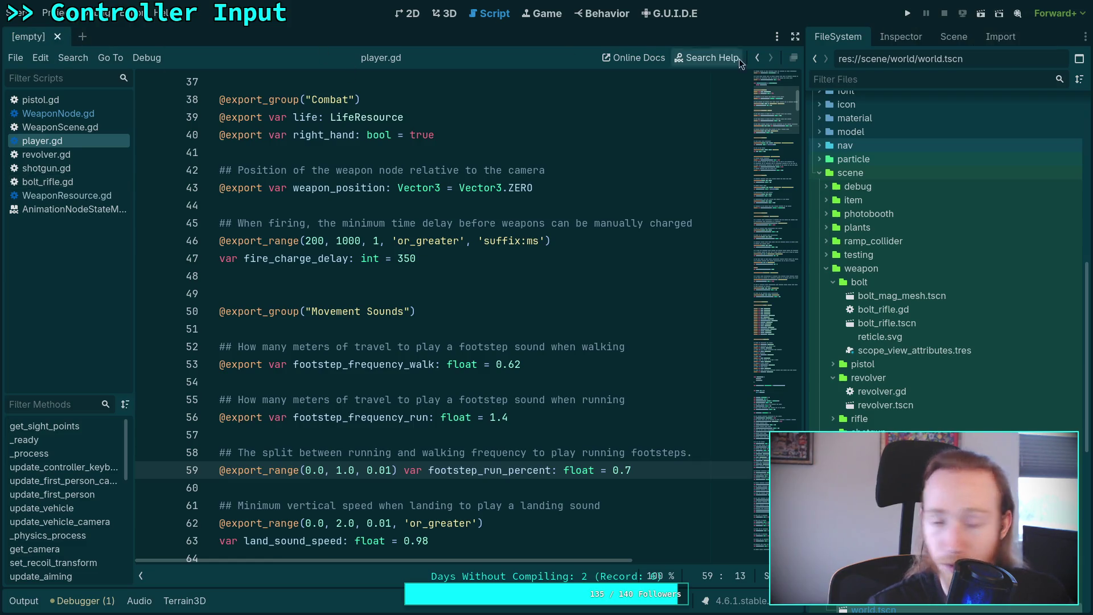
{"action": "left_click", "coordinate": [831, 283]}
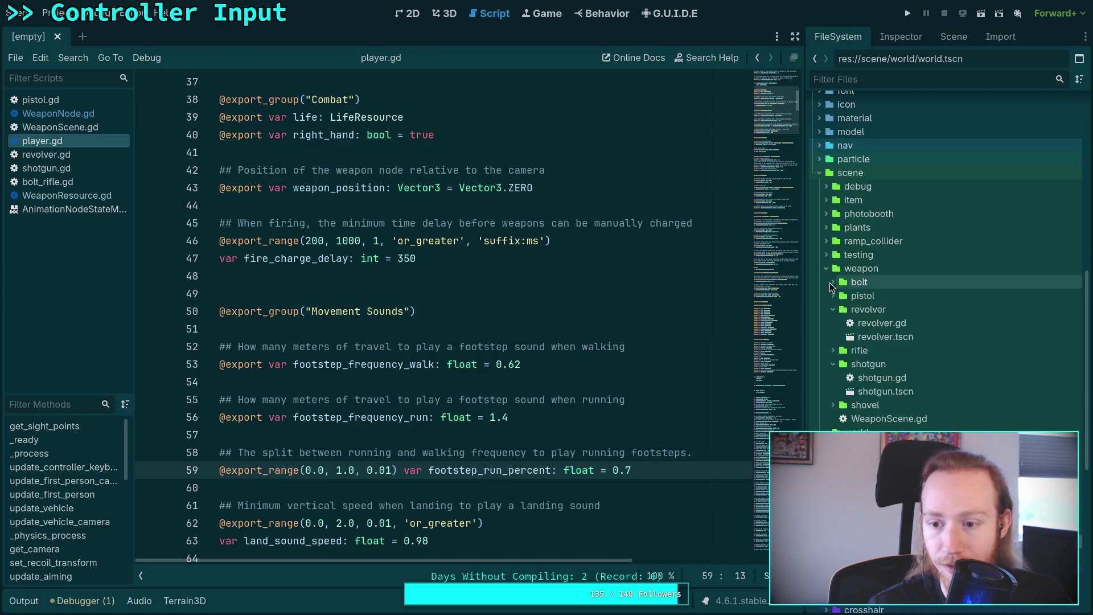
{"action": "double_click", "coordinate": [895, 389]}
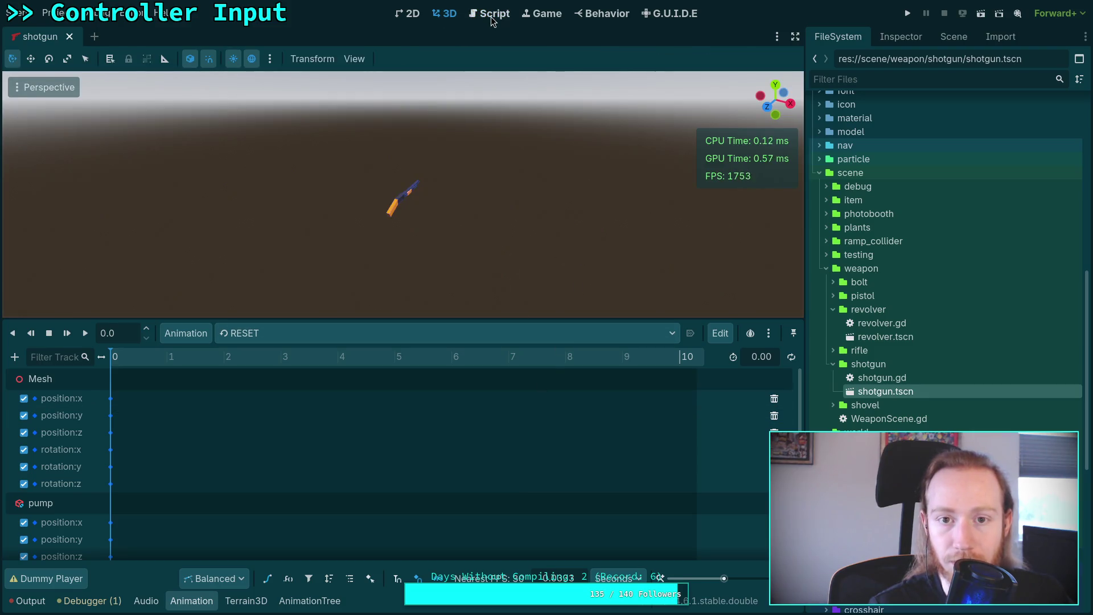
- Review the shotgun's AnimationTree StateMachine graph, then hide the panel
{"action": "left_click", "coordinate": [493, 17]}
{"action": "left_click", "coordinate": [296, 599]}
{"action": "left_click", "coordinate": [97, 356]}
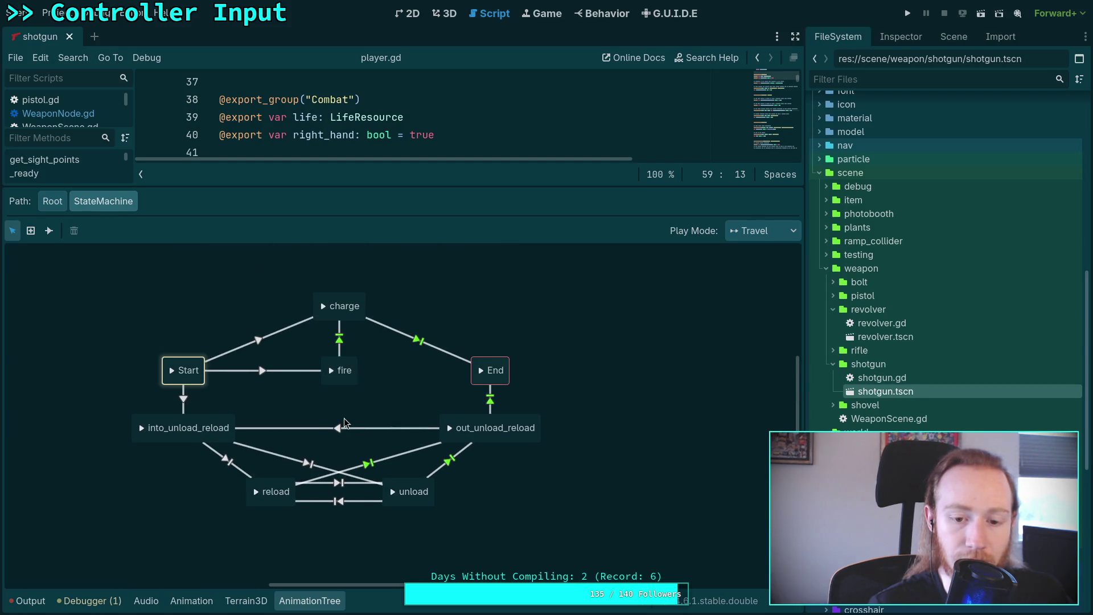
{"action": "left_click", "coordinate": [309, 601]}
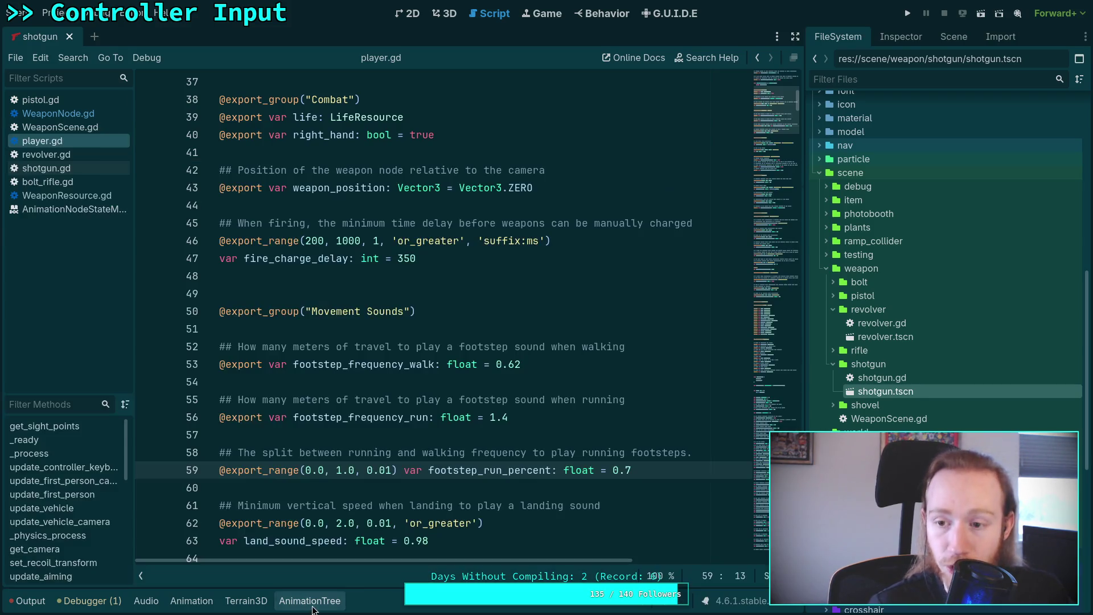
{"action": "scroll", "coordinate": [877, 233], "scroll_direction": "up", "scroll_amount": 5}
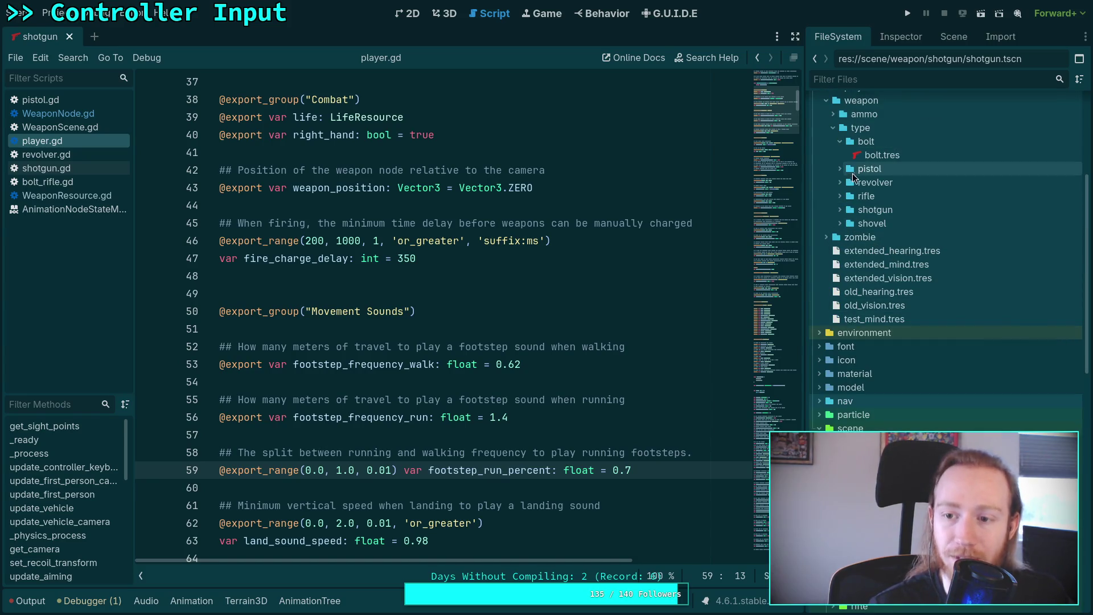
- Inspect data/weapon/type/shotgun/shotgun.tres in the Inspector, then launch the game with F5
{"action": "left_click", "coordinate": [840, 209]}
{"action": "left_click", "coordinate": [891, 223]}
{"action": "left_click", "coordinate": [901, 37]}
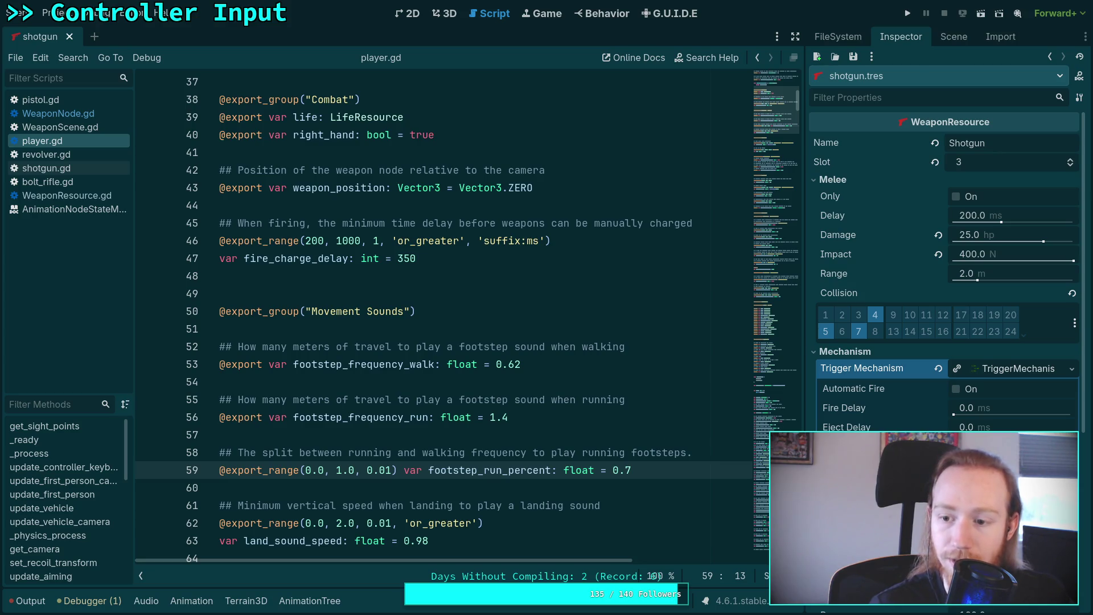
{"action": "left_click", "coordinate": [990, 371]}
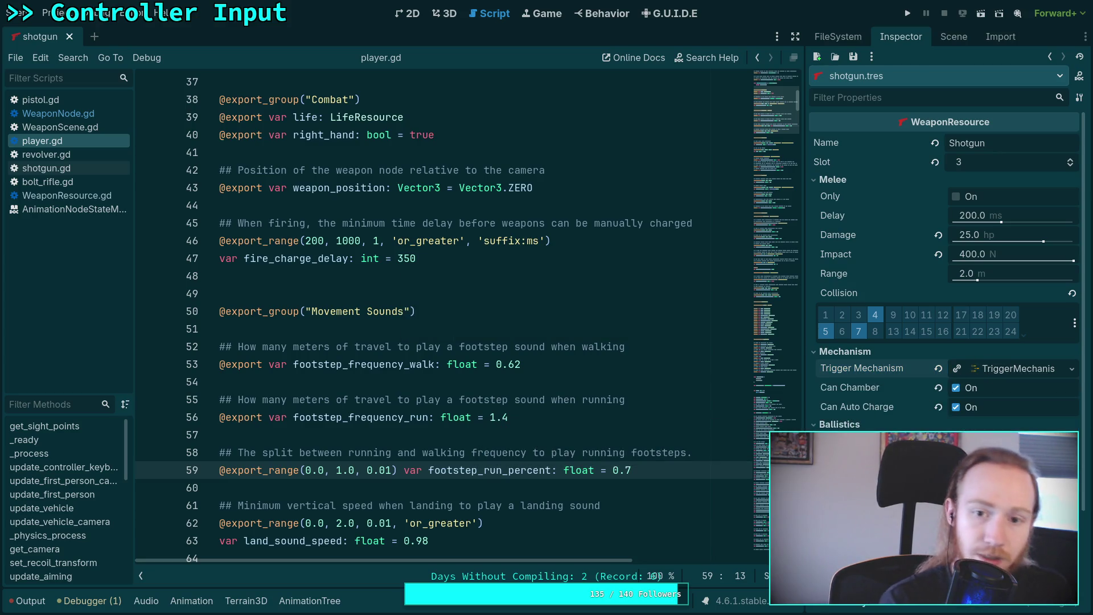
{"action": "key", "text": "F5"}
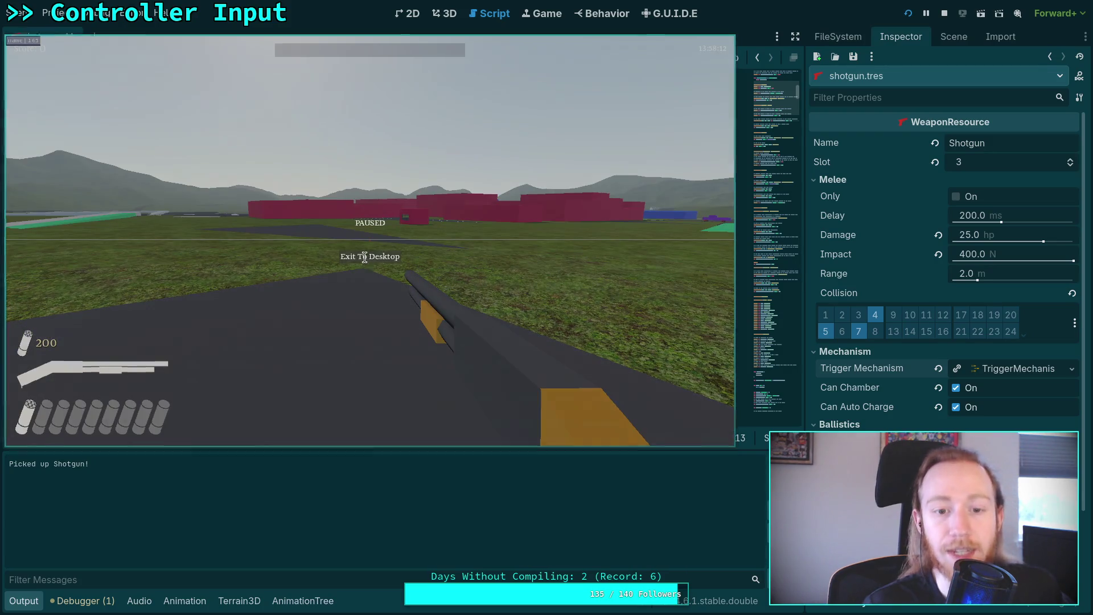
- Stop the shotgun test run with F8
{"action": "key", "text": "F8"}
- Reconnect the shotgun's charge→fire transition as fire→End and reset its Xfade Time to 0
{"action": "left_click", "coordinate": [304, 604]}
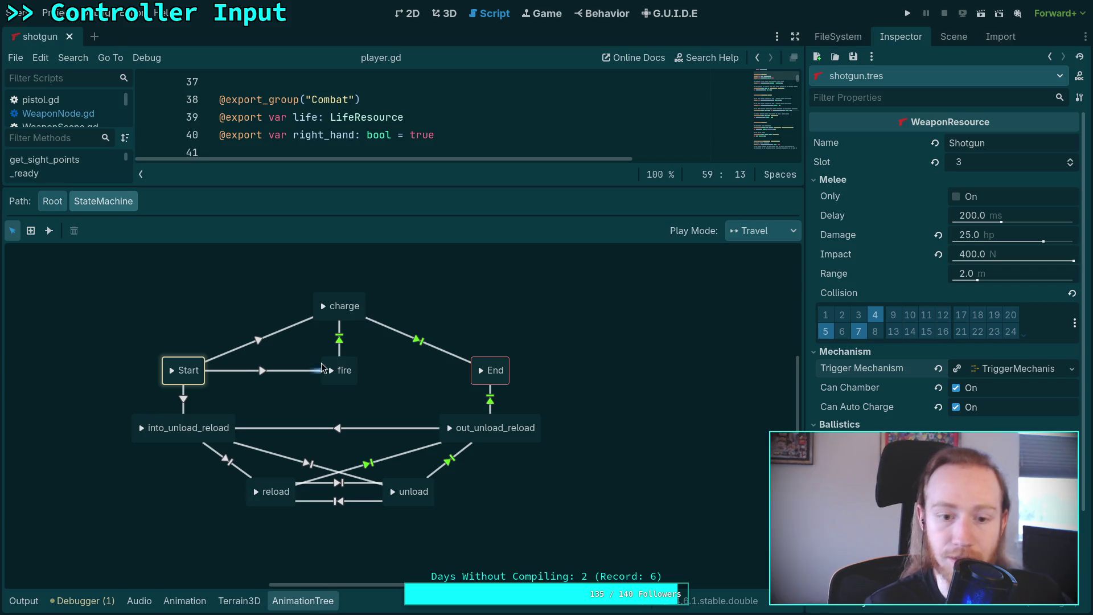
{"action": "left_click", "coordinate": [340, 340]}
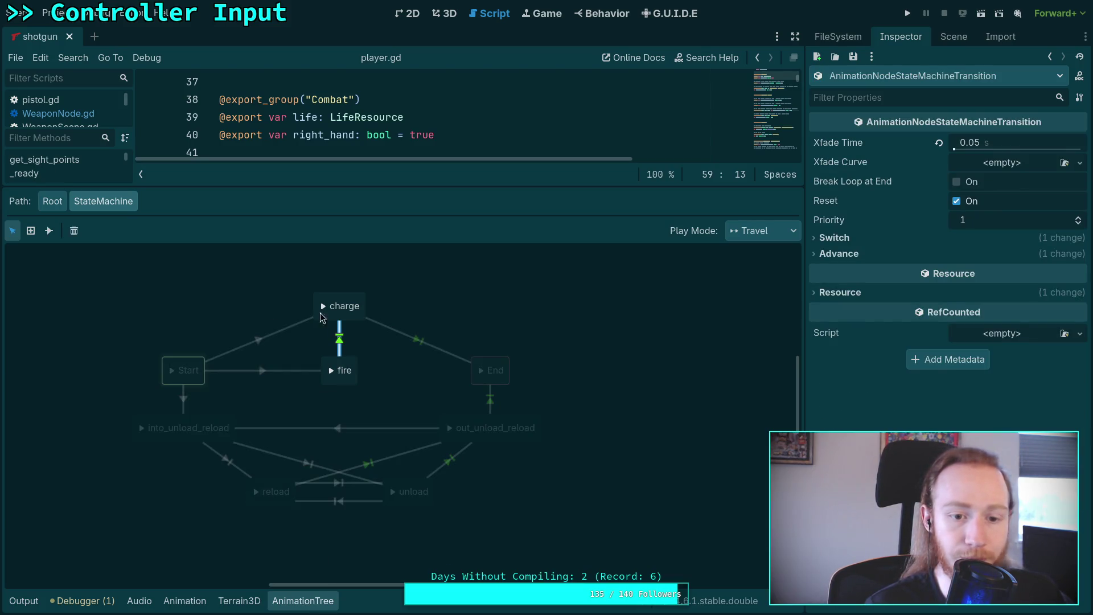
{"action": "left_click_drag", "start_coordinate": [340, 329], "coordinate": [439, 365]}
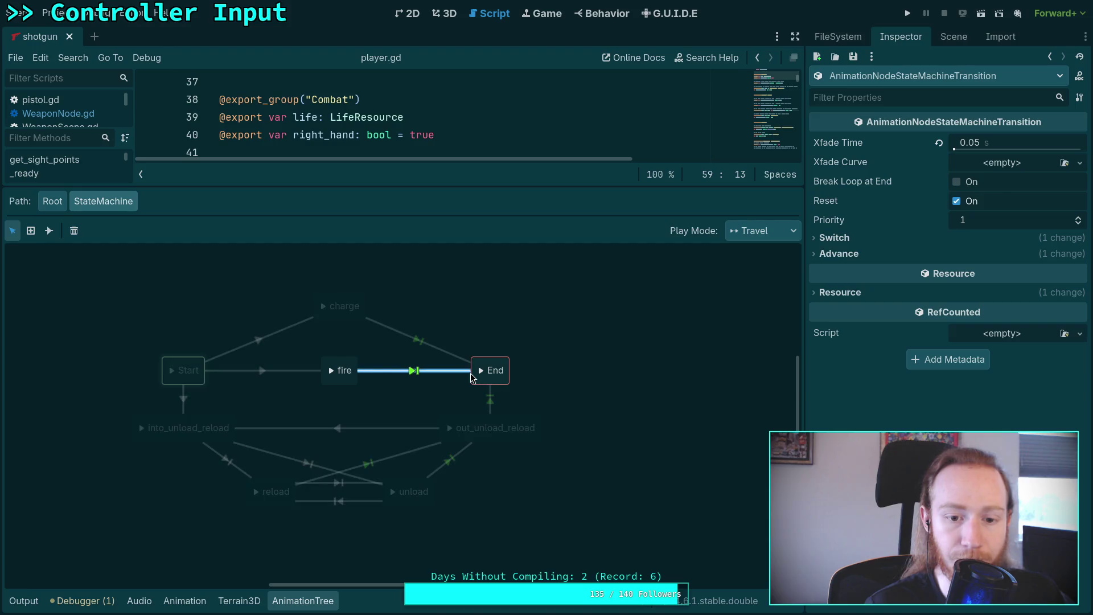
{"action": "left_click", "coordinate": [350, 356]}
{"action": "left_click", "coordinate": [350, 364]}
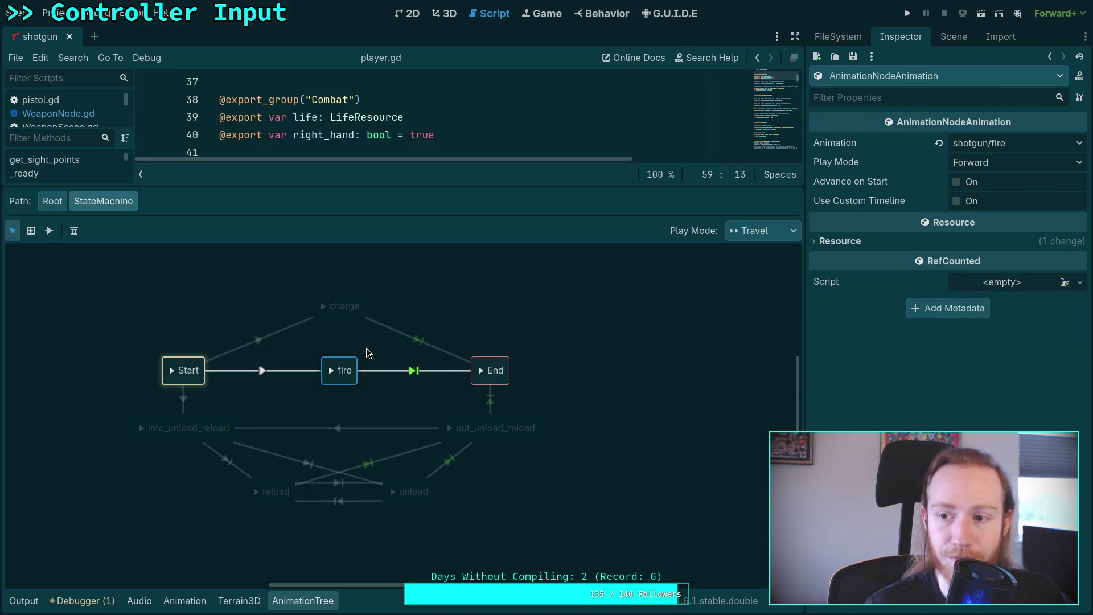
{"action": "left_click", "coordinate": [368, 353]}
{"action": "left_click", "coordinate": [429, 371]}
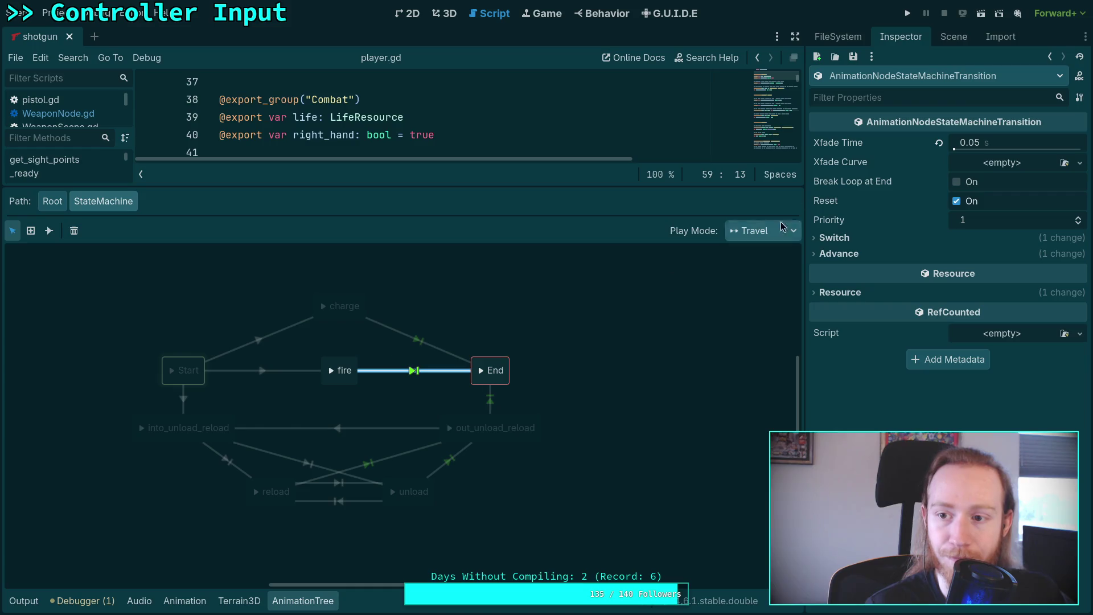
{"action": "left_click", "coordinate": [940, 143]}
- Check the remaining charge, out_unload_reload and reload transitions, then save the shotgun scene
{"action": "left_click", "coordinate": [424, 340]}
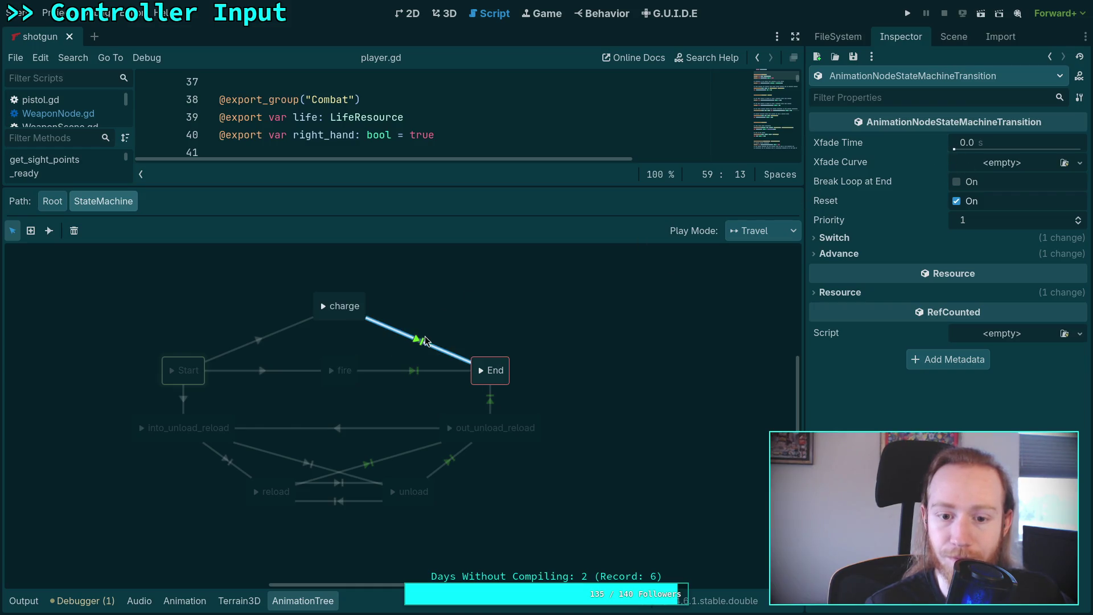
{"action": "left_click", "coordinate": [489, 406]}
{"action": "left_click", "coordinate": [413, 451]}
{"action": "left_click", "coordinate": [402, 418]}
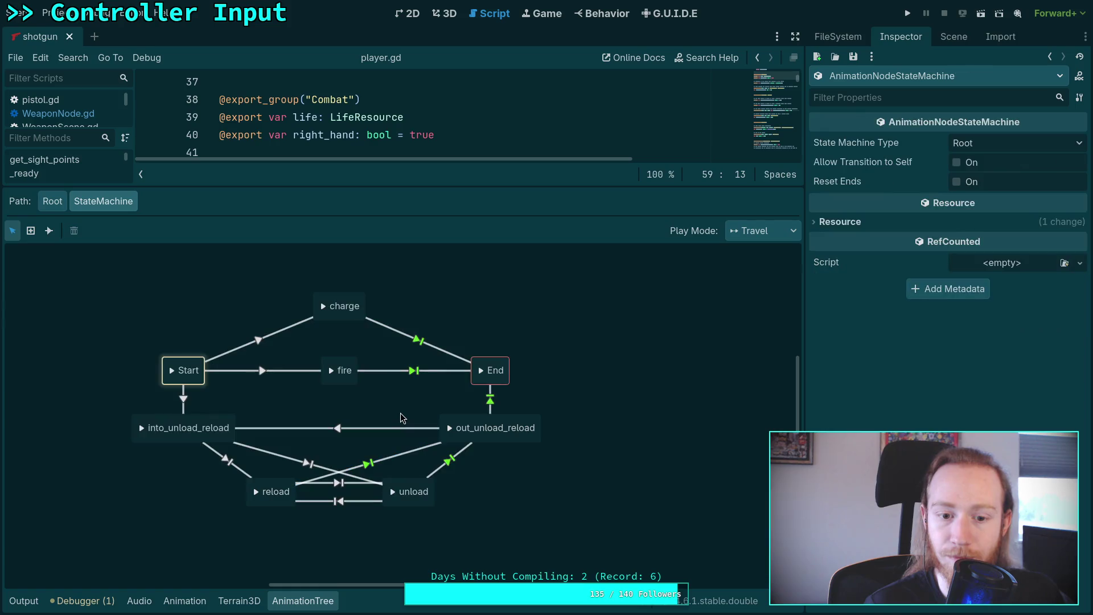
{"action": "key", "text": "ctrl+s"}
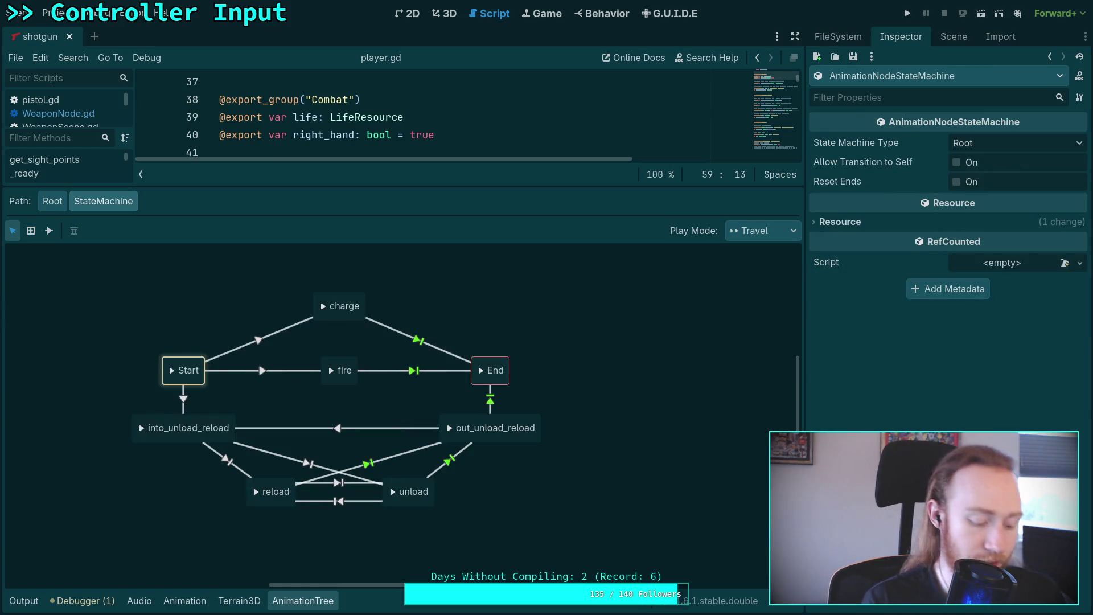
{"action": "left_click", "coordinate": [908, 13]}
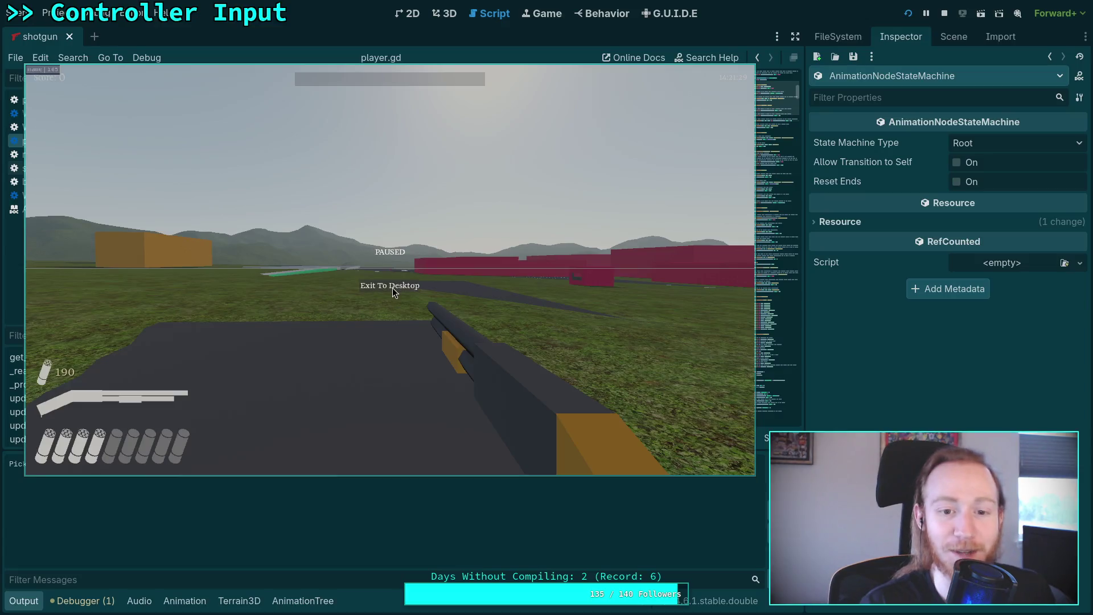
- Stop the shotgun test run with F8 and hide the Output panel
{"action": "key", "text": "F8"}
{"action": "left_click", "coordinate": [23, 600]}
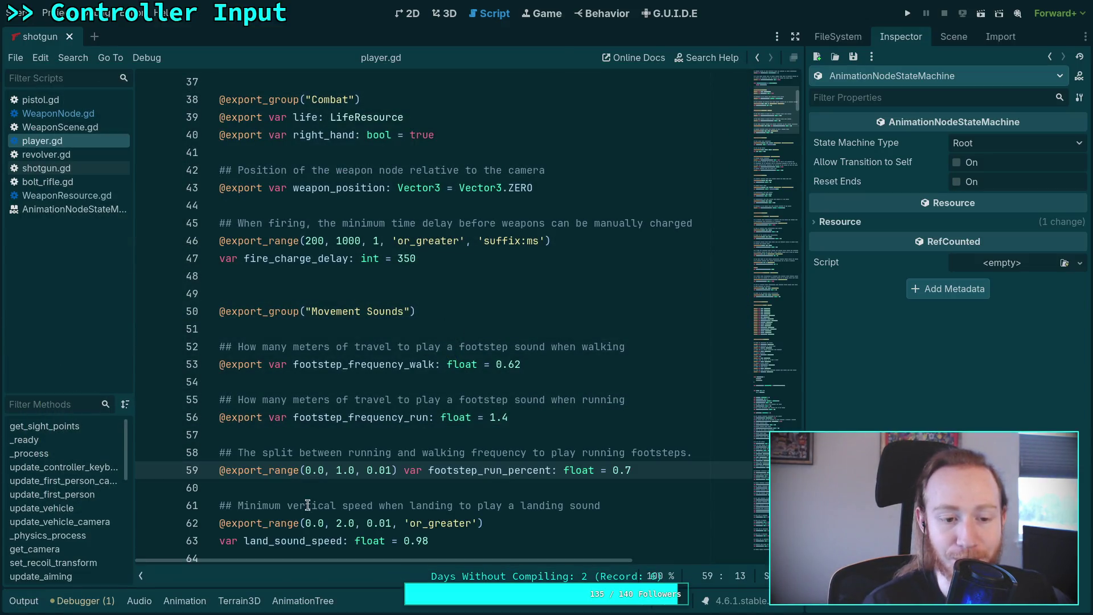
- Read player.gd's export settings around lines 57–65, then go back to the FileSystem dock
{"action": "left_click", "coordinate": [364, 439]}
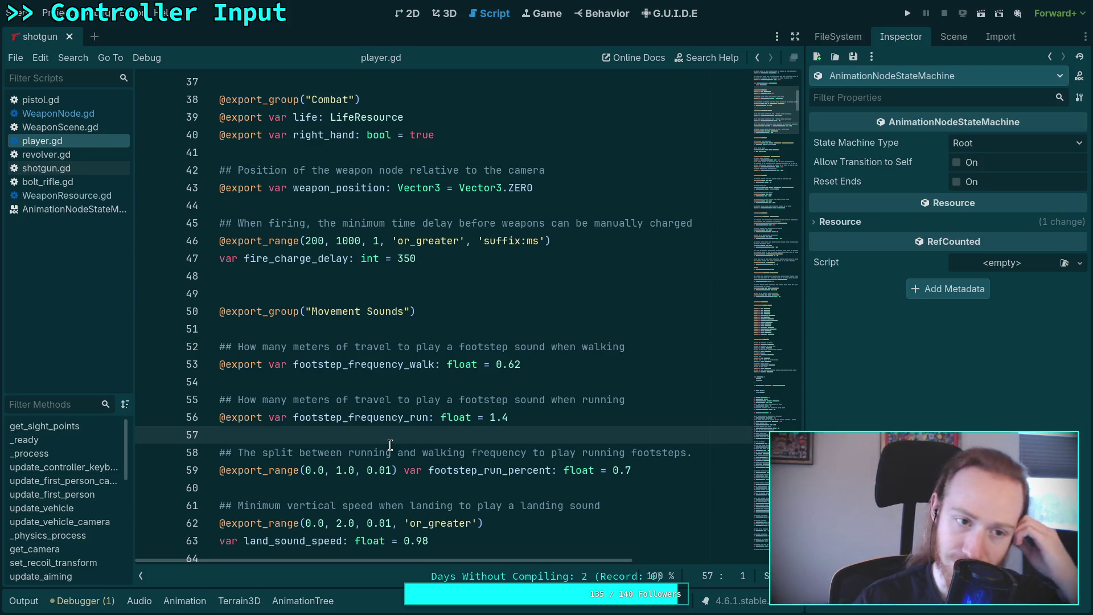
{"action": "scroll", "coordinate": [398, 447], "scroll_direction": "down", "scroll_amount": 3}
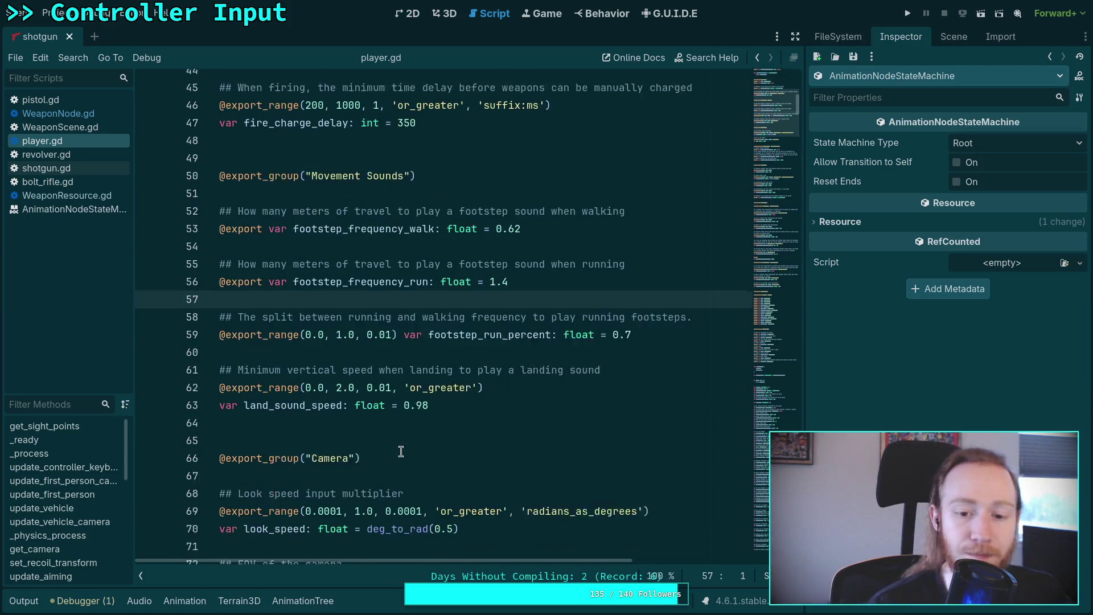
{"action": "left_click", "coordinate": [350, 407]}
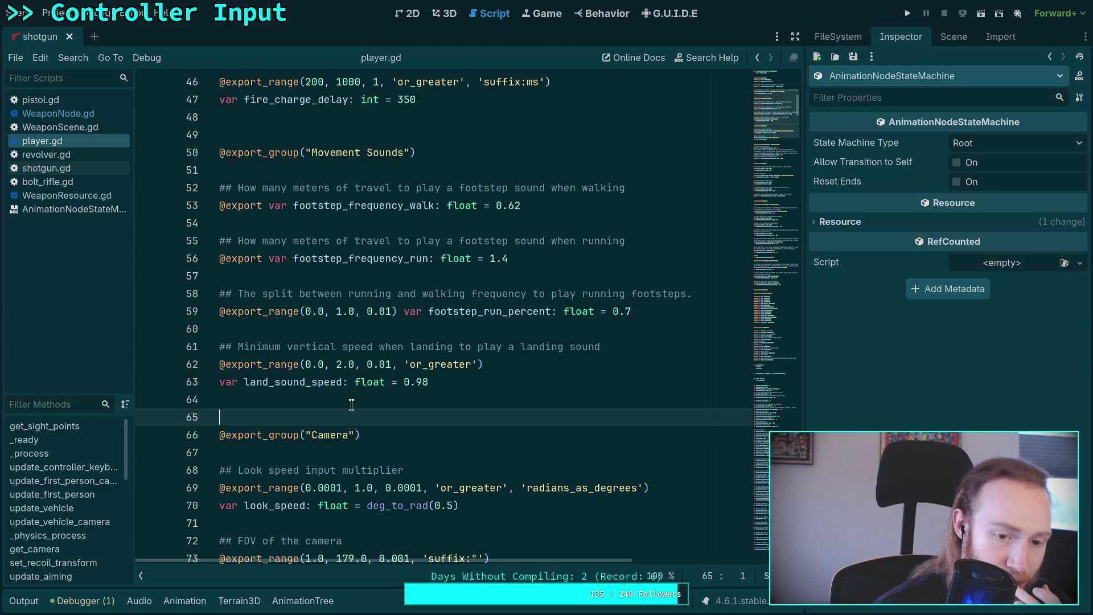
{"action": "scroll", "coordinate": [358, 400], "scroll_direction": "up", "scroll_amount": 3}
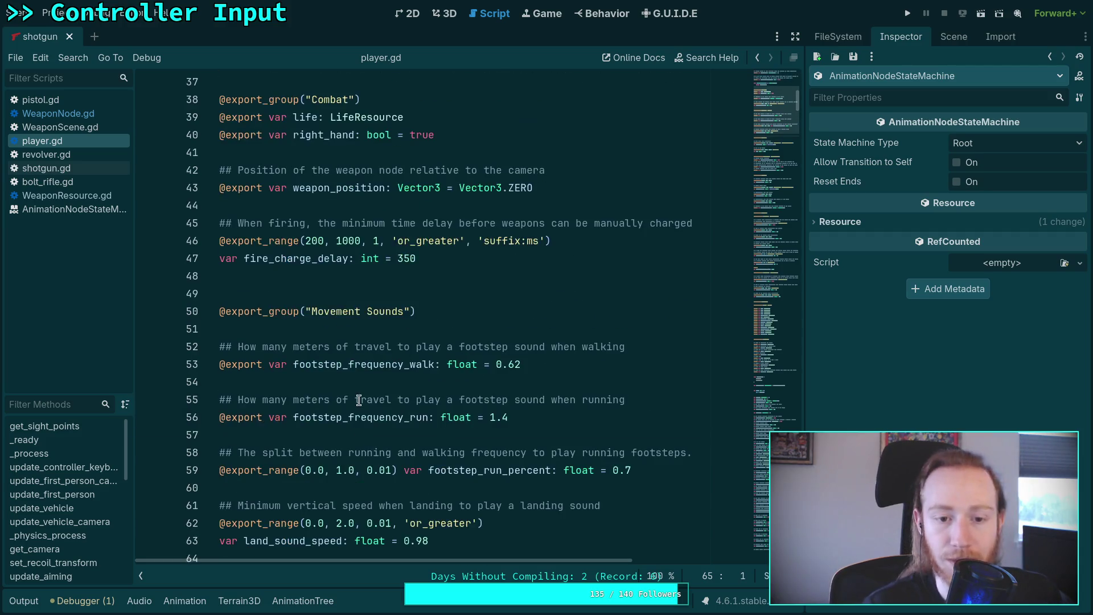
{"action": "left_click", "coordinate": [956, 40]}
{"action": "left_click", "coordinate": [838, 36]}
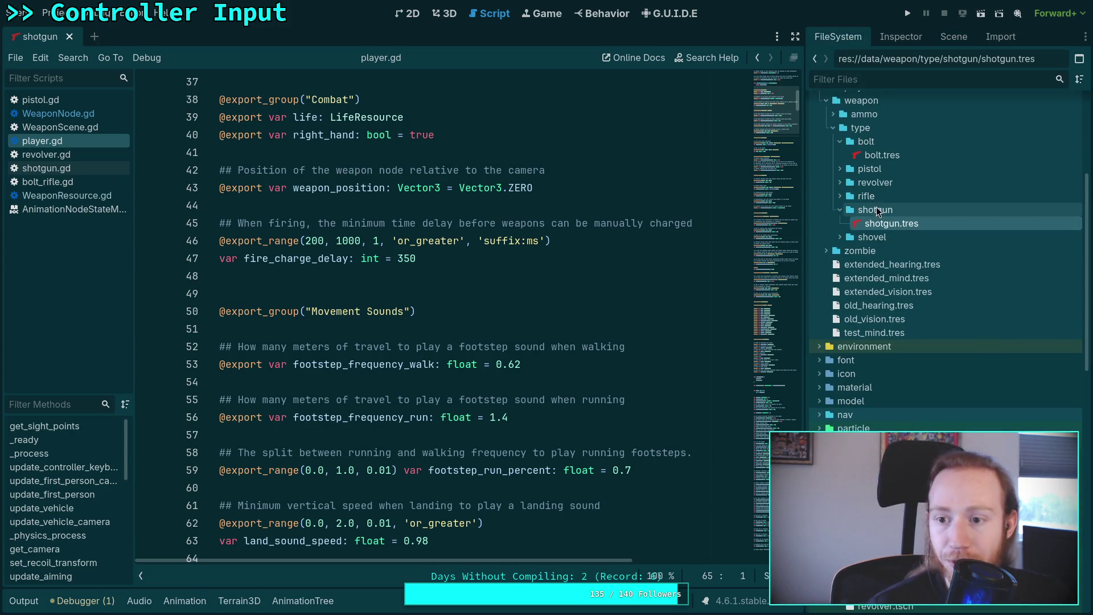
- Close the shotgun scene and open rifle.tscn from the file tree
{"action": "left_click", "coordinate": [839, 210]}
{"action": "left_click", "coordinate": [838, 141]}
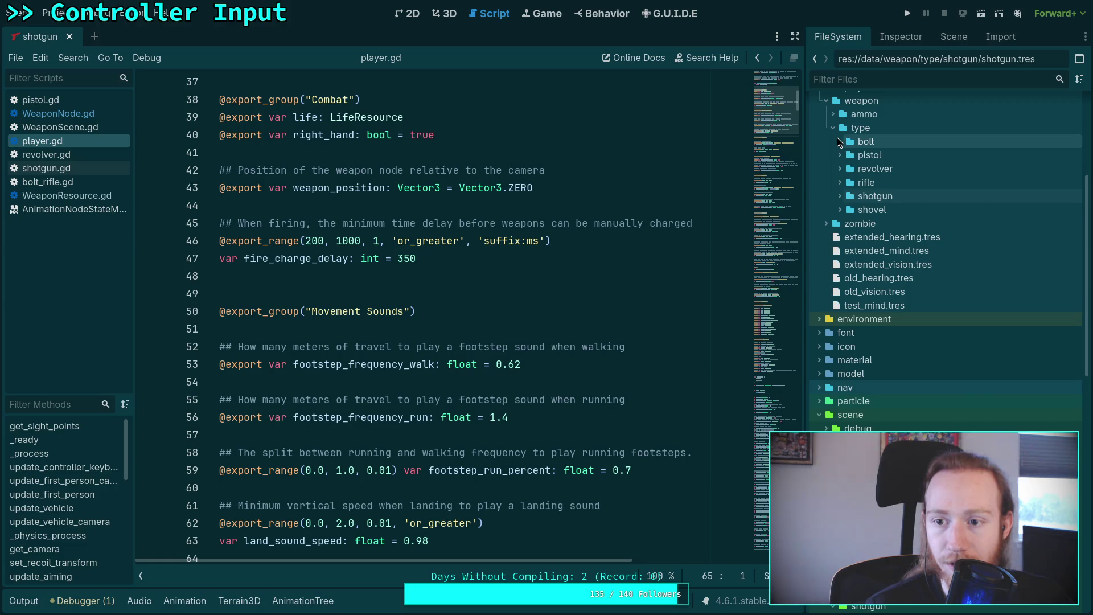
{"action": "left_click", "coordinate": [841, 182]}
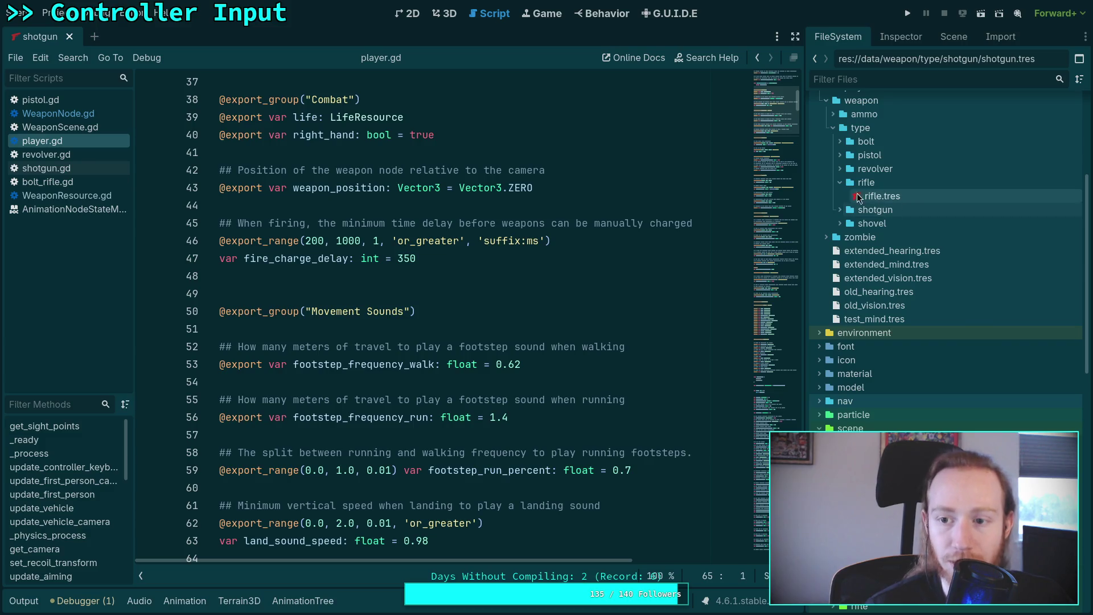
{"action": "left_click", "coordinate": [845, 187]}
{"action": "left_click", "coordinate": [840, 182]}
{"action": "left_click", "coordinate": [70, 37]}
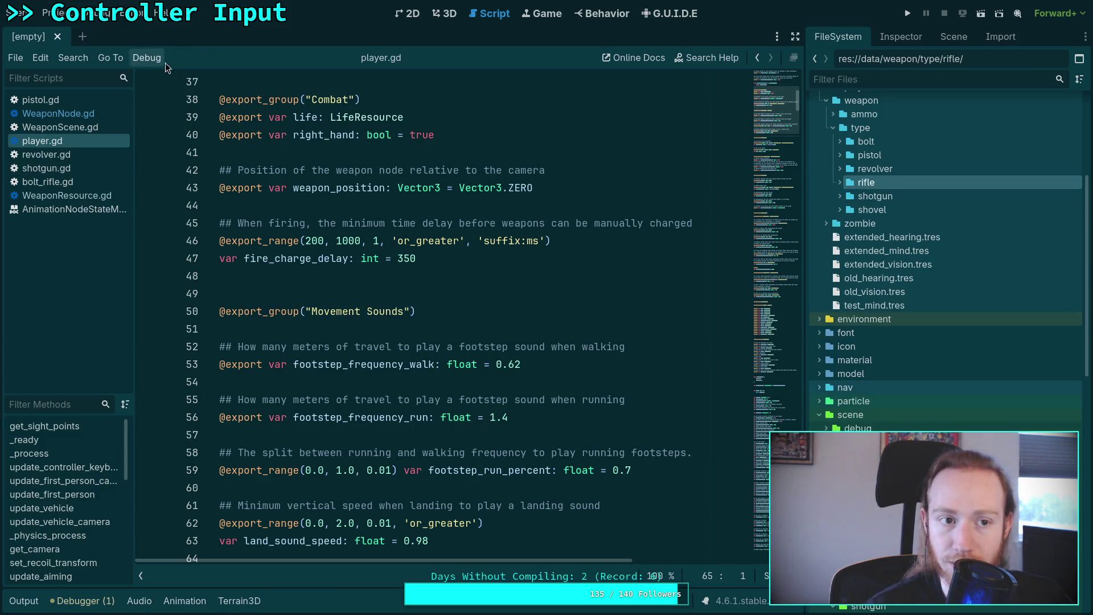
{"action": "scroll", "coordinate": [911, 262], "scroll_direction": "down", "scroll_amount": 5}
{"action": "left_click", "coordinate": [837, 233]}
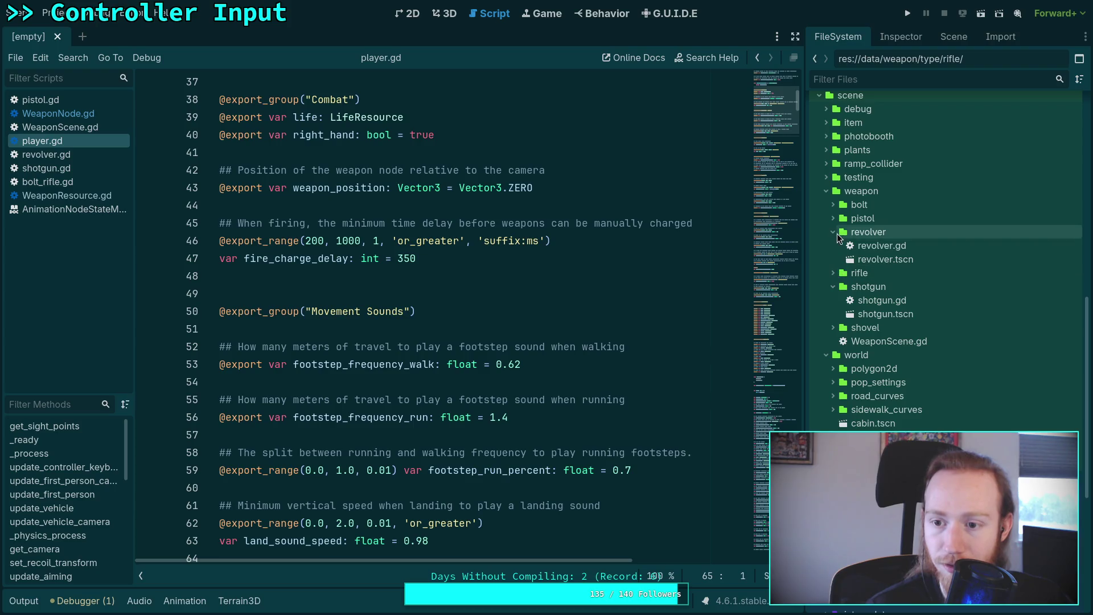
{"action": "left_click", "coordinate": [833, 233]}
{"action": "left_click", "coordinate": [831, 260]}
{"action": "left_click", "coordinate": [833, 247]}
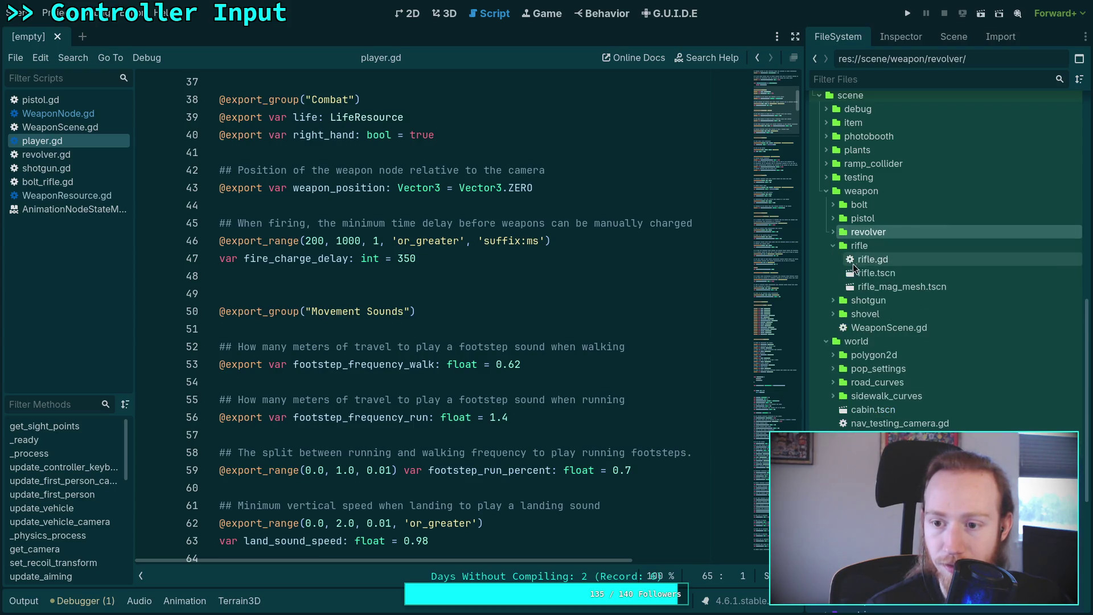
{"action": "double_click", "coordinate": [867, 273]}
- In the rifle's AnimationTree state machine, delete the idle and walk states
{"action": "left_click", "coordinate": [239, 601]}
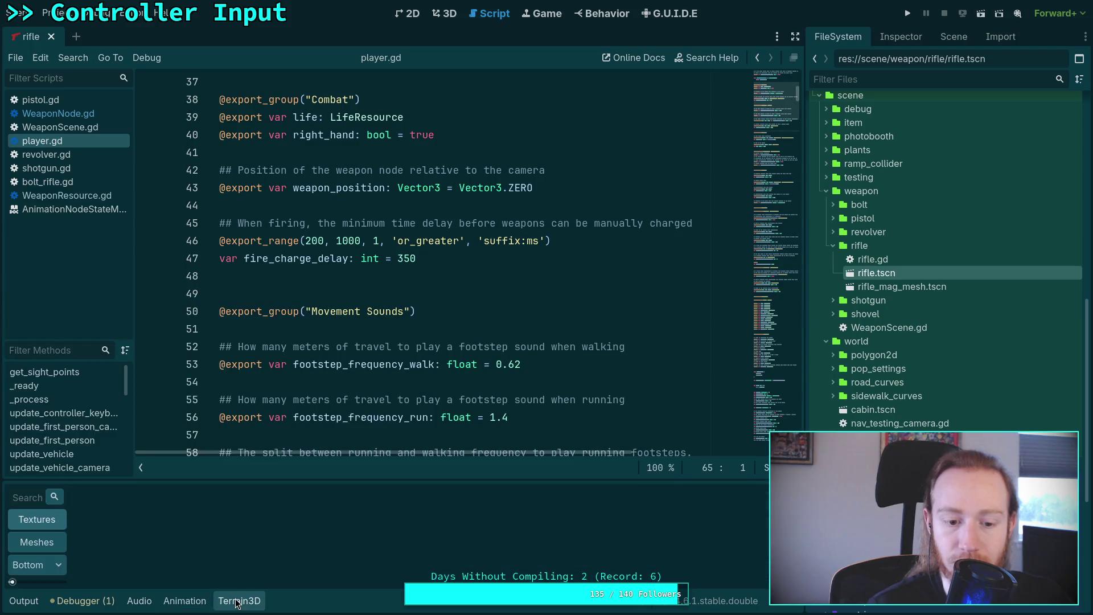
{"action": "left_click", "coordinate": [185, 601]}
{"action": "left_click", "coordinate": [947, 41]}
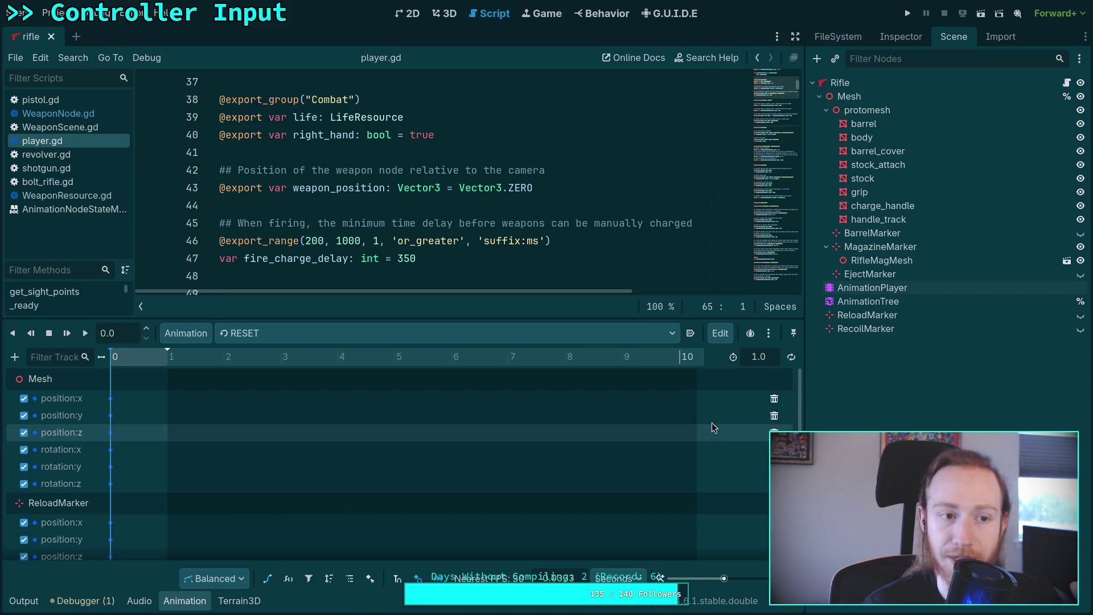
{"action": "left_click", "coordinate": [901, 299]}
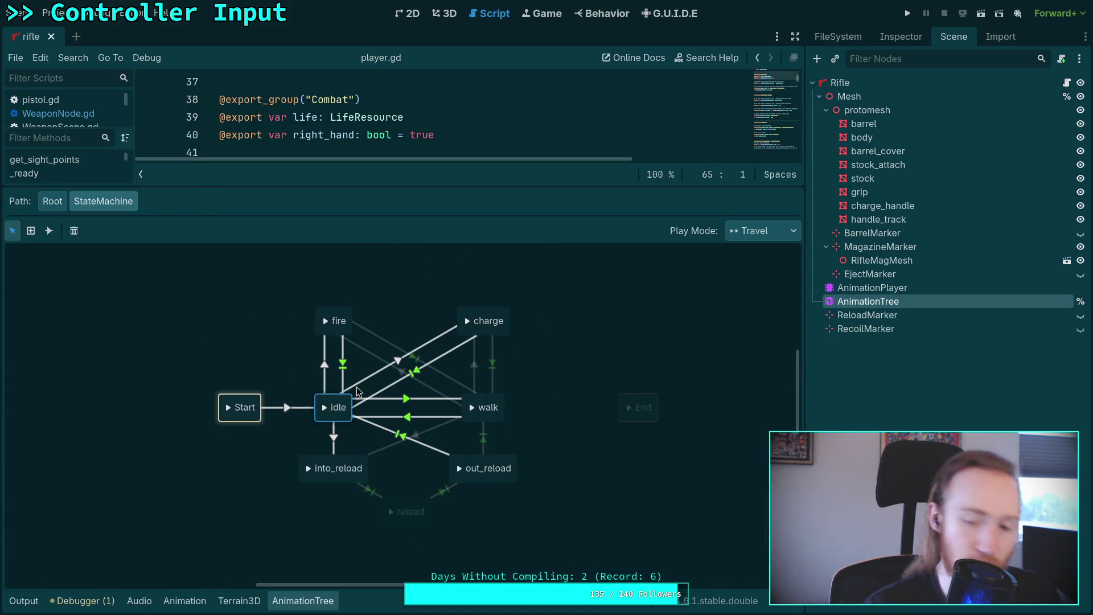
{"action": "key", "text": "Delete"}
- Add transitions from Start to fire, charge and into_reload
{"action": "left_click", "coordinate": [49, 231]}
{"action": "mouse_move", "coordinate": [245, 413]}
{"action": "left_mouse_down"}
{"action": "mouse_move", "coordinate": [334, 322]}
{"action": "mouse_move", "coordinate": [481, 322]}
{"action": "left_mouse_up"}
{"action": "left_click_drag", "start_coordinate": [242, 407], "coordinate": [328, 465]}
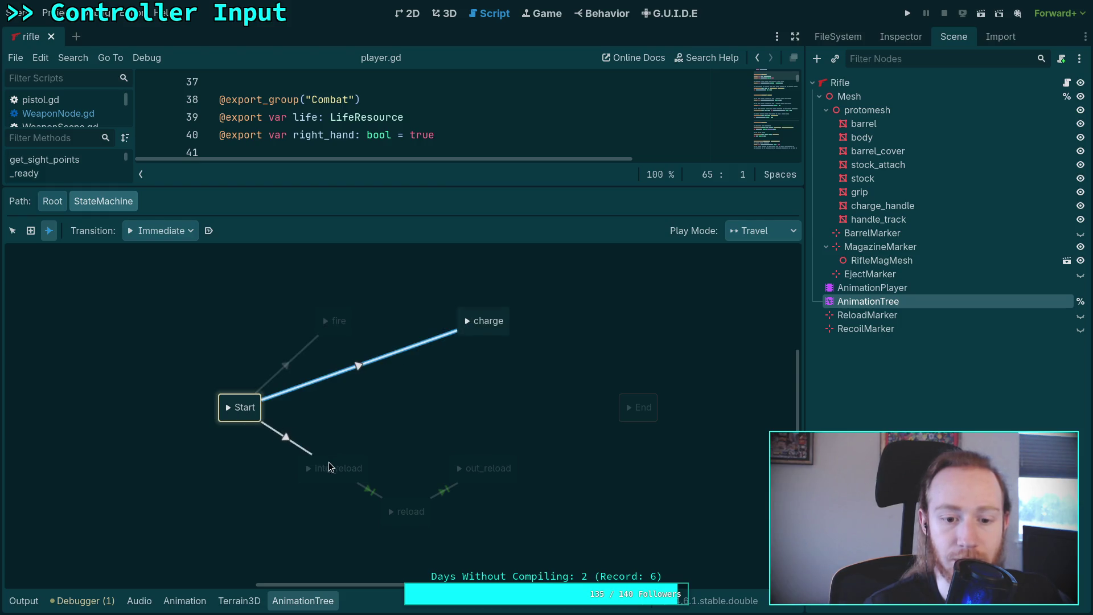
- Using At End switching, connect out_reload, charge and fire to End
{"action": "left_click", "coordinate": [161, 231]}
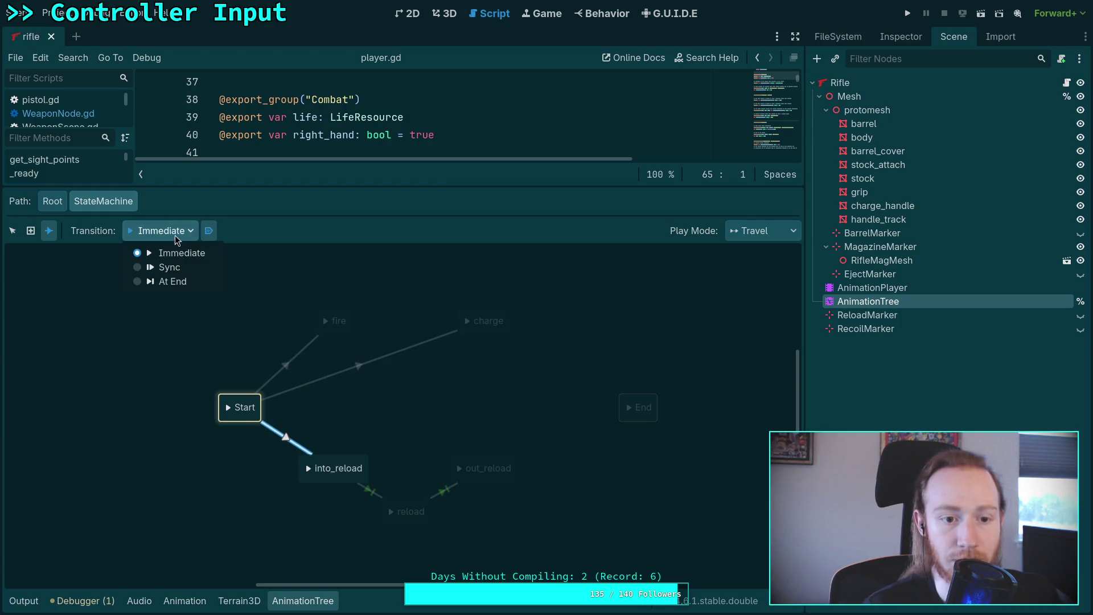
{"action": "left_click", "coordinate": [164, 281]}
{"action": "left_click_drag", "start_coordinate": [494, 459], "coordinate": [638, 407]}
{"action": "left_click_drag", "start_coordinate": [488, 320], "coordinate": [633, 401]}
{"action": "right_click", "coordinate": [663, 420]}
{"action": "left_click", "coordinate": [592, 343]}
{"action": "left_click_drag", "start_coordinate": [530, 351], "coordinate": [637, 403]}
{"action": "left_click_drag", "start_coordinate": [339, 316], "coordinate": [637, 407]}
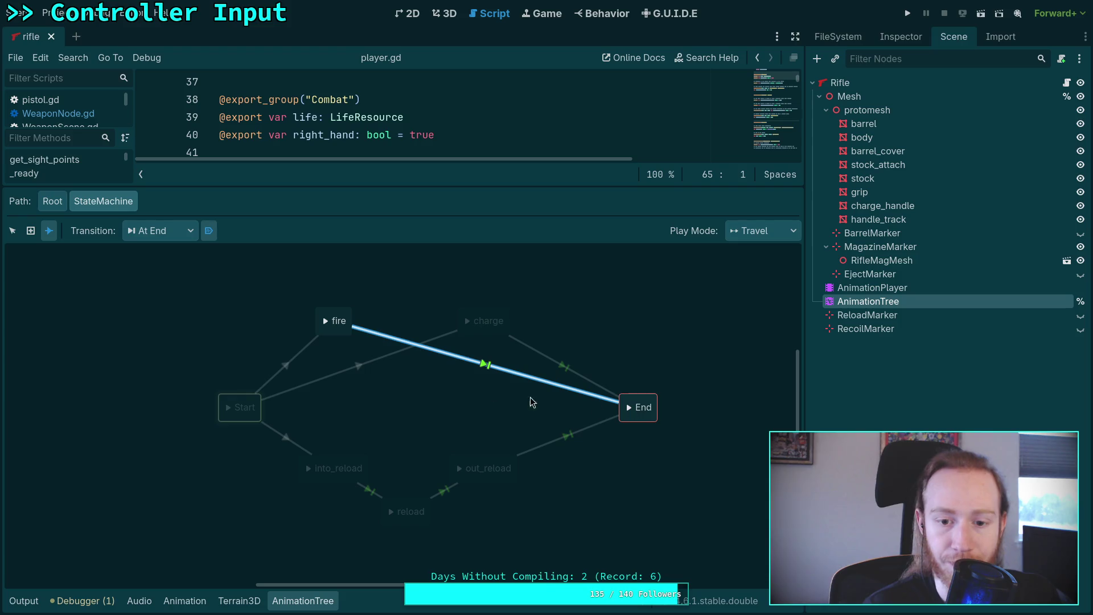
{"action": "left_click", "coordinate": [189, 232]}
- Change the advance mode of the into_reload→reload transition in the Inspector
{"action": "left_click", "coordinate": [13, 231]}
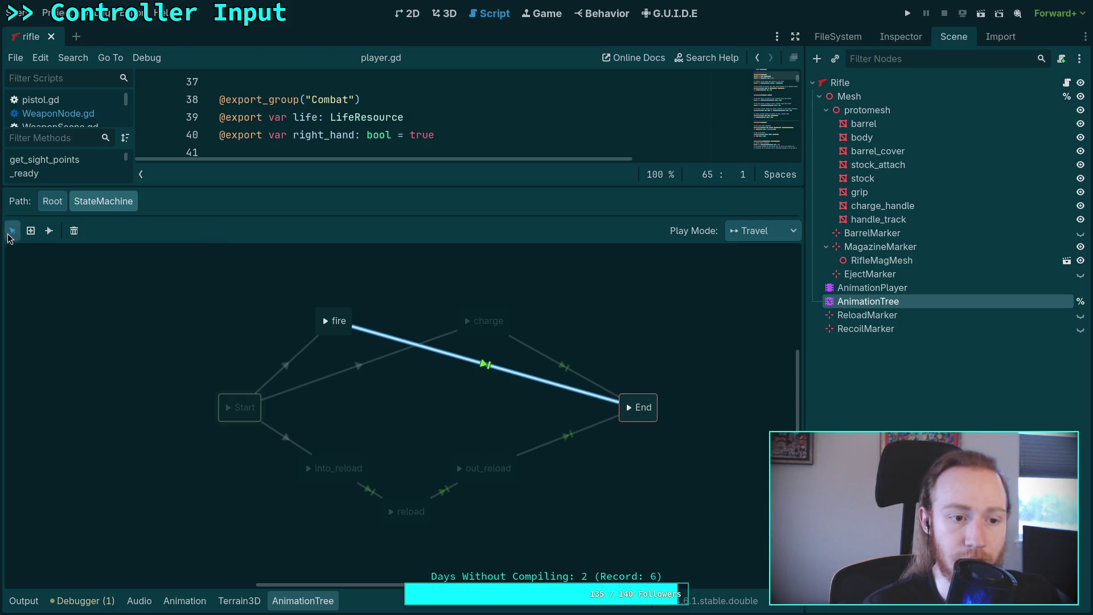
{"action": "left_click", "coordinate": [367, 491]}
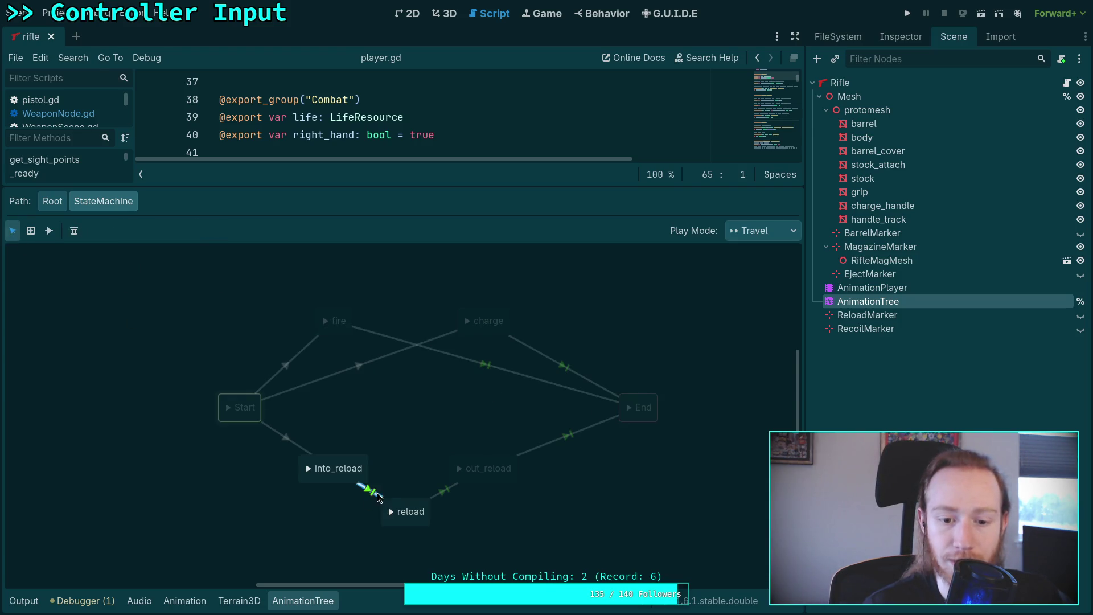
{"action": "left_click", "coordinate": [901, 37]}
{"action": "left_click", "coordinate": [977, 258]}
{"action": "left_click", "coordinate": [996, 274]}
{"action": "left_click", "coordinate": [989, 303]}
{"action": "left_click", "coordinate": [837, 254]}
{"action": "left_click", "coordinate": [421, 398]}
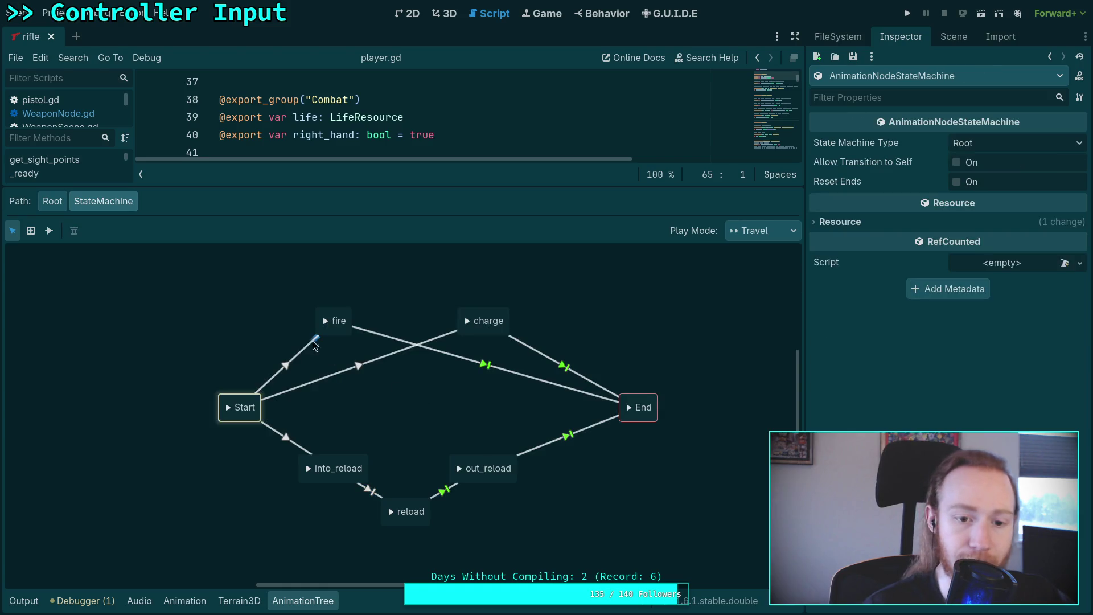
- Move fire, into_reload, reload, out_reload and charge into a compact layout around Start
{"action": "left_click_drag", "start_coordinate": [344, 313], "coordinate": [414, 396]}
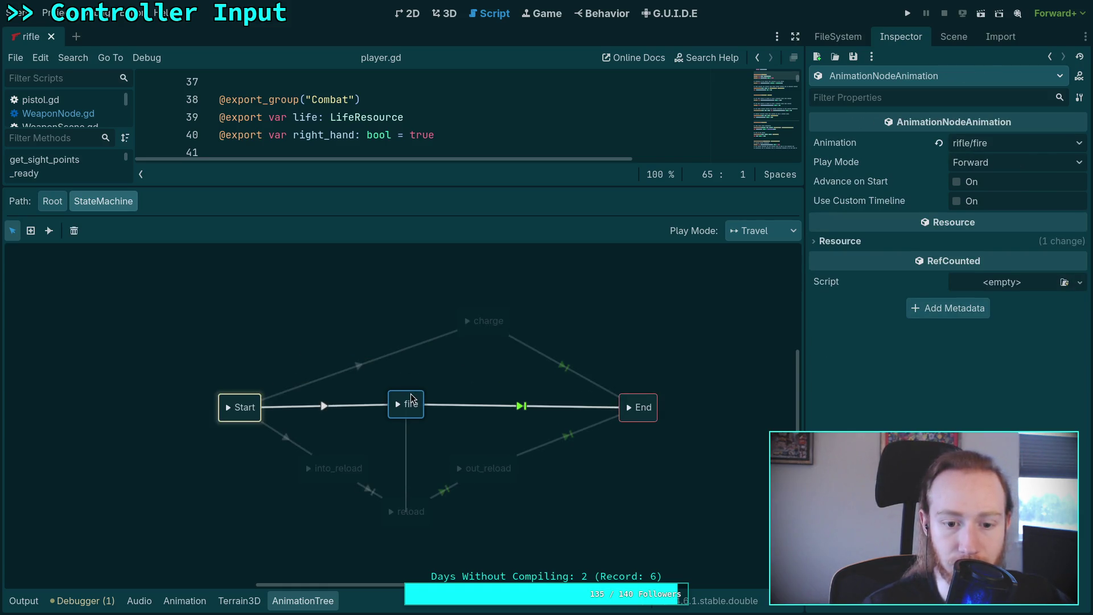
{"action": "left_click_drag", "start_coordinate": [340, 459], "coordinate": [246, 459]}
{"action": "left_click_drag", "start_coordinate": [405, 403], "coordinate": [336, 405]}
{"action": "mouse_move", "coordinate": [419, 507]}
{"action": "left_mouse_down"}
{"action": "mouse_move", "coordinate": [344, 503]}
{"action": "mouse_move", "coordinate": [342, 464]}
{"action": "left_mouse_up"}
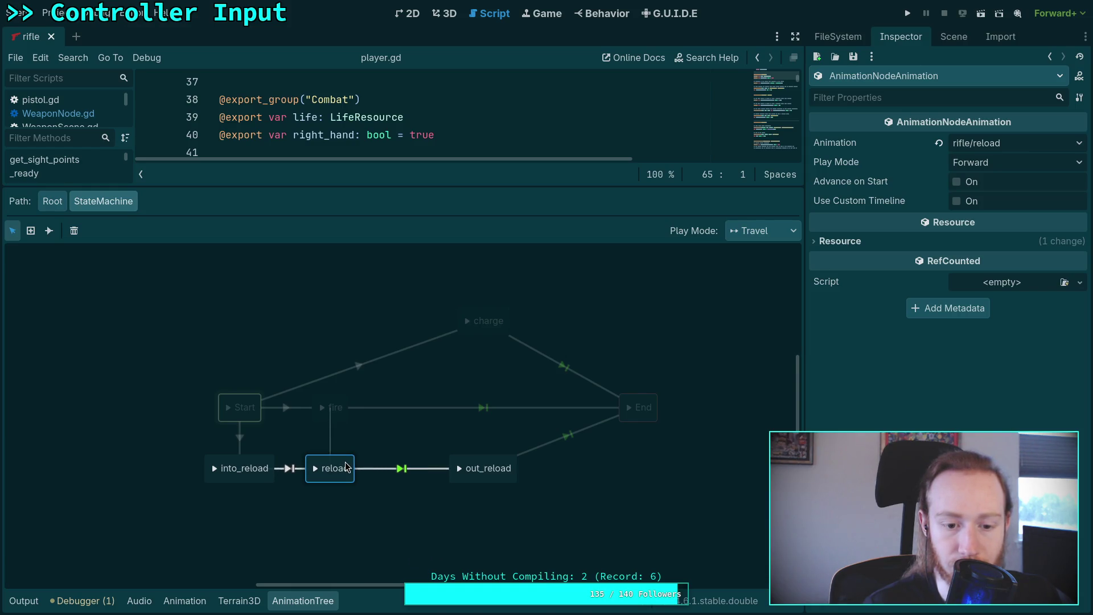
{"action": "mouse_move", "coordinate": [488, 464]}
{"action": "left_mouse_down"}
{"action": "mouse_move", "coordinate": [422, 464]}
{"action": "mouse_move", "coordinate": [436, 464]}
{"action": "left_mouse_up"}
{"action": "mouse_move", "coordinate": [486, 317]}
{"action": "left_mouse_down"}
{"action": "mouse_move", "coordinate": [380, 323]}
{"action": "mouse_move", "coordinate": [330, 348]}
{"action": "mouse_move", "coordinate": [338, 340]}
{"action": "left_mouse_up"}
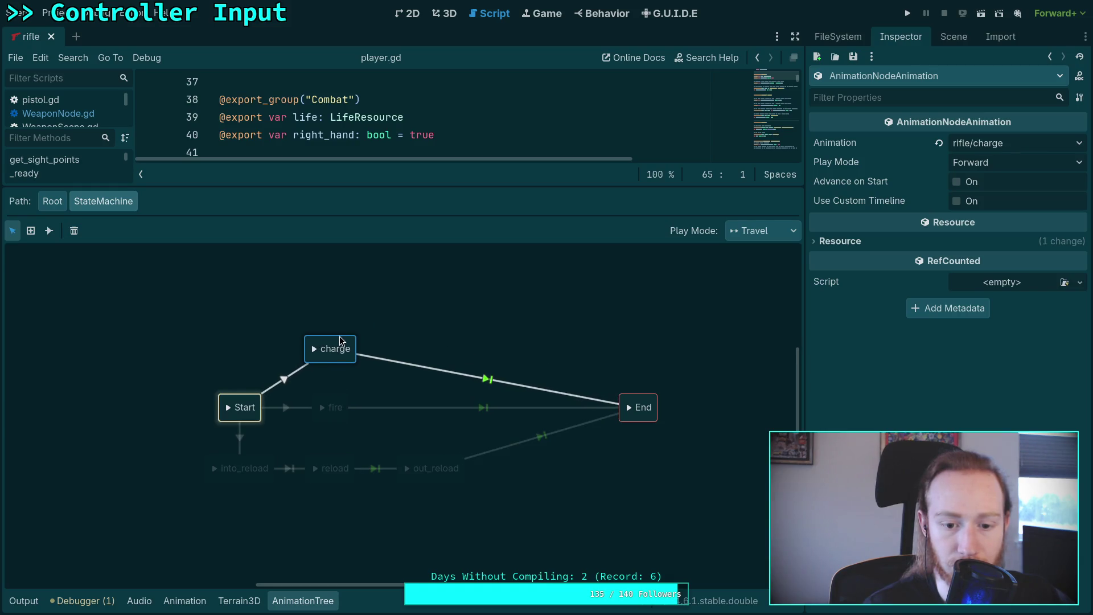
- Place End beside fire with out_reload directly beneath it
{"action": "left_click", "coordinate": [438, 462]}
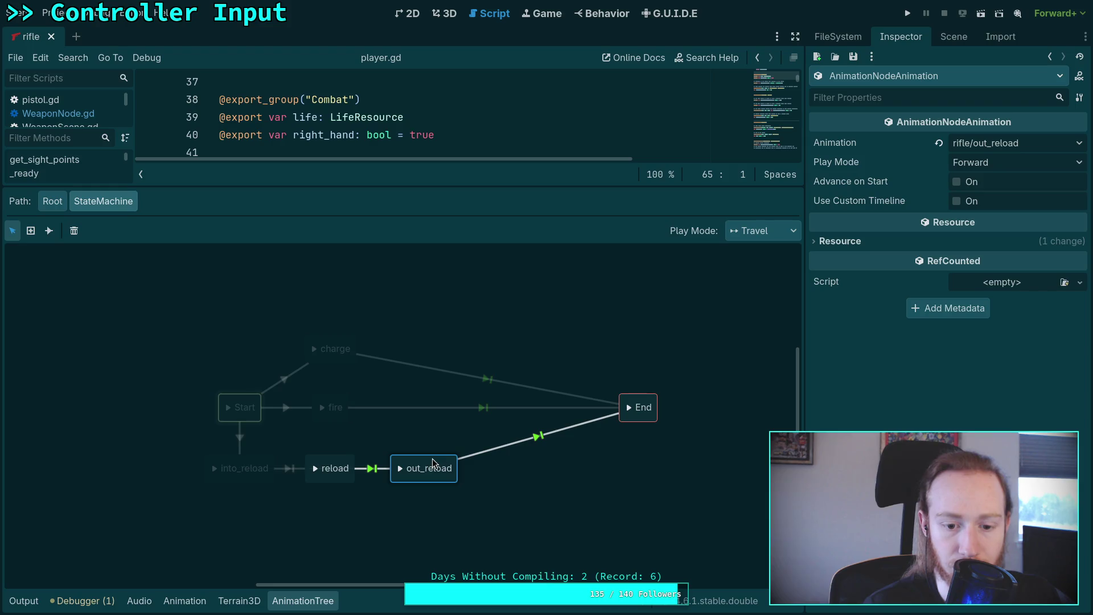
{"action": "left_click_drag", "start_coordinate": [634, 401], "coordinate": [418, 402]}
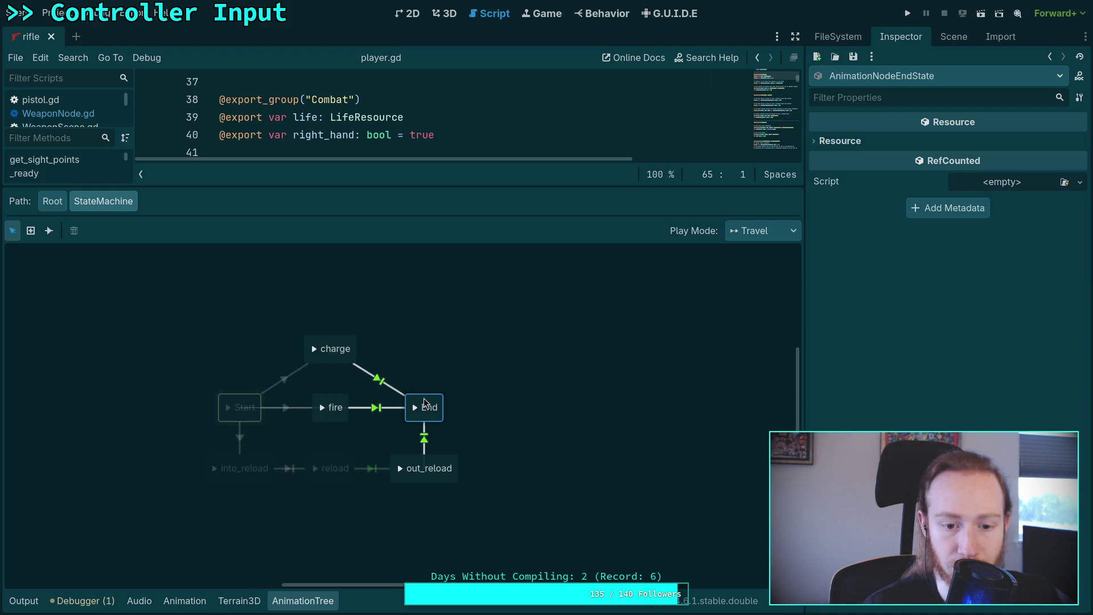
{"action": "left_click", "coordinate": [516, 374]}
{"action": "left_click_drag", "start_coordinate": [439, 467], "coordinate": [522, 456]}
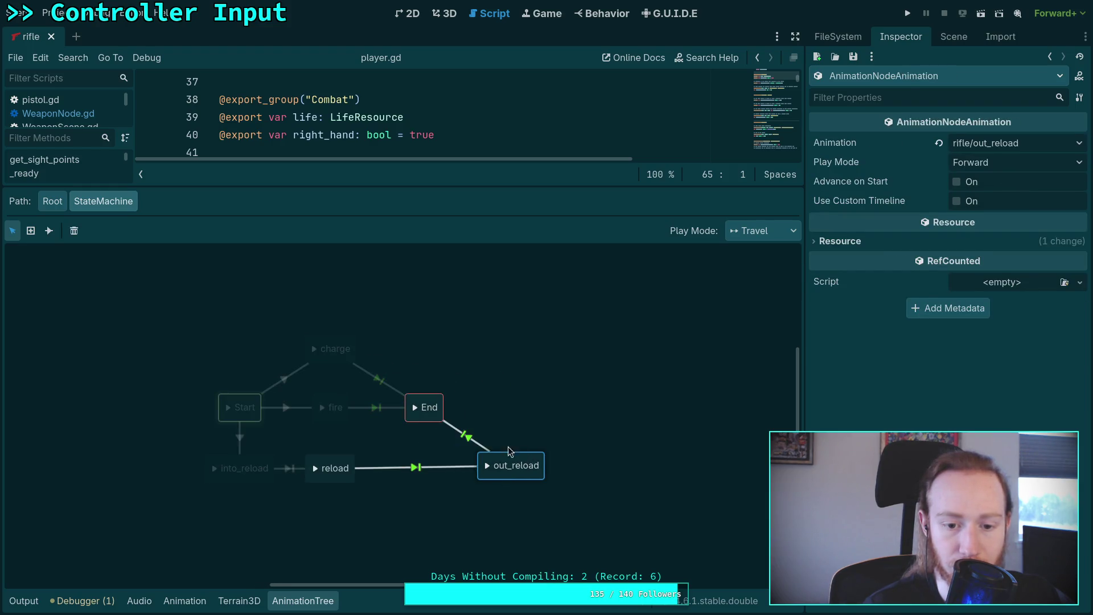
{"action": "left_click_drag", "start_coordinate": [434, 398], "coordinate": [428, 398]}
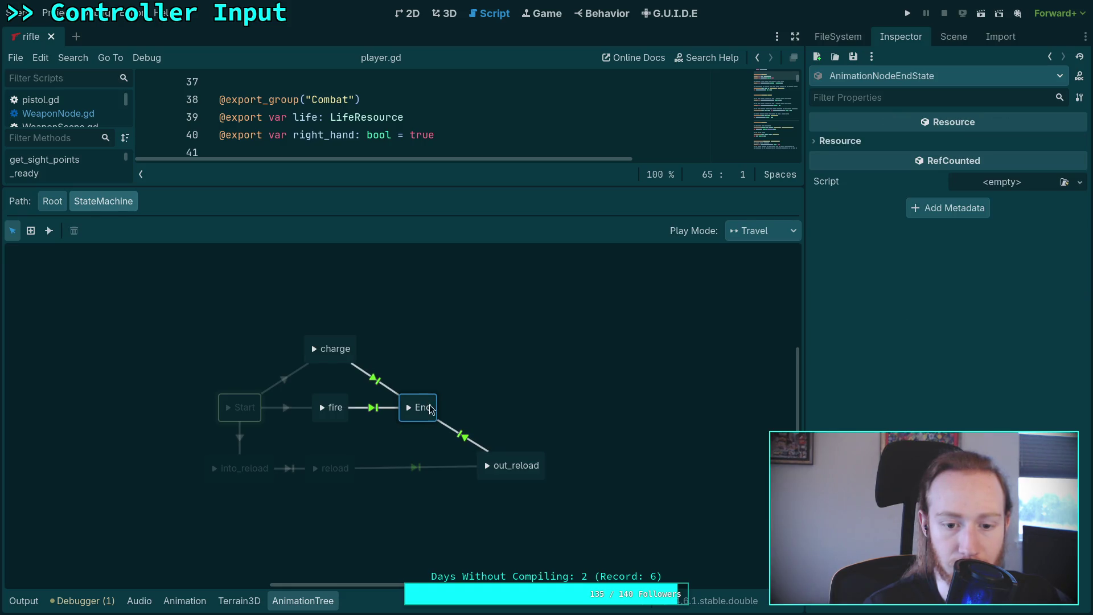
{"action": "left_click_drag", "start_coordinate": [516, 456], "coordinate": [428, 460]}
{"action": "left_click", "coordinate": [543, 451]}
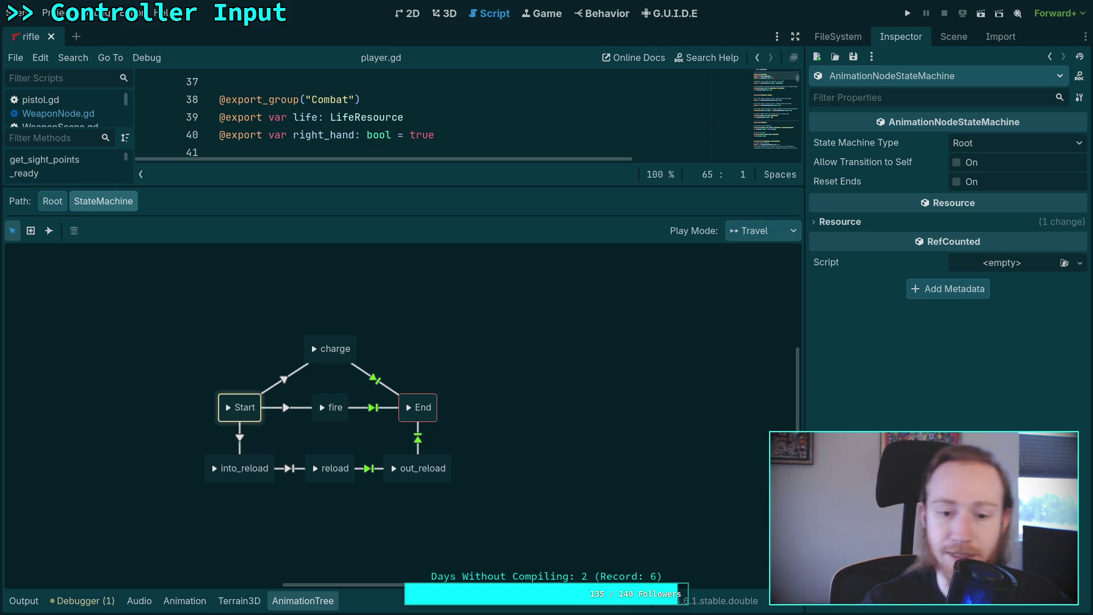
- Inspect each rifle transition in turn, from Start's links through the End links
{"action": "left_click", "coordinate": [364, 376]}
{"action": "left_click", "coordinate": [377, 407]}
{"action": "left_click", "coordinate": [413, 436]}
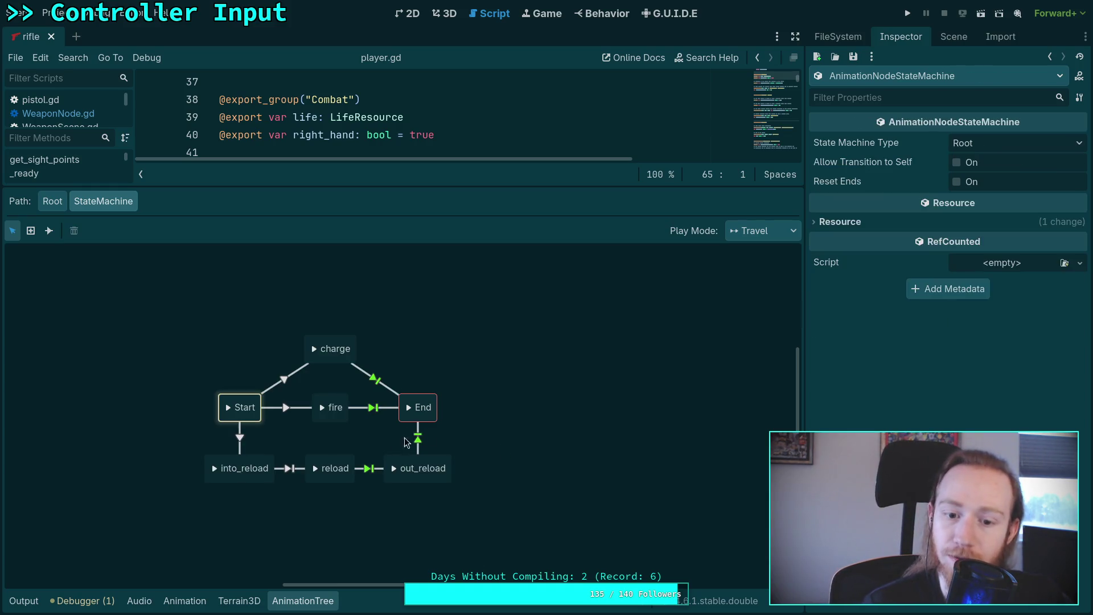
{"action": "left_click", "coordinate": [420, 440]}
{"action": "left_click", "coordinate": [373, 469]}
{"action": "left_click", "coordinate": [289, 468]}
{"action": "left_click", "coordinate": [240, 437]}
{"action": "left_click", "coordinate": [285, 407]}
{"action": "left_click", "coordinate": [284, 378]}
{"action": "left_click", "coordinate": [535, 396]}
- Review the Advance settings of the charge, out_reload and fire transitions into End
{"action": "left_click", "coordinate": [380, 409]}
{"action": "left_click", "coordinate": [377, 379]}
{"action": "left_click", "coordinate": [822, 255]}
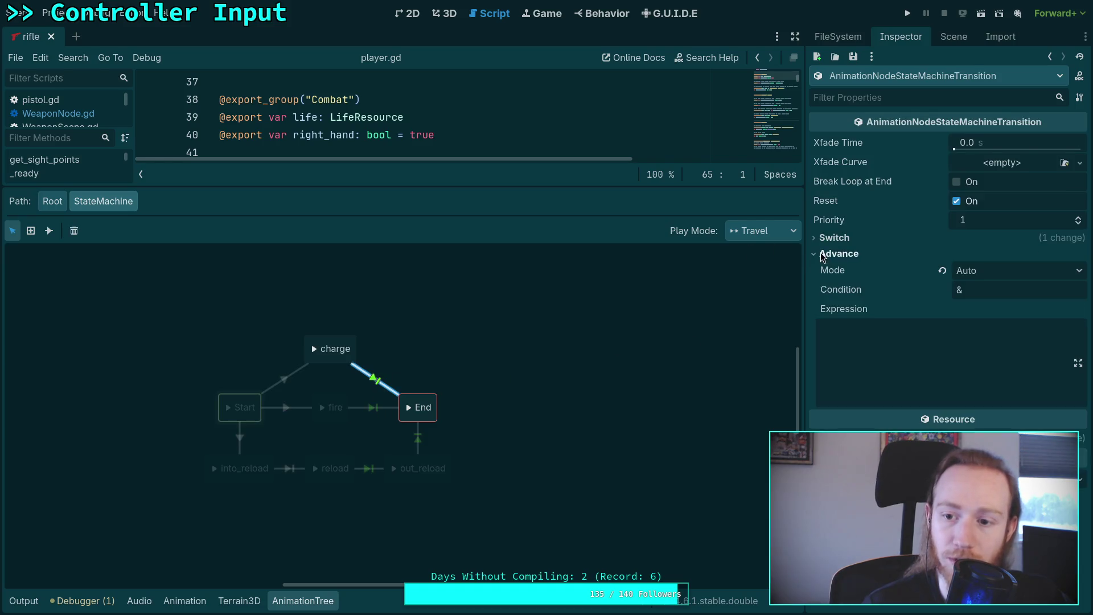
{"action": "left_click", "coordinate": [419, 440]}
{"action": "left_click", "coordinate": [836, 255]}
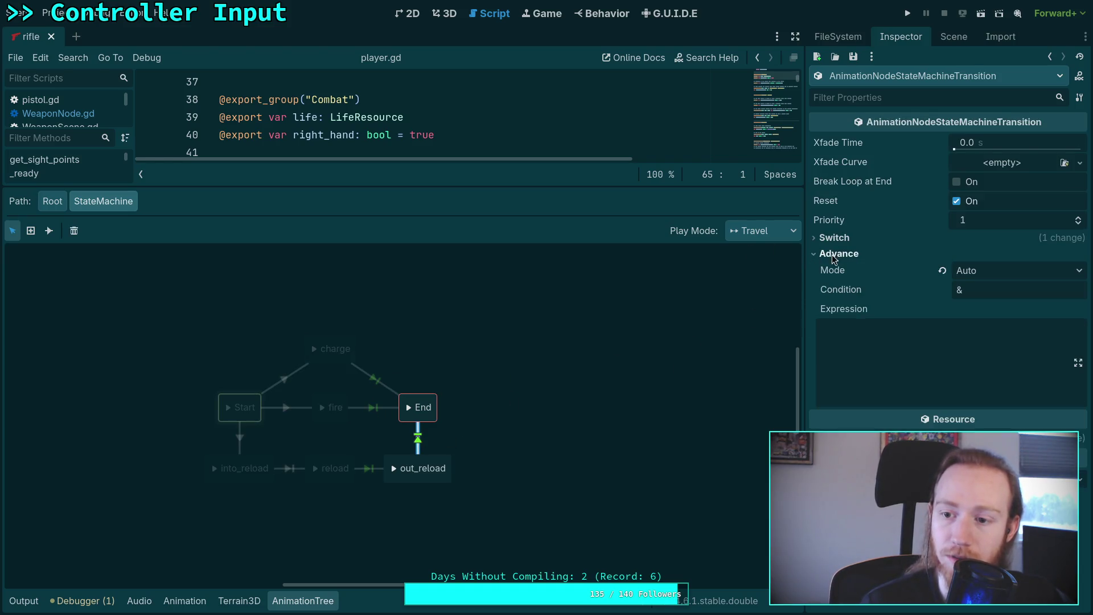
{"action": "left_click", "coordinate": [368, 470]}
{"action": "left_click", "coordinate": [837, 255]}
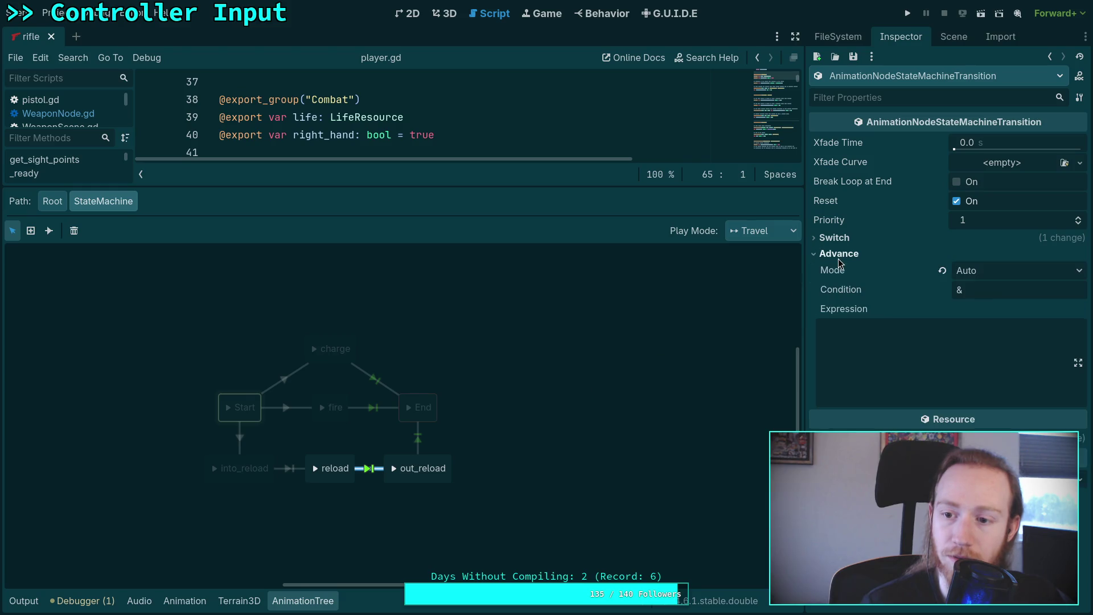
{"action": "left_click", "coordinate": [375, 409]}
{"action": "left_click", "coordinate": [837, 254]}
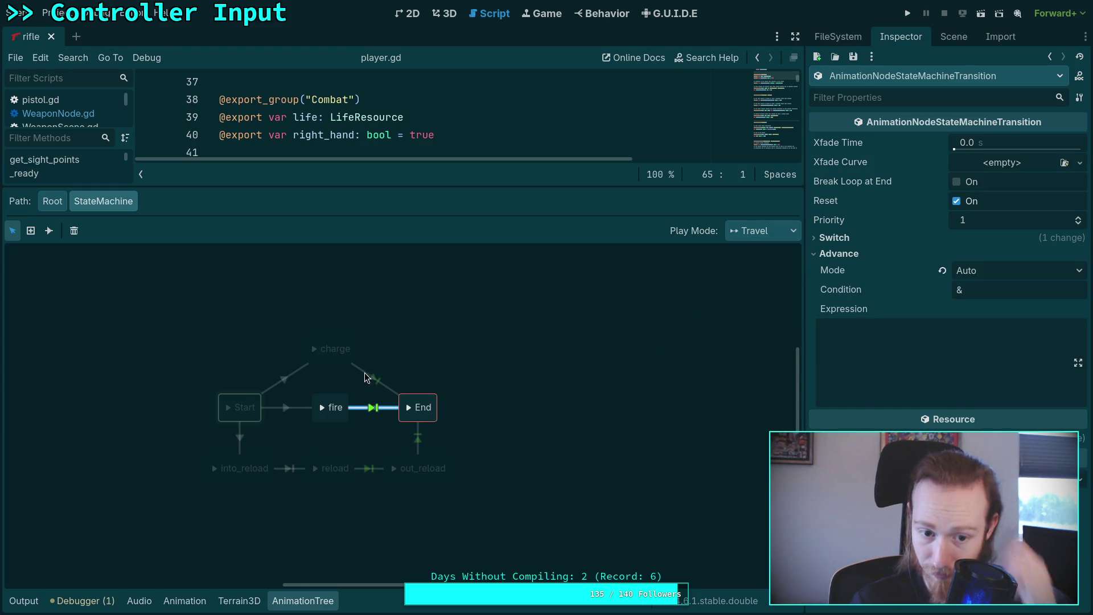
{"action": "left_click", "coordinate": [609, 387]}
- Recheck the fire, charge and out_reload advance settings, then close the AnimationTree editor
{"action": "left_click", "coordinate": [375, 408]}
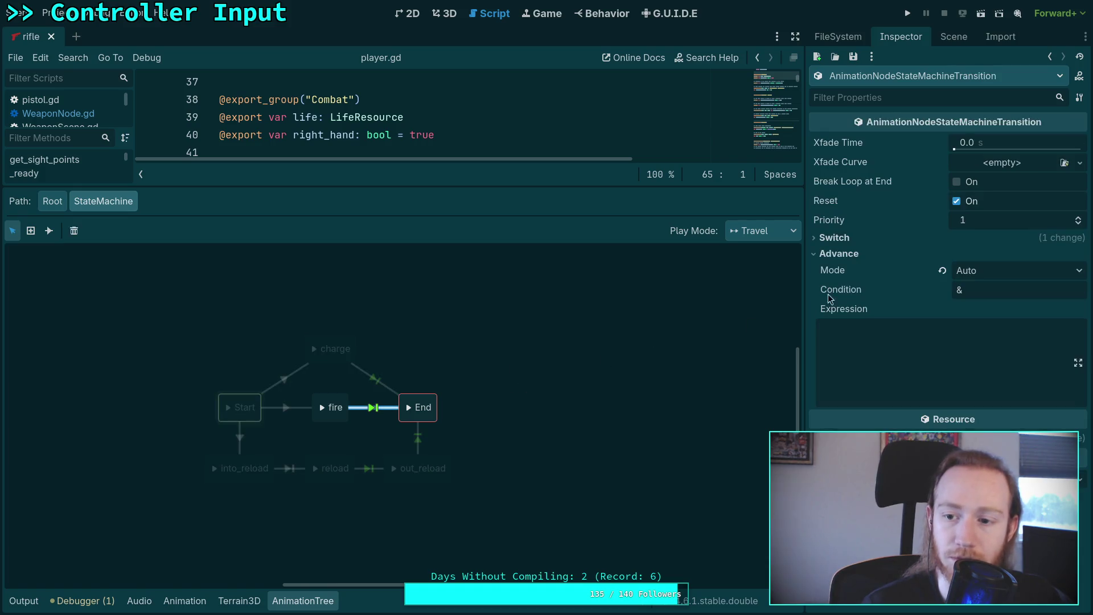
{"action": "left_click", "coordinate": [837, 253]}
{"action": "left_click", "coordinate": [375, 380]}
{"action": "left_click", "coordinate": [837, 254]}
{"action": "left_click", "coordinate": [416, 438]}
{"action": "left_click", "coordinate": [838, 254]}
{"action": "left_click", "coordinate": [370, 468]}
{"action": "left_click", "coordinate": [845, 258]}
{"action": "left_click", "coordinate": [495, 375]}
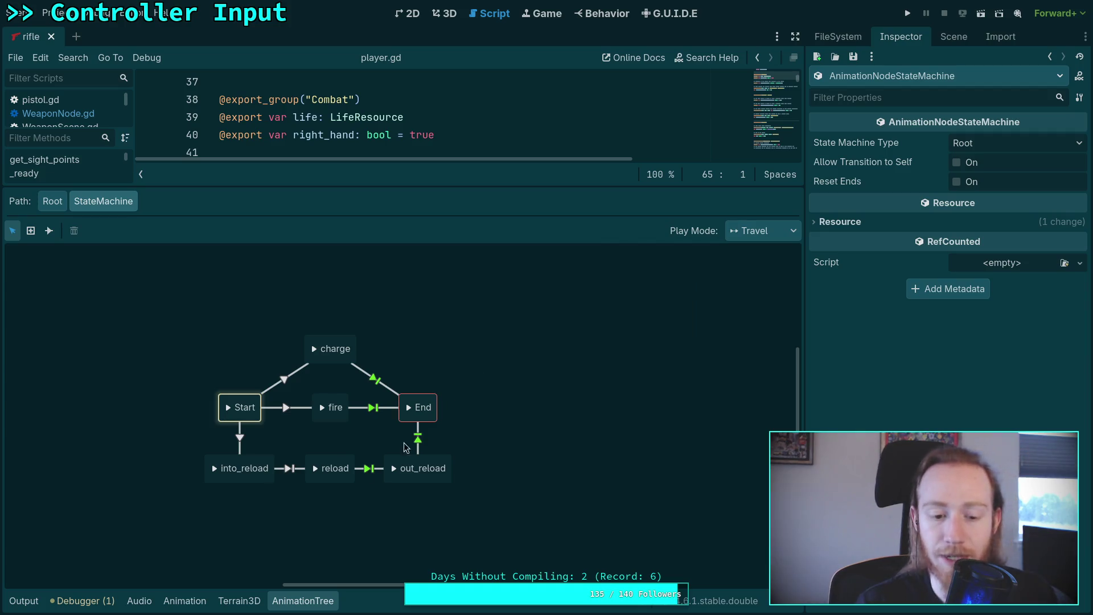
{"action": "left_click", "coordinate": [303, 601]}
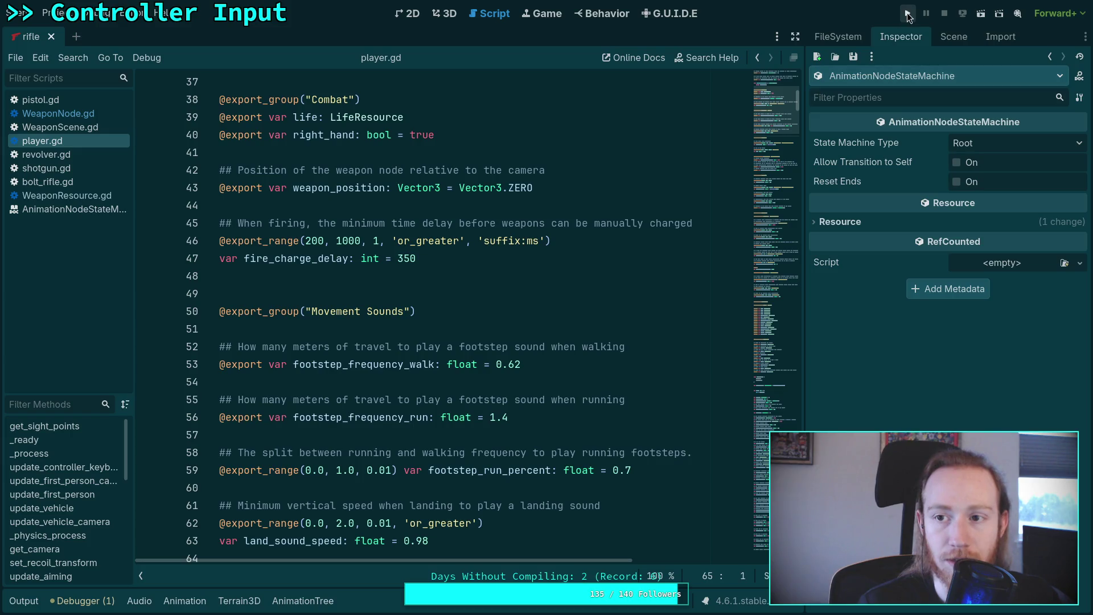
{"action": "left_click", "coordinate": [909, 14]}
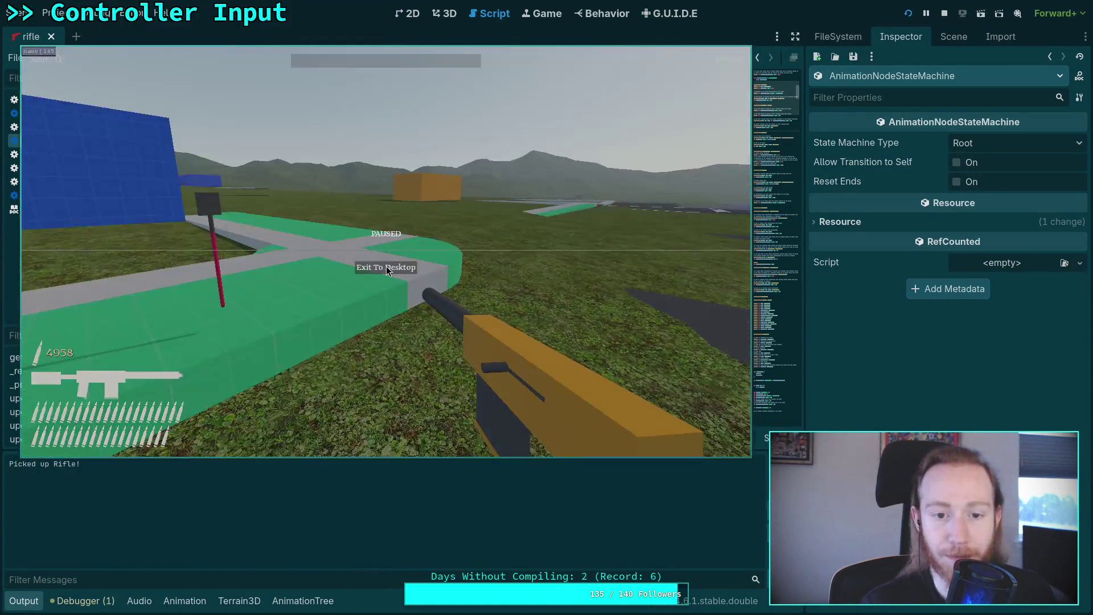
- Stop the rifle play-test with F8
{"action": "key", "text": "F8"}
- Close the rifle scene and open shovel.tscn from the shovel folder
{"action": "left_click", "coordinate": [78, 601]}
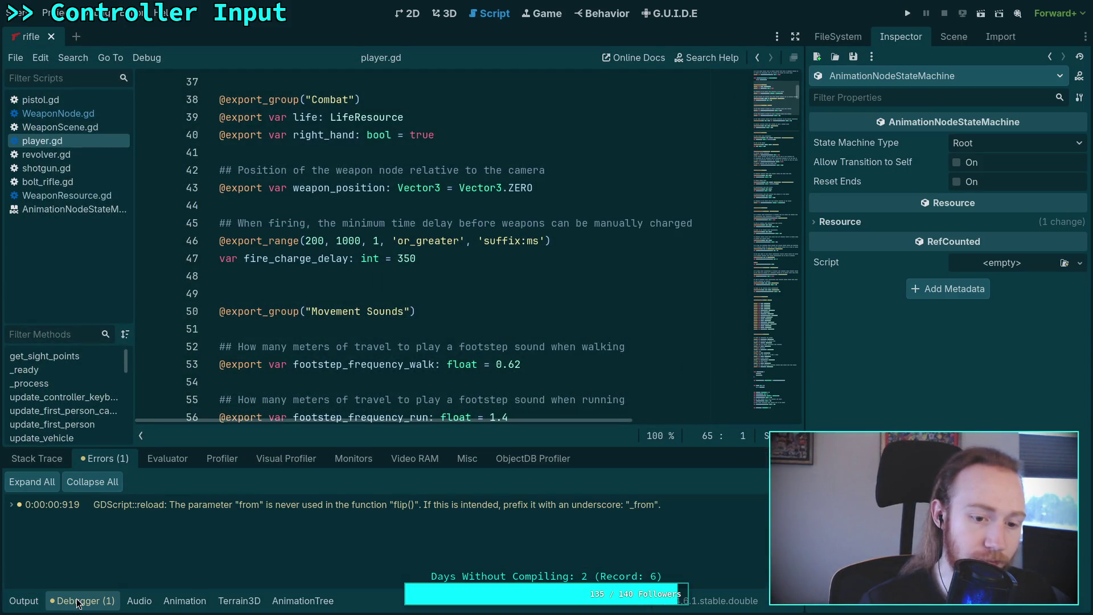
{"action": "left_click", "coordinate": [78, 601]}
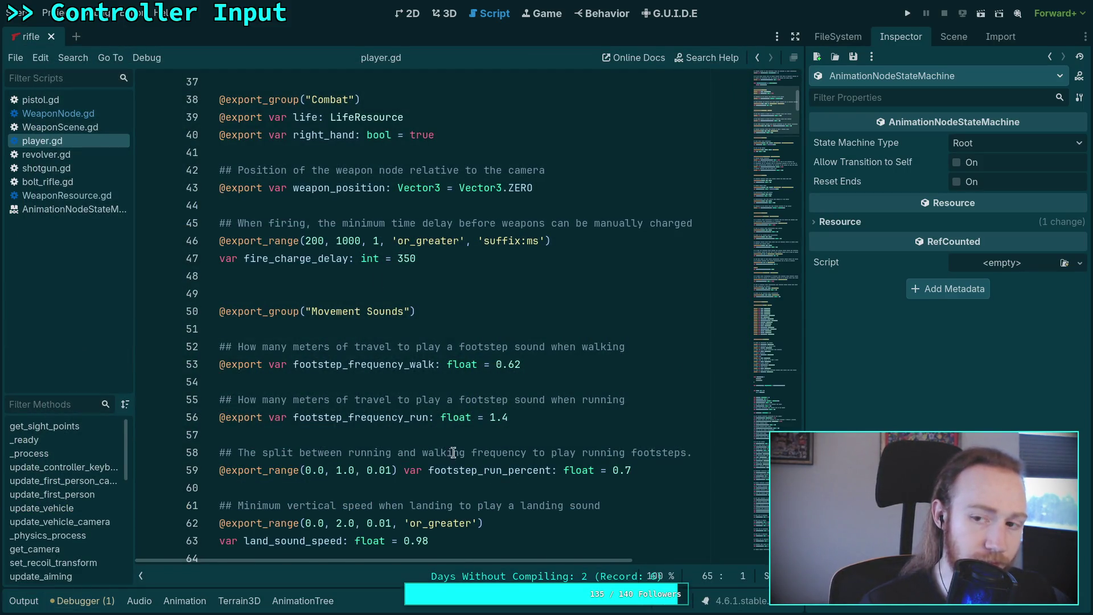
{"action": "left_click", "coordinate": [51, 36]}
{"action": "left_click", "coordinate": [965, 36]}
{"action": "left_click", "coordinate": [838, 37]}
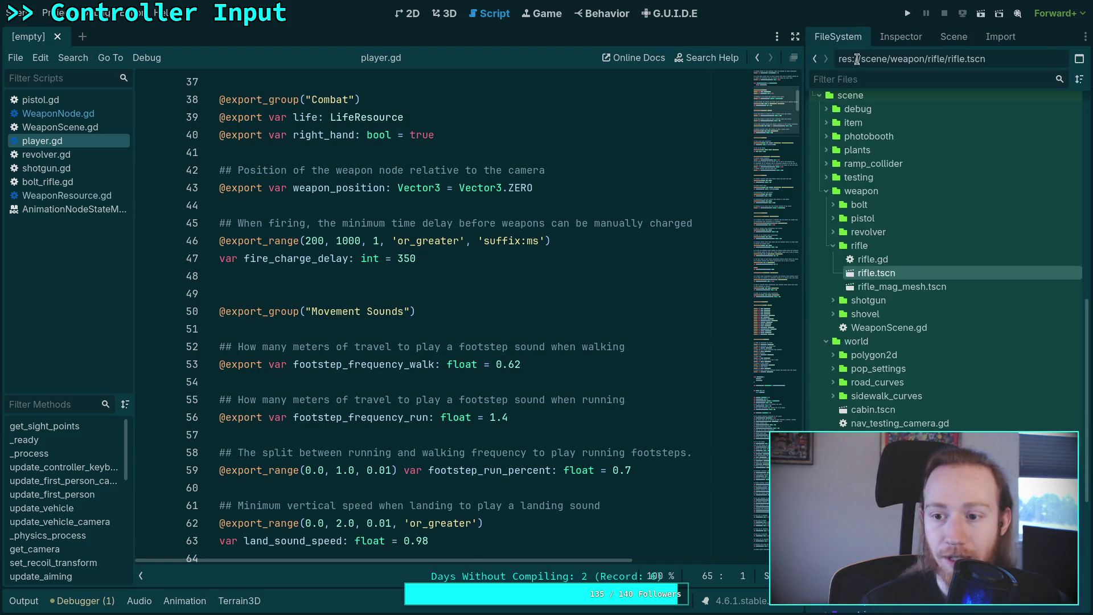
{"action": "left_click", "coordinate": [832, 247]}
{"action": "left_click", "coordinate": [834, 230]}
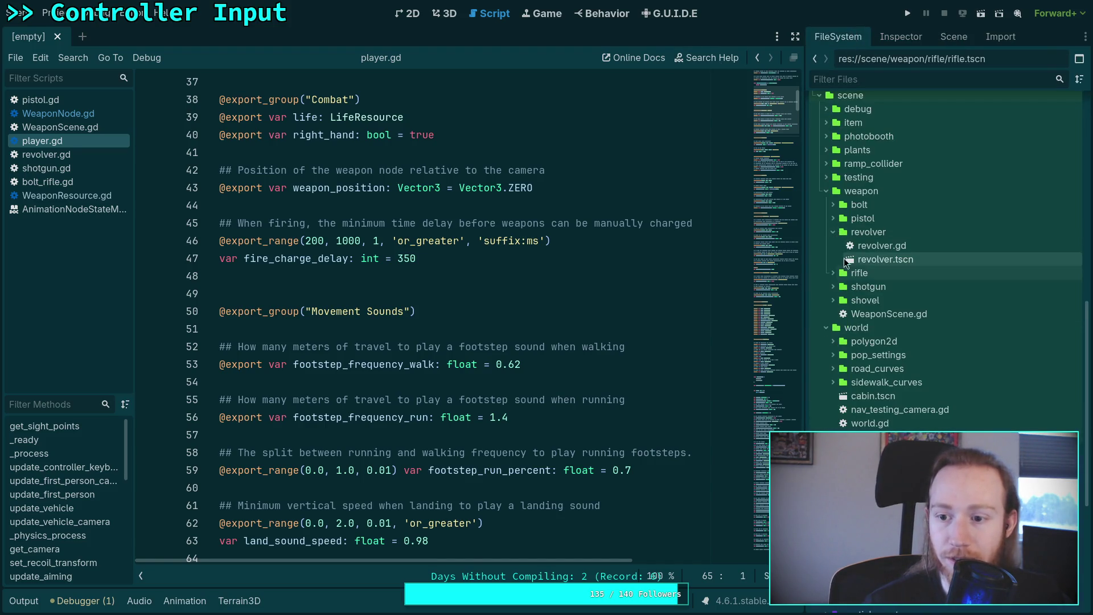
{"action": "left_click", "coordinate": [834, 232]}
{"action": "left_click", "coordinate": [834, 273]}
{"action": "double_click", "coordinate": [885, 288]}
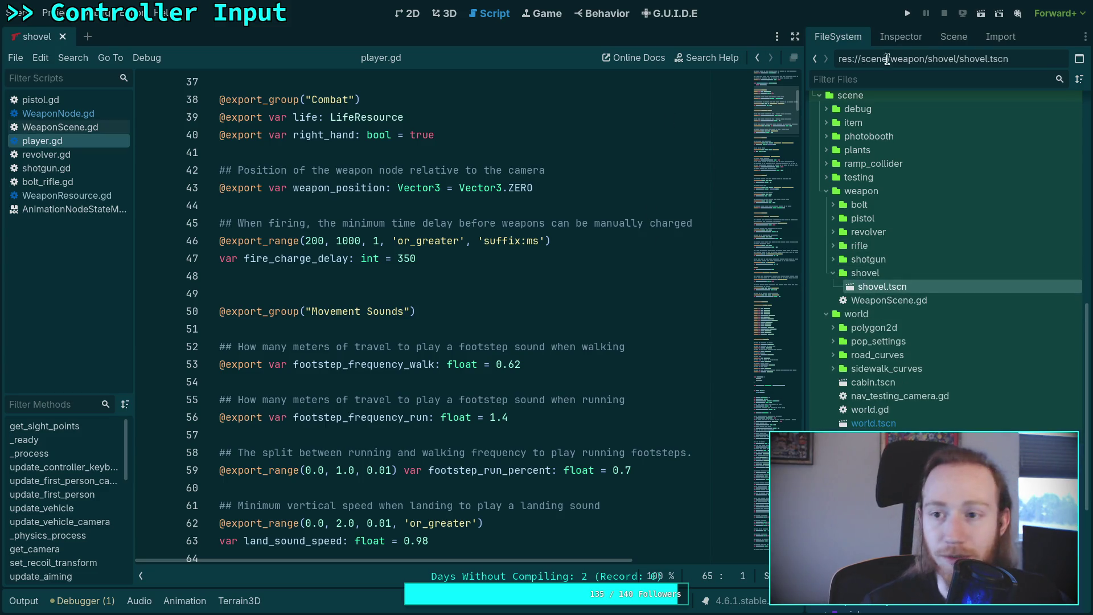
- Select the shovel's AnimationTree and open its StateMachine graph, picking the idle state
{"action": "left_click", "coordinate": [960, 37]}
{"action": "left_click", "coordinate": [862, 192]}
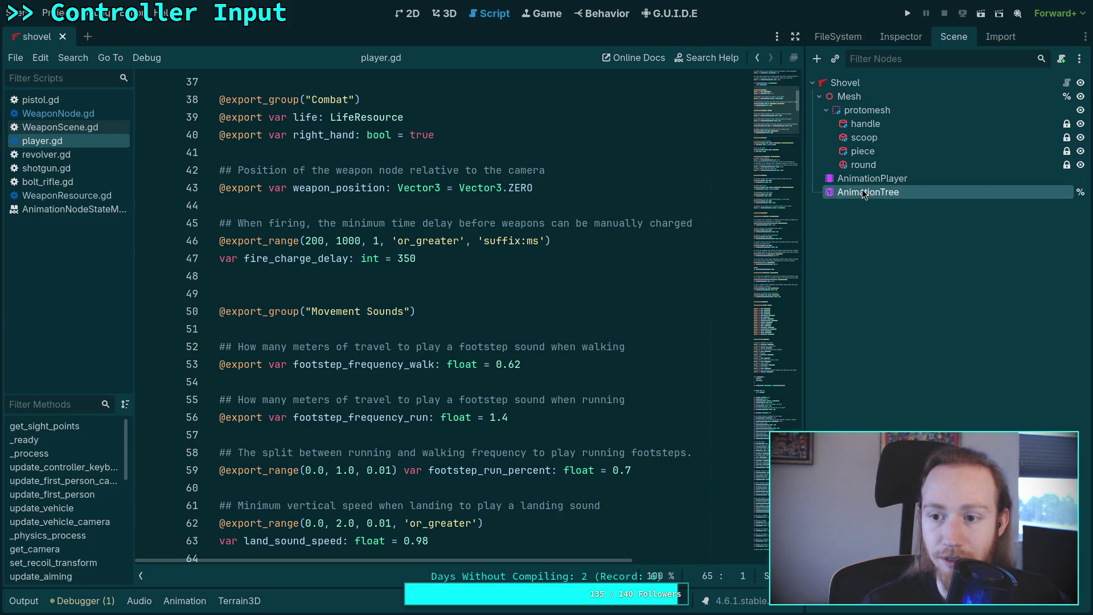
{"action": "left_click", "coordinate": [309, 601]}
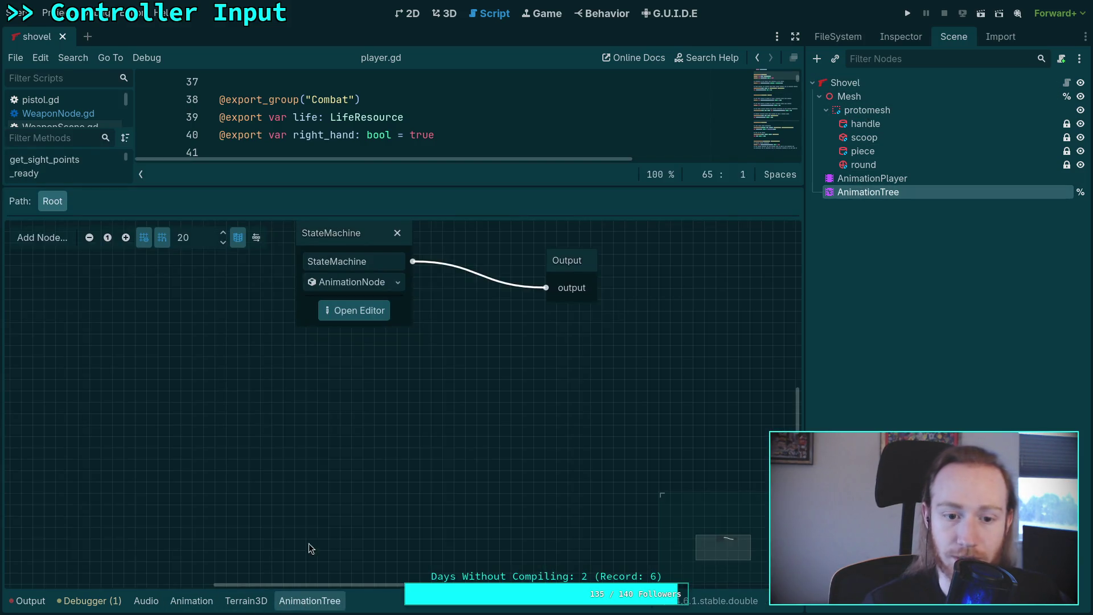
{"action": "left_click", "coordinate": [359, 312]}
{"action": "left_click", "coordinate": [313, 412]}
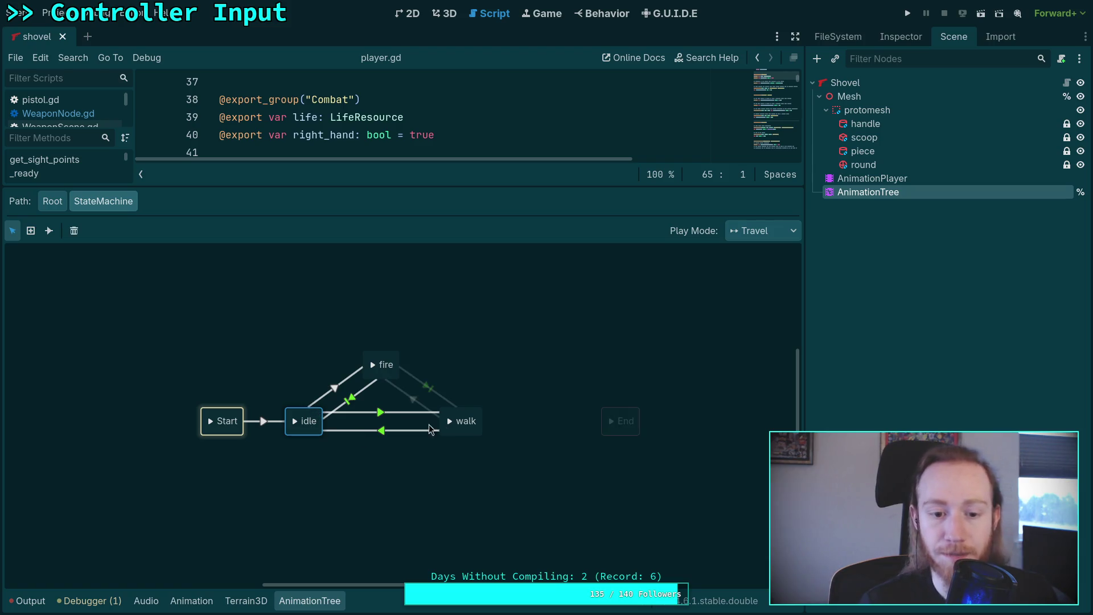
- Delete the shovel's idle and walk states and move fire onto the Start–End row
{"action": "key", "text": "Delete"}
{"action": "left_click", "coordinate": [466, 421]}
{"action": "key", "text": "Delete"}
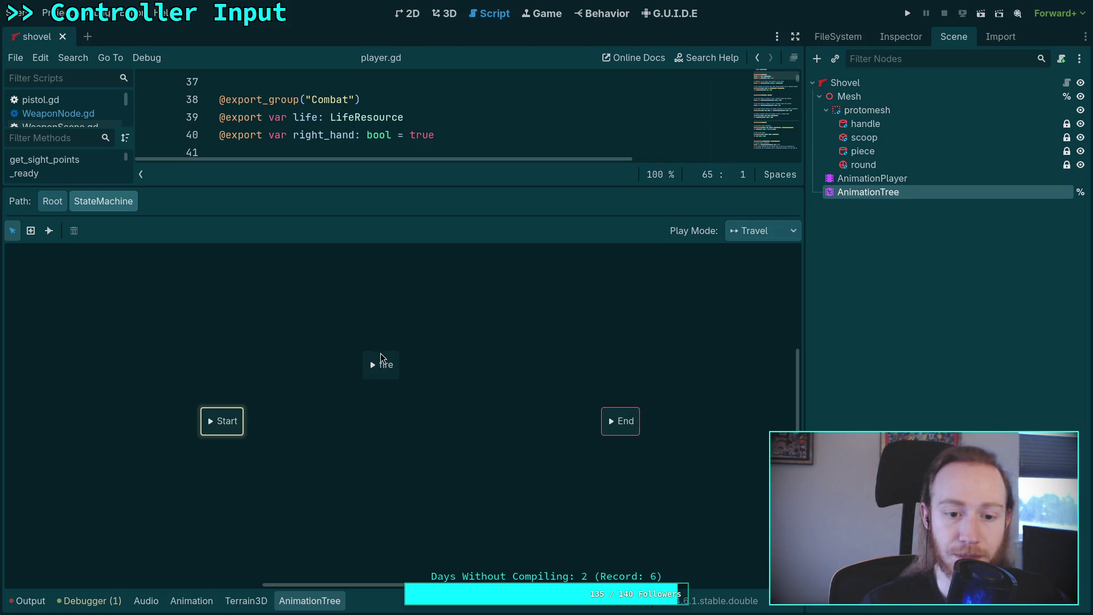
{"action": "mouse_move", "coordinate": [371, 378]}
{"action": "left_mouse_down"}
{"action": "mouse_move", "coordinate": [359, 434]}
{"action": "mouse_move", "coordinate": [322, 435]}
{"action": "left_mouse_up"}
- Link Start→fire and fire→End with At End switching, then save the scene
{"action": "left_click", "coordinate": [49, 230]}
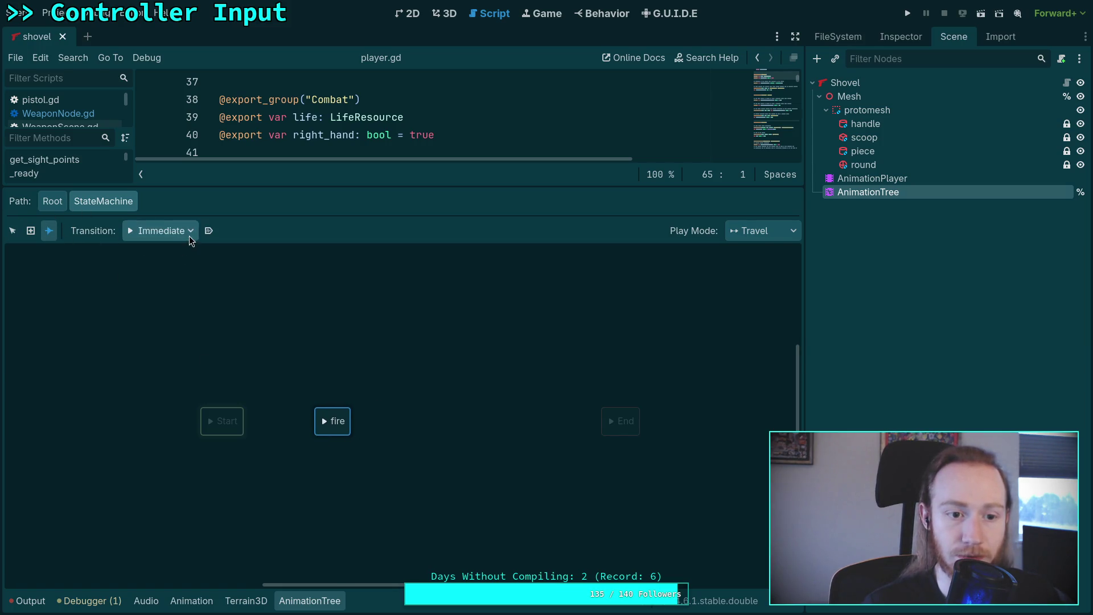
{"action": "mouse_move", "coordinate": [222, 421]}
{"action": "left_mouse_down"}
{"action": "mouse_move", "coordinate": [625, 430]}
{"action": "mouse_move", "coordinate": [451, 419]}
{"action": "left_mouse_up"}
{"action": "left_click", "coordinate": [160, 230]}
{"action": "left_click", "coordinate": [165, 281]}
{"action": "left_click", "coordinate": [12, 231]}
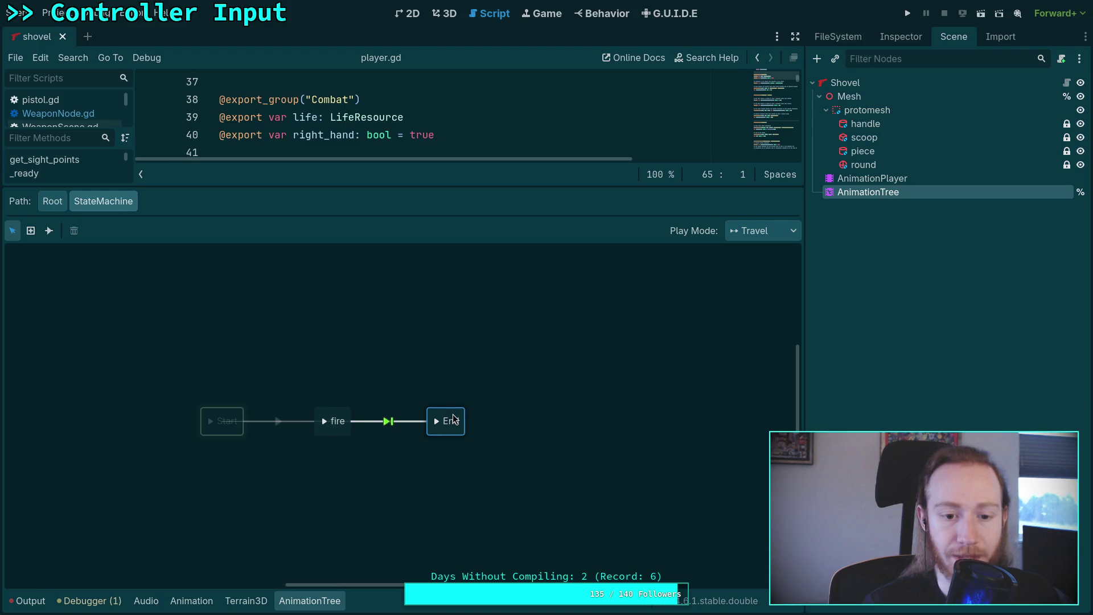
{"action": "key", "text": "ctrl+s"}
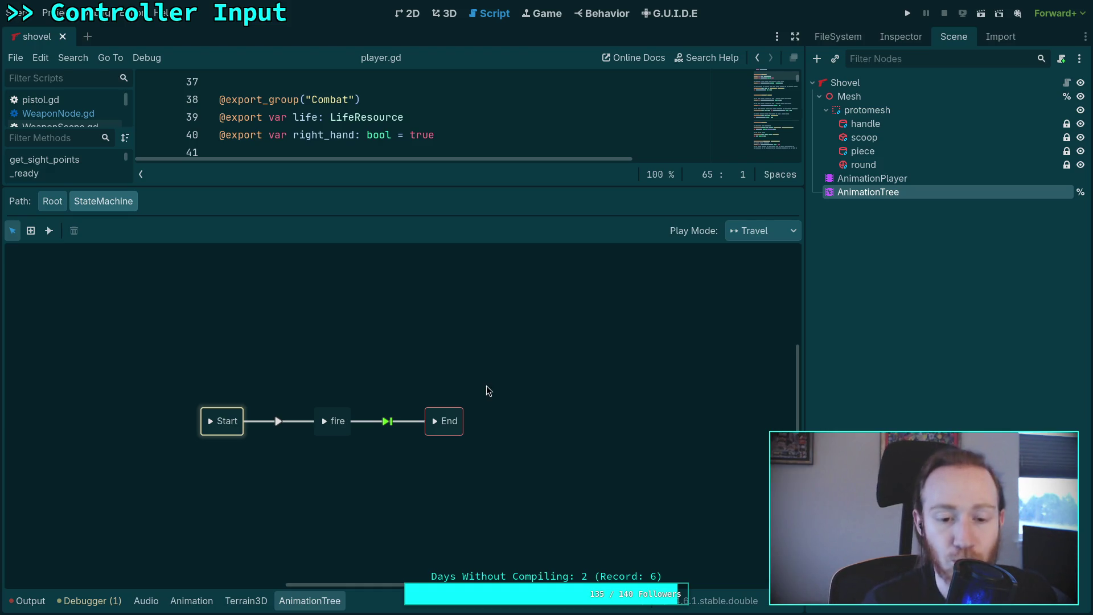
- Tighten the Start, fire and End layout, save again and hide the graph
{"action": "mouse_move", "coordinate": [452, 188]}
{"action": "left_mouse_down"}
{"action": "mouse_move", "coordinate": [402, 483]}
{"action": "mouse_move", "coordinate": [358, 462]}
{"action": "left_mouse_up"}
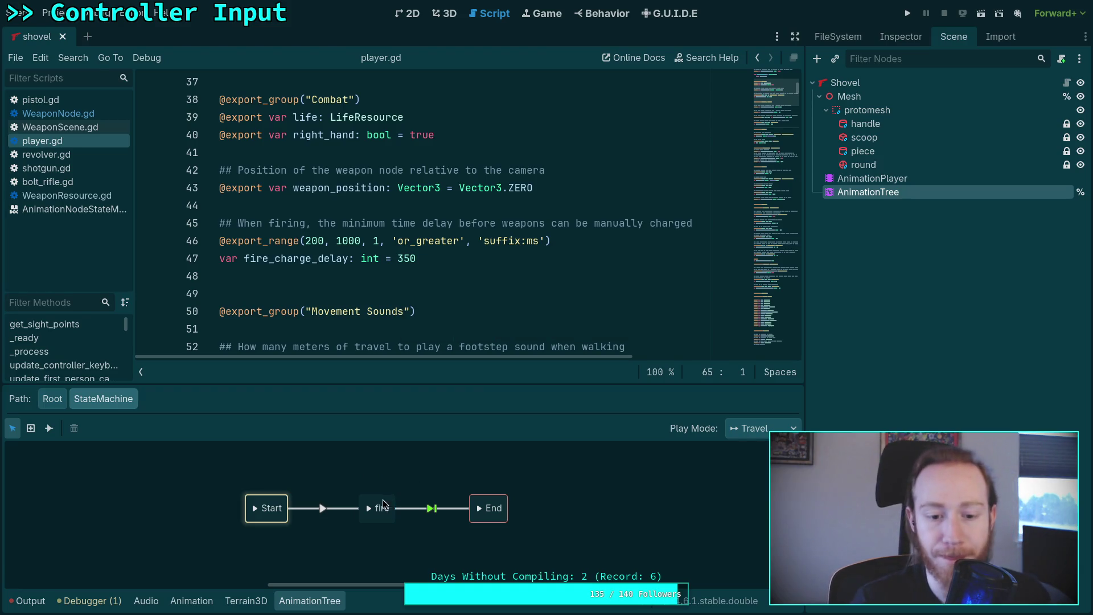
{"action": "left_click_drag", "start_coordinate": [373, 505], "coordinate": [340, 505]}
{"action": "left_click_drag", "start_coordinate": [494, 501], "coordinate": [424, 499]}
{"action": "right_click", "coordinate": [278, 505]}
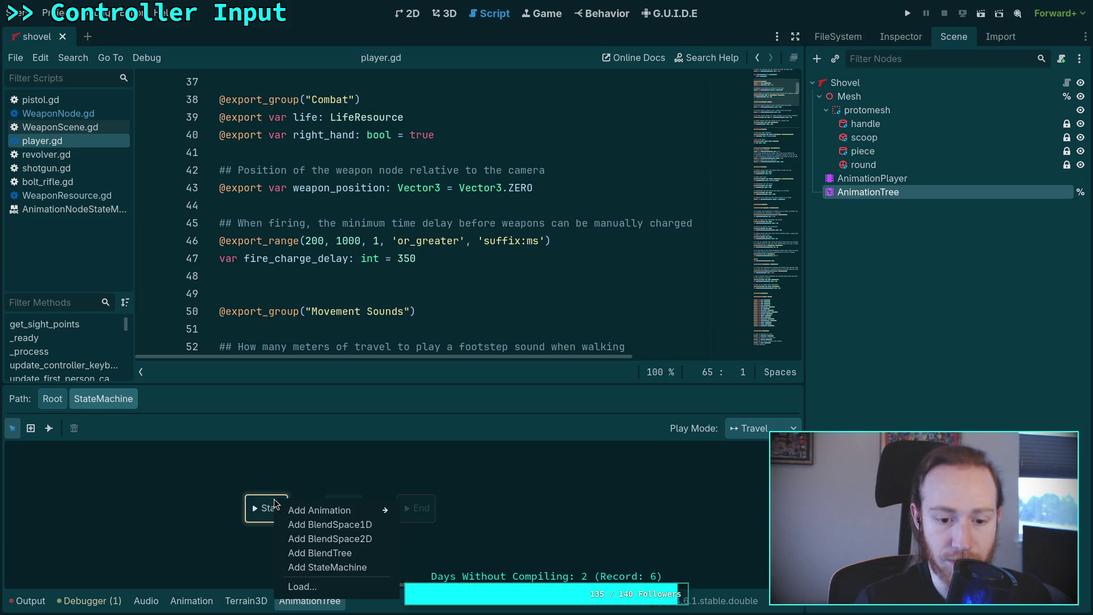
{"action": "left_click", "coordinate": [262, 469]}
{"action": "key", "text": "ctrl+s"}
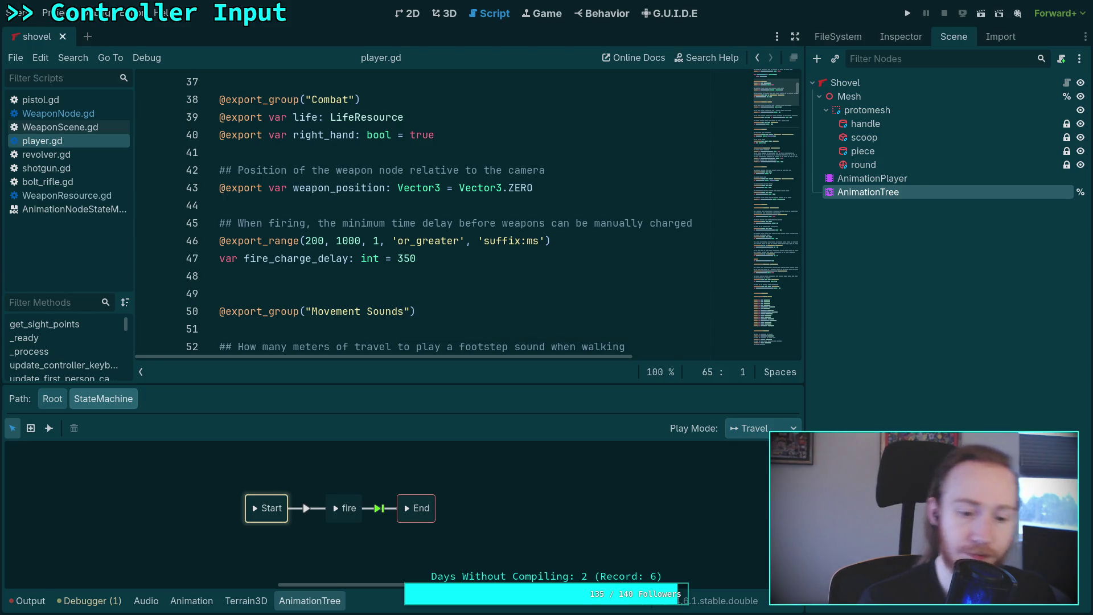
{"action": "left_click", "coordinate": [311, 601]}
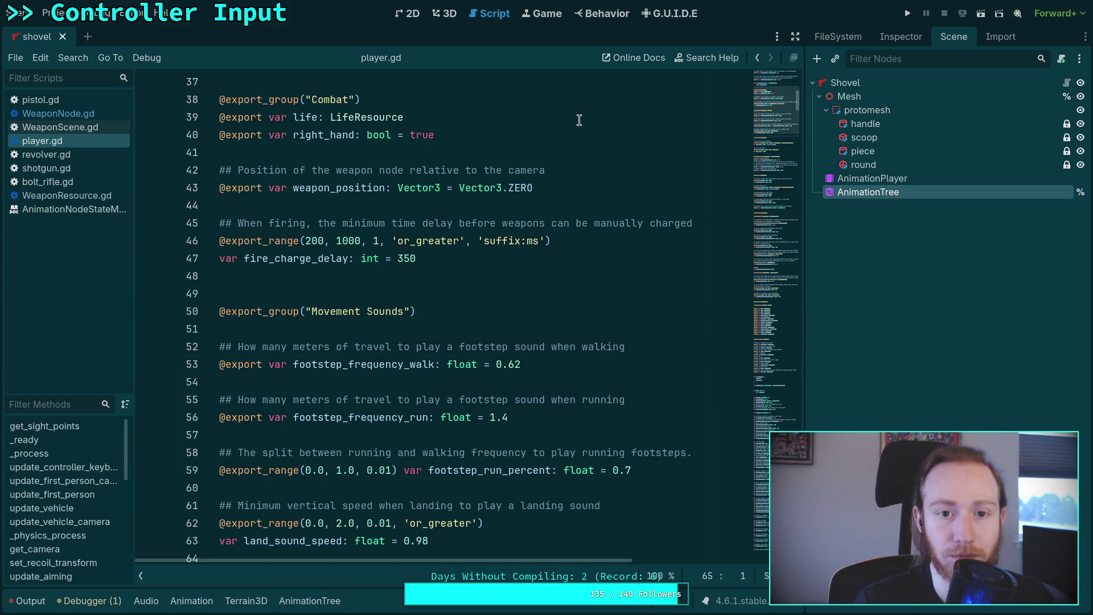
- Run the game, walk over and pick up the shovel, then exit through the pause menu
{"action": "left_click", "coordinate": [907, 13]}
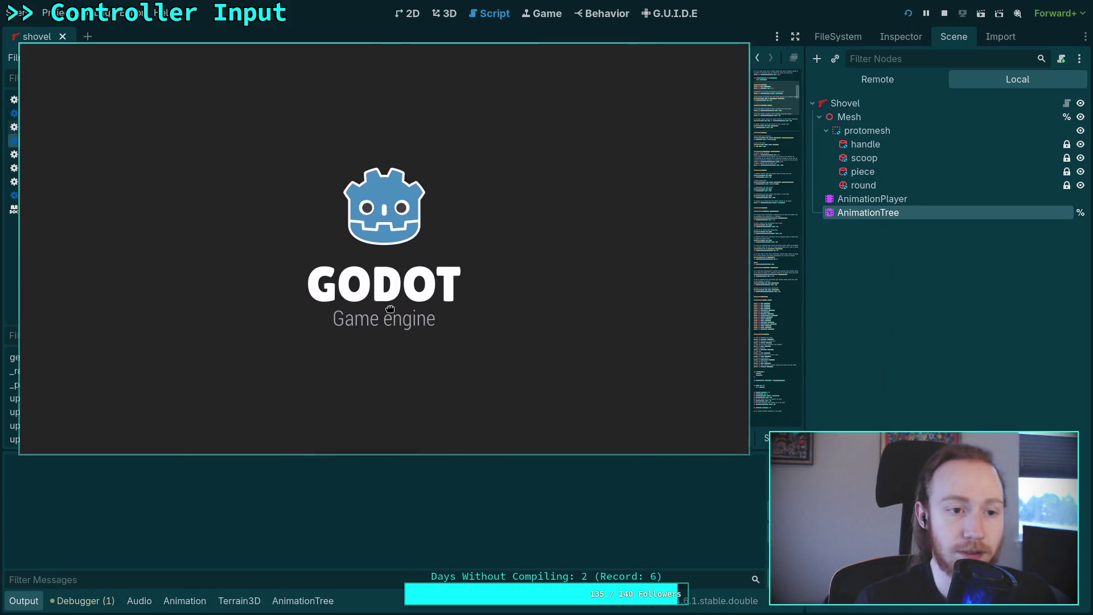
{"action": "left_click_drag", "start_coordinate": [390, 309], "coordinate": [386, 301]}
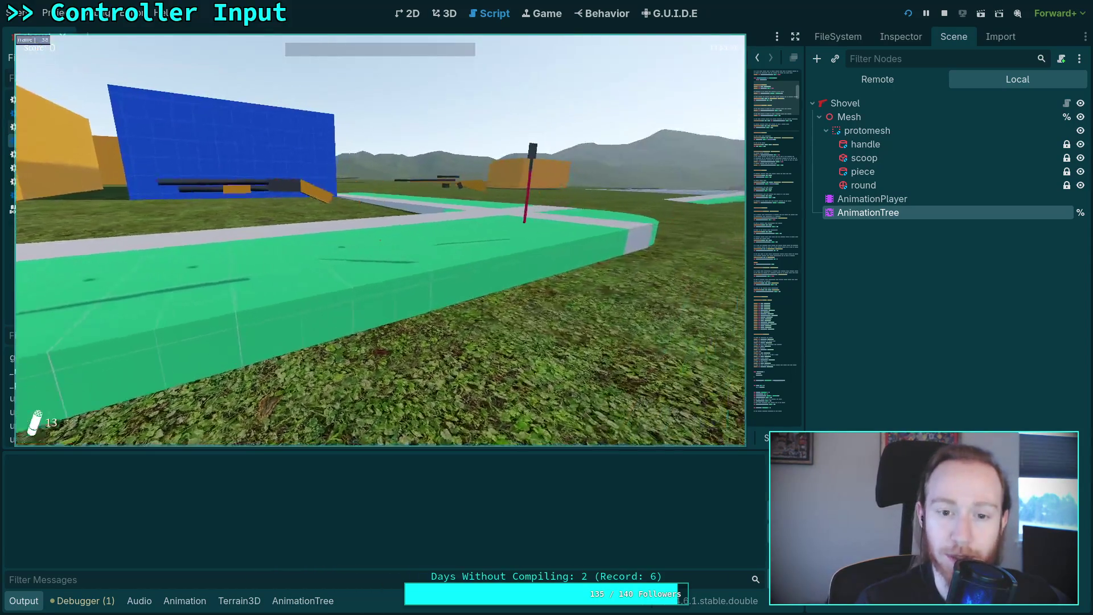
{"action": "key", "text": "w"}
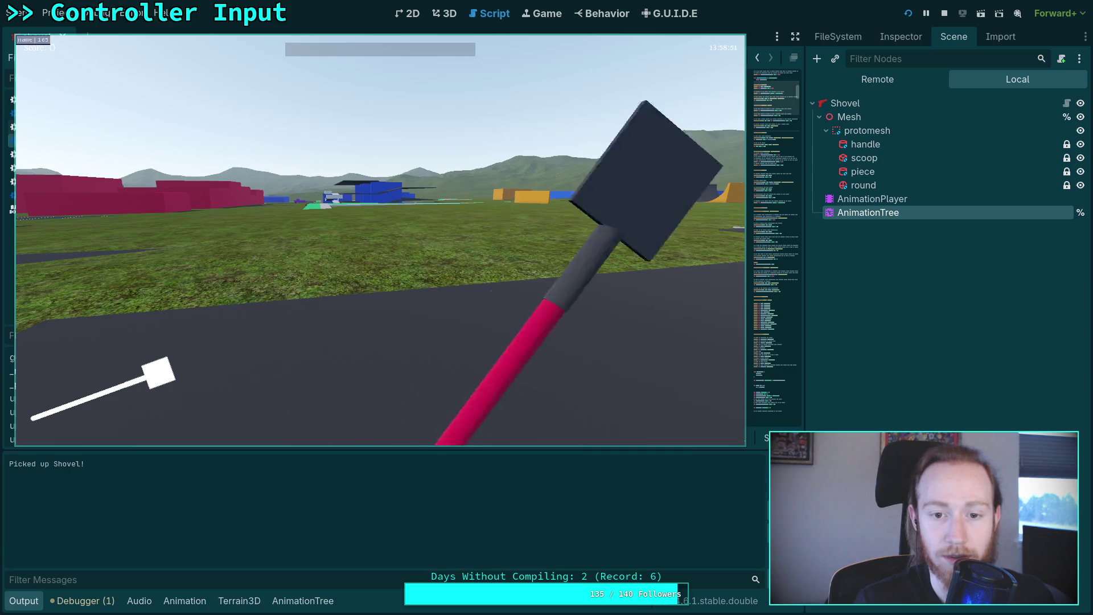
{"action": "key", "text": "Escape"}
{"action": "left_click", "coordinate": [385, 258]}
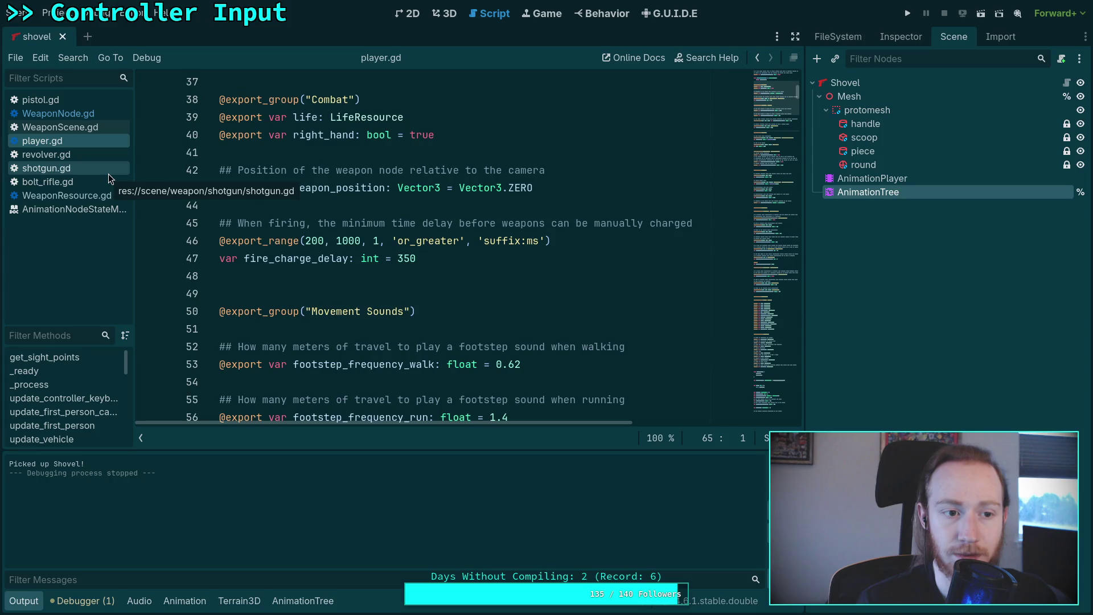
- Reopen the AnimationTree graph, select the fire state, and show the shovel's 3D view
{"action": "left_click", "coordinate": [303, 600]}
{"action": "left_click", "coordinate": [900, 36]}
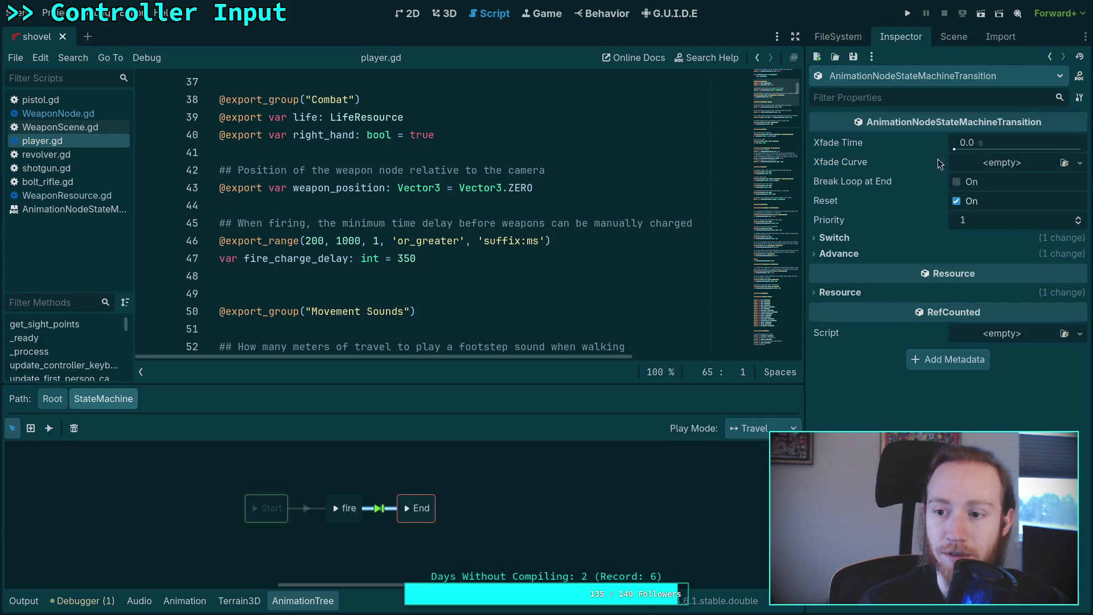
{"action": "left_click", "coordinate": [354, 505]}
{"action": "left_click", "coordinate": [445, 13]}
- Preview fire's shovel/swing animation, inspect its transitions and animation, then run the game again
{"action": "left_click", "coordinate": [337, 514]}
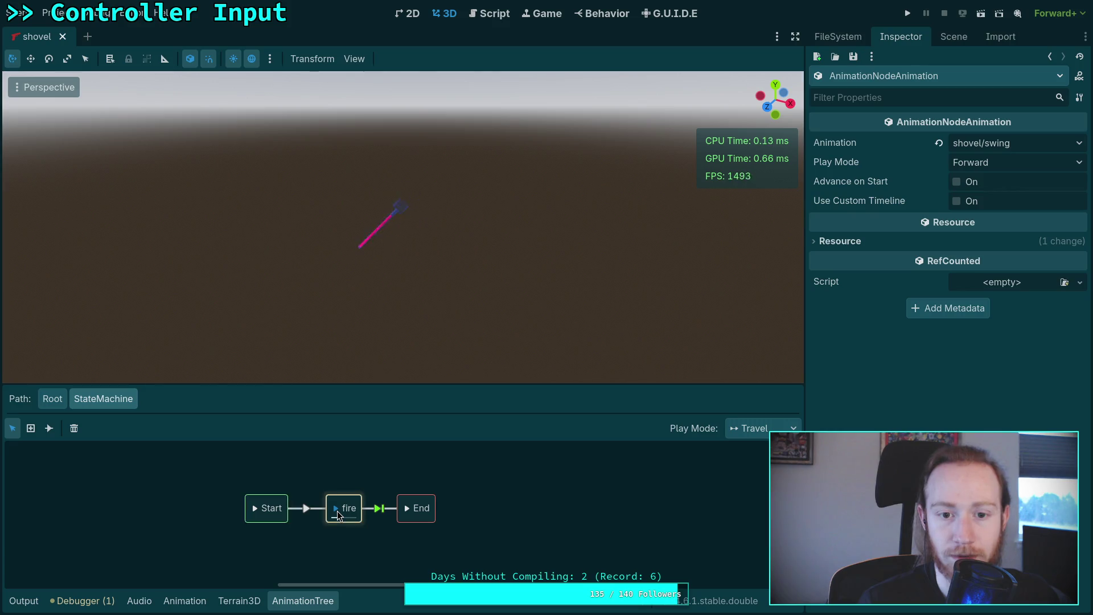
{"action": "left_click", "coordinate": [841, 241]}
{"action": "left_click", "coordinate": [840, 241]}
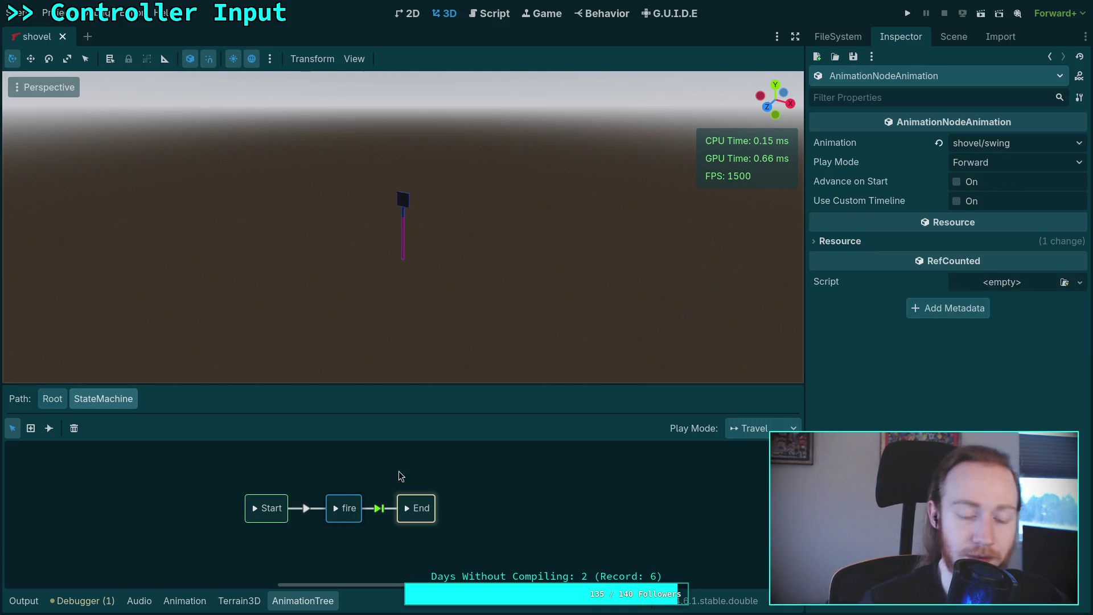
{"action": "left_click", "coordinate": [331, 509]}
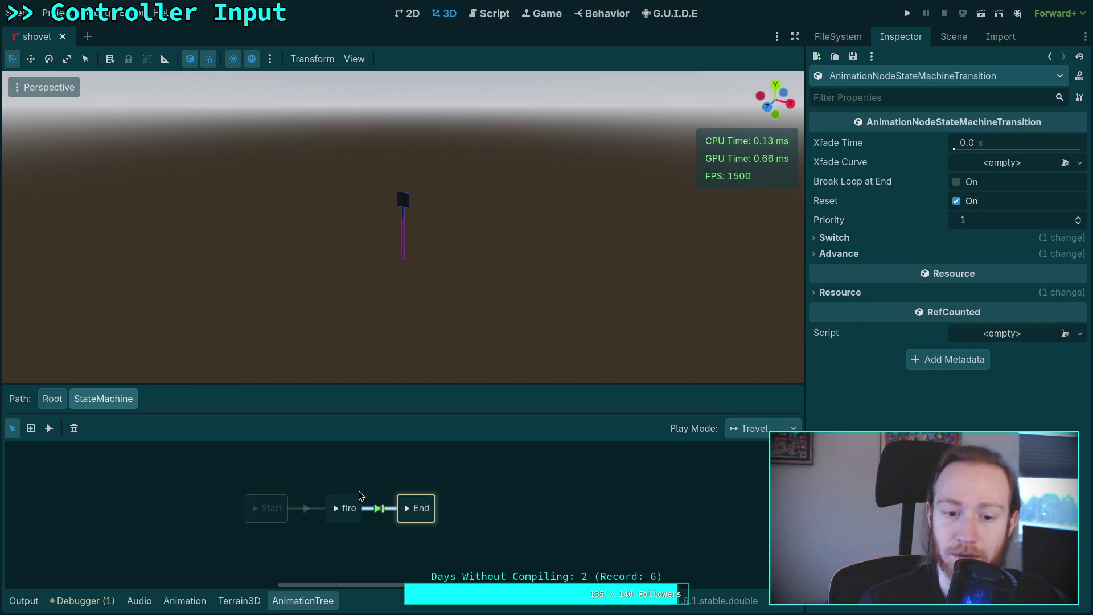
{"action": "left_click", "coordinate": [358, 491]}
{"action": "left_click", "coordinate": [357, 504]}
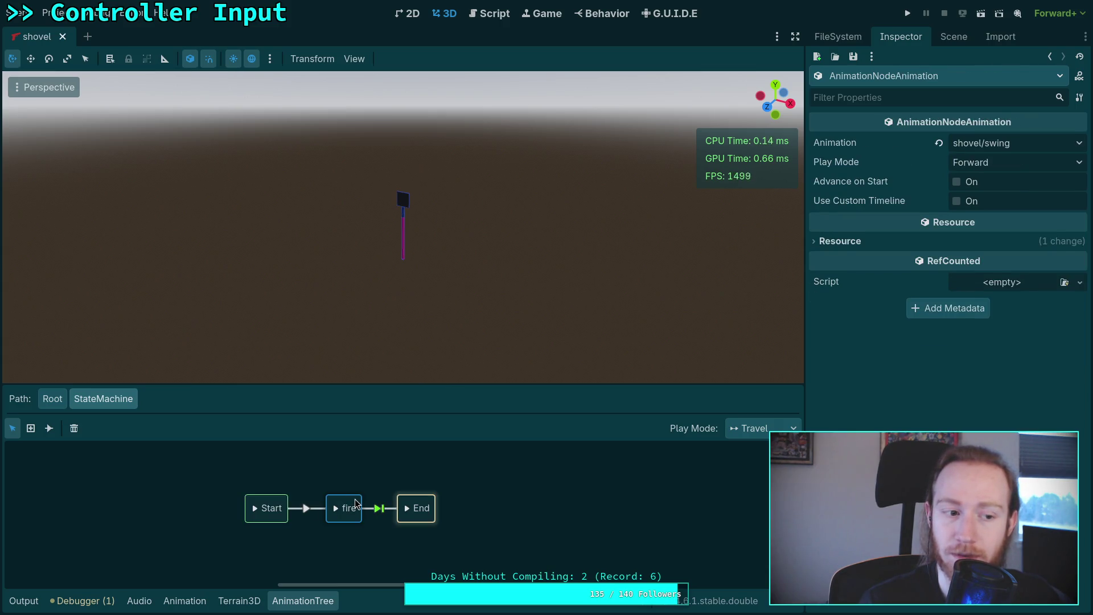
{"action": "left_click", "coordinate": [402, 463]}
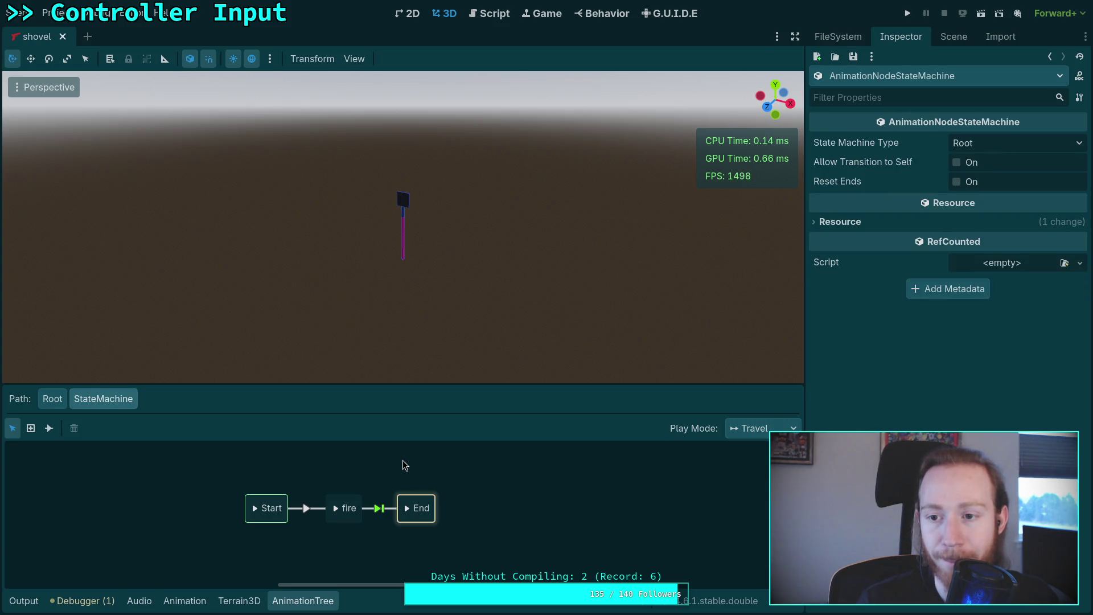
{"action": "key", "text": "F5"}
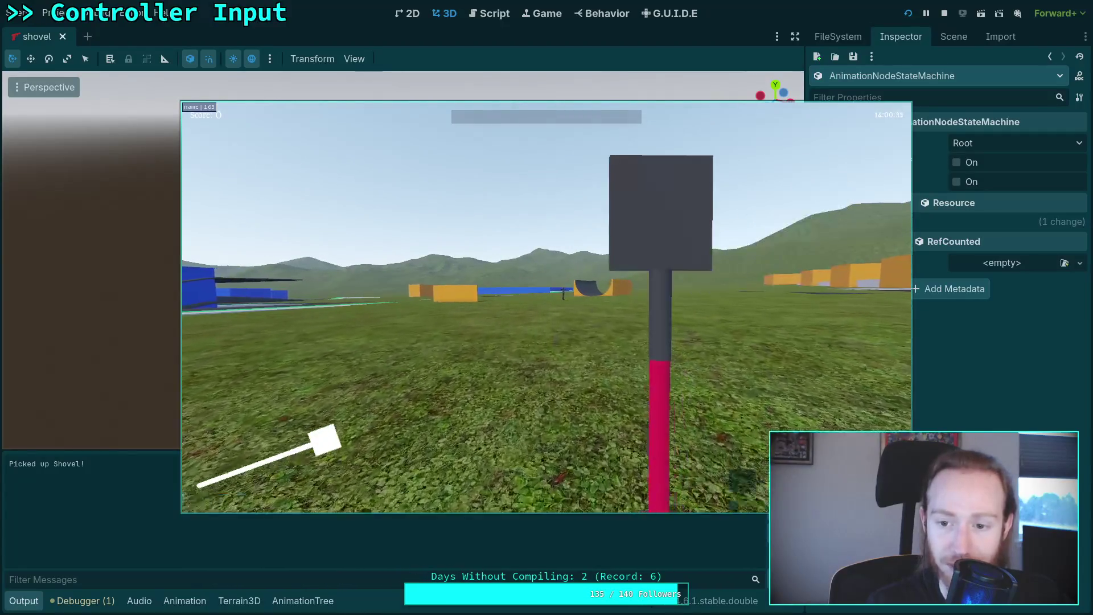
- Quit the running game, show the Scene dock, rerun to test the shovel swing, then quit again
{"action": "key", "text": "Escape"}
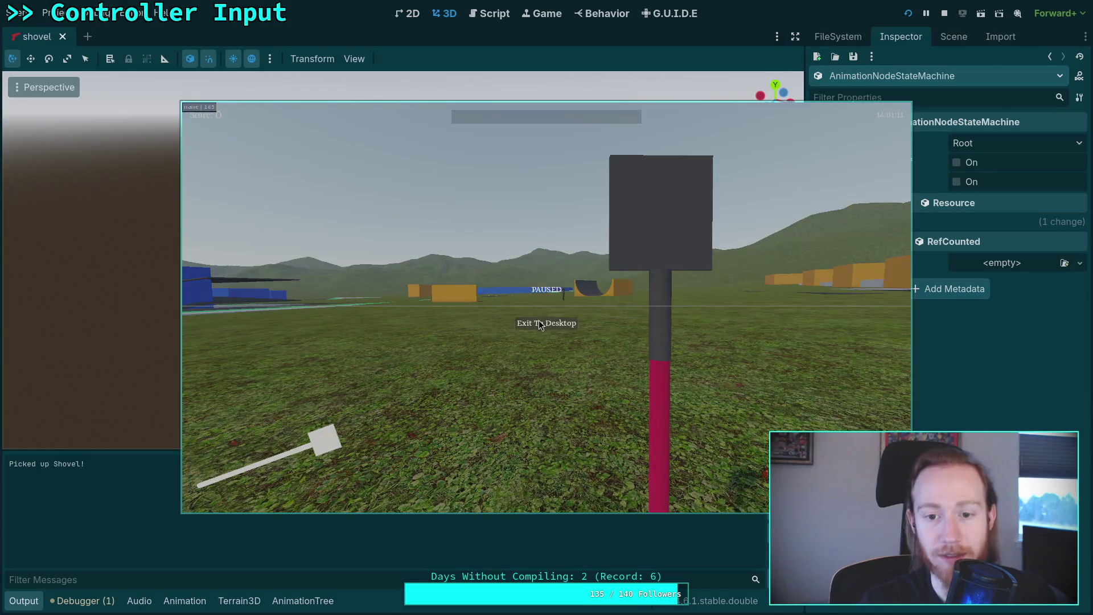
{"action": "left_click", "coordinate": [538, 327]}
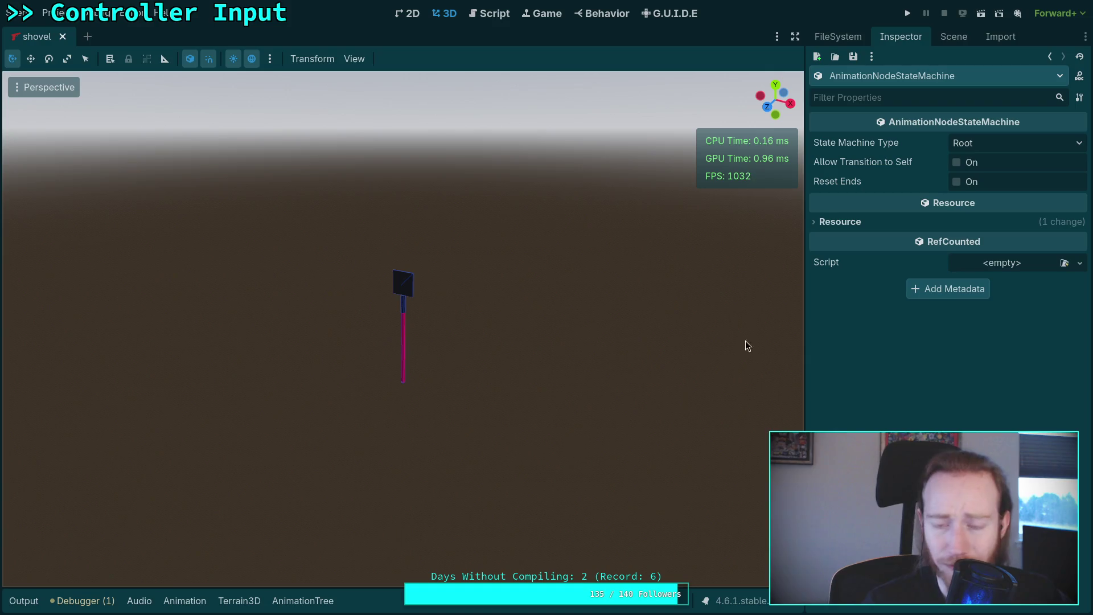
{"action": "left_click", "coordinate": [952, 39]}
{"action": "left_click", "coordinate": [908, 13]}
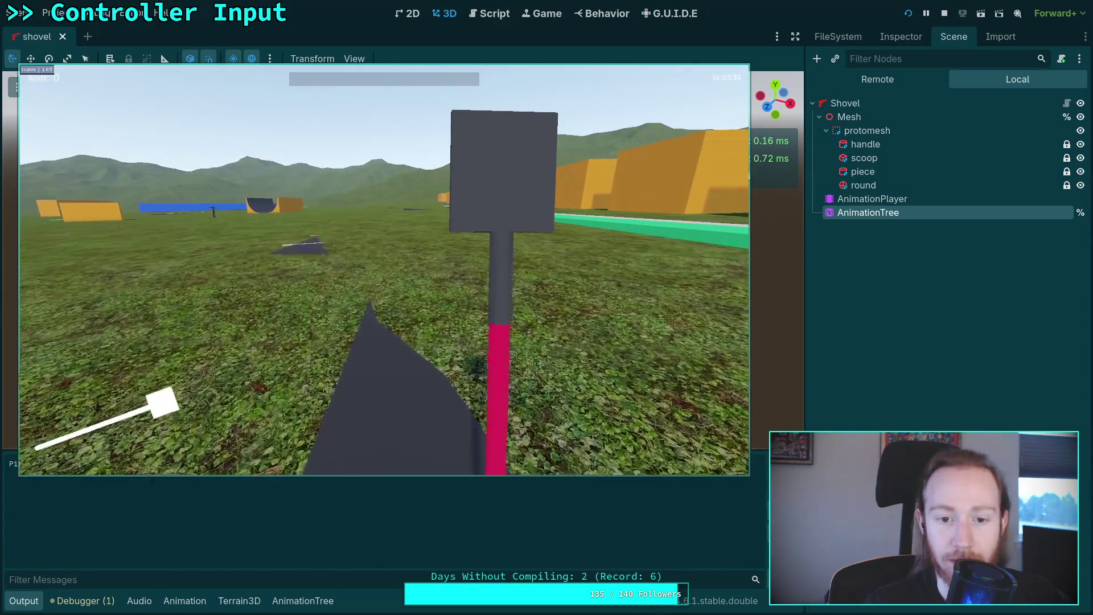
{"action": "key", "text": "Escape"}
{"action": "left_click", "coordinate": [376, 287]}
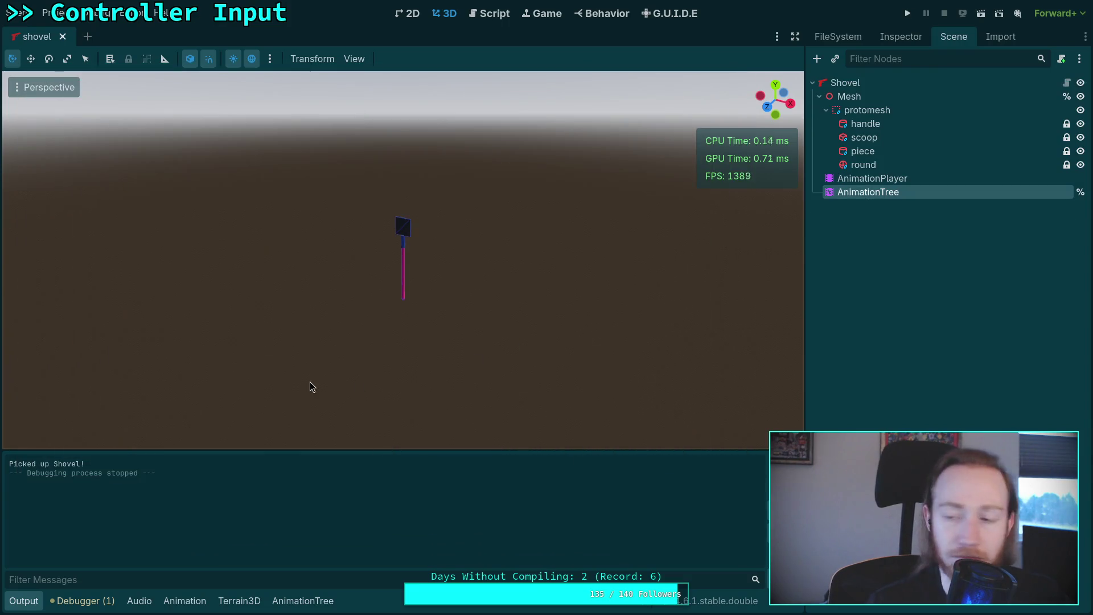
- Close the shovel scene and open revolver.tscn's AnimationTree state machine graph
{"action": "left_click", "coordinate": [62, 37]}
{"action": "left_click", "coordinate": [839, 36]}
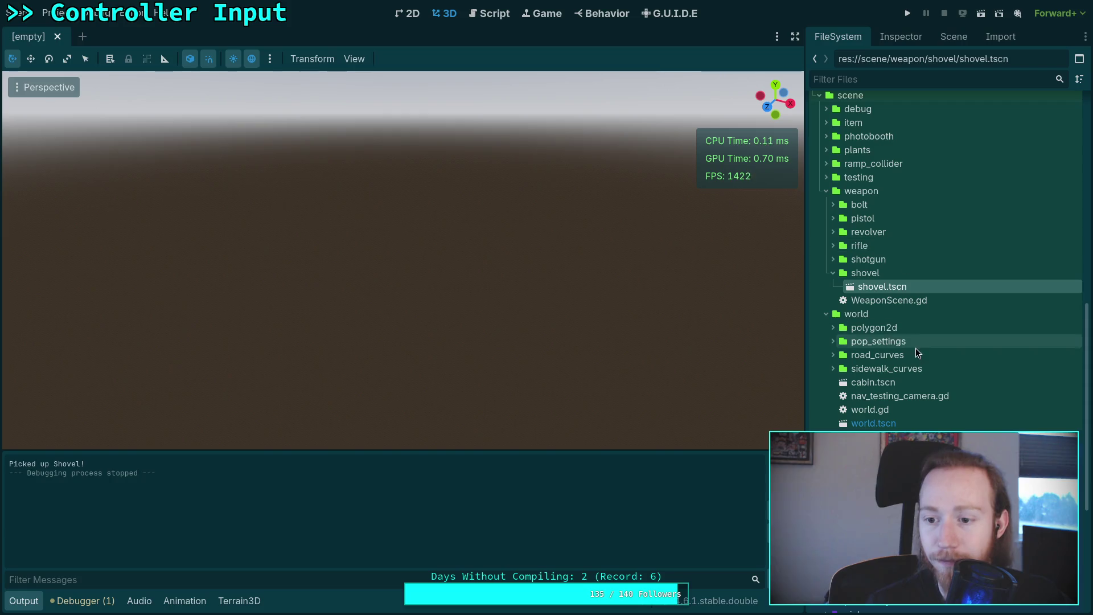
{"action": "left_click", "coordinate": [833, 273]}
{"action": "left_click", "coordinate": [833, 232]}
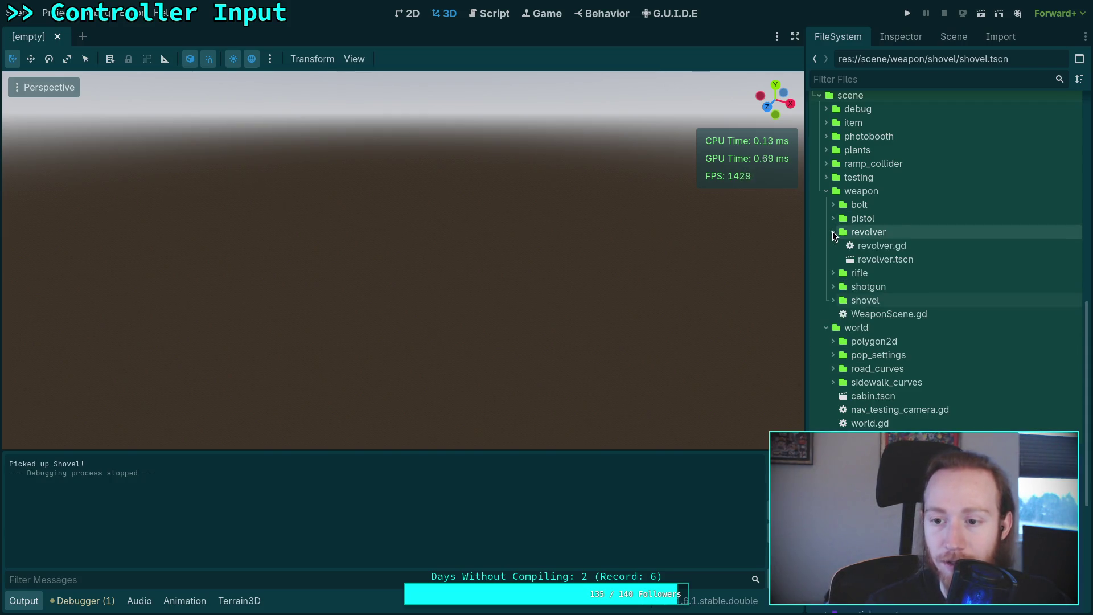
{"action": "double_click", "coordinate": [837, 259]}
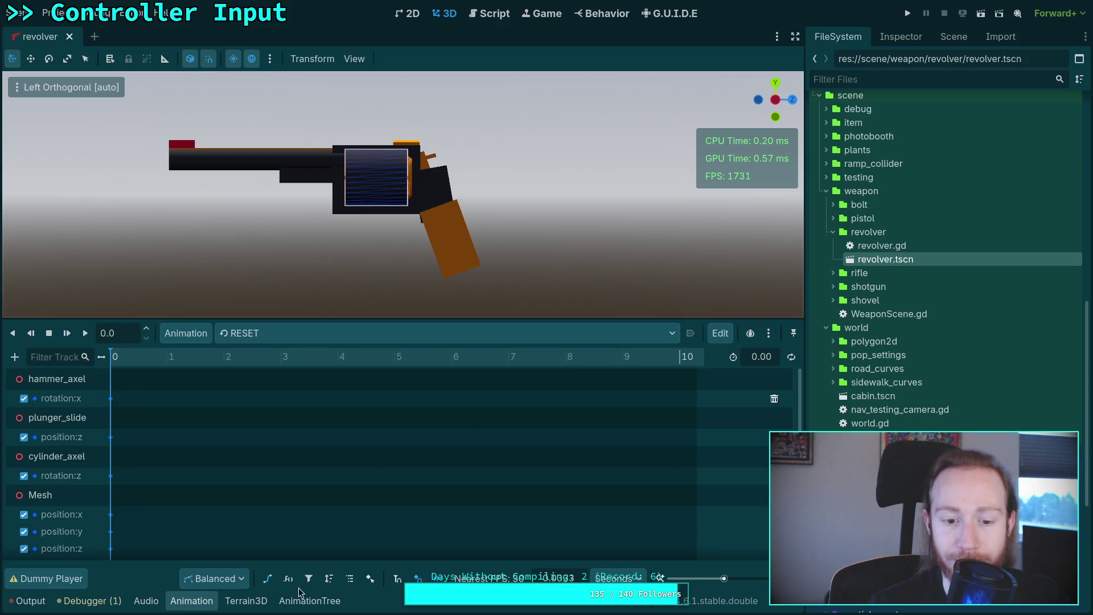
{"action": "left_click", "coordinate": [301, 598]}
{"action": "scroll", "coordinate": [169, 520], "scroll_direction": "down", "scroll_amount": 2}
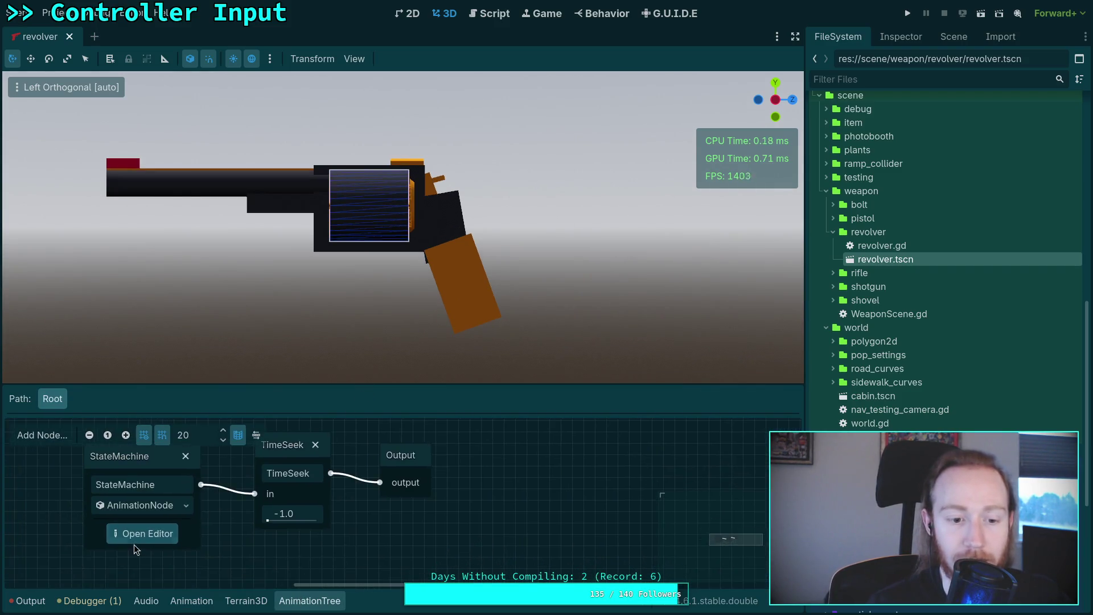
{"action": "left_click", "coordinate": [139, 533]}
{"action": "left_click_drag", "start_coordinate": [432, 385], "coordinate": [433, 190]}
{"action": "scroll", "coordinate": [500, 505], "scroll_direction": "down", "scroll_amount": 5}
{"action": "scroll", "coordinate": [461, 373], "scroll_direction": "down", "scroll_amount": 2}
{"action": "scroll", "coordinate": [393, 435], "scroll_direction": "up", "scroll_amount": 3}
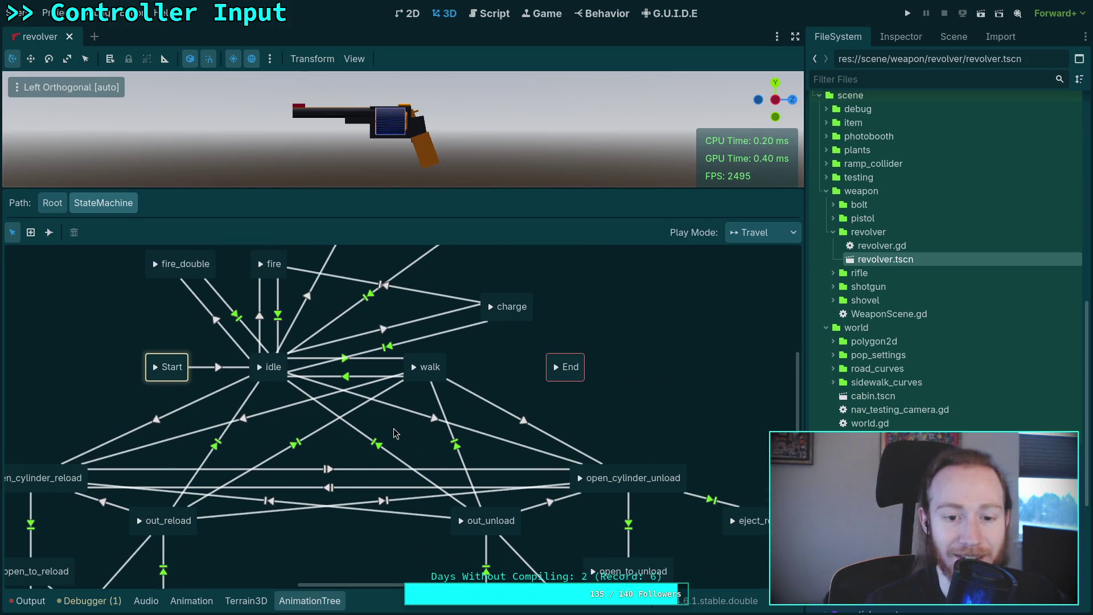
- Delete the idle and walk states, then move fire_double up beside Start
{"action": "left_click", "coordinate": [317, 413]}
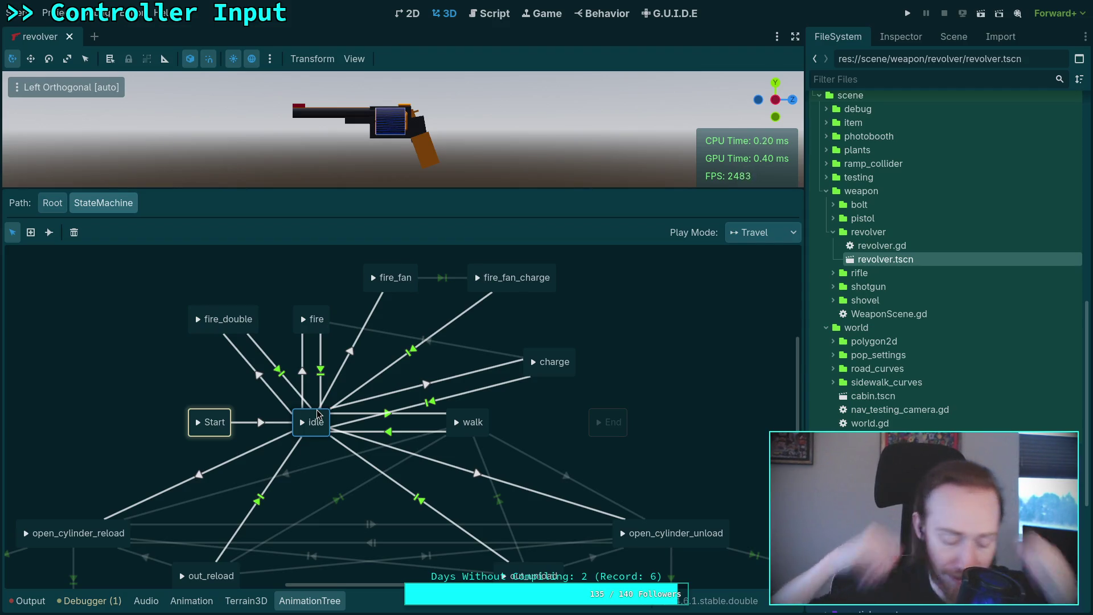
{"action": "key", "text": "Delete"}
{"action": "left_click", "coordinate": [459, 411]}
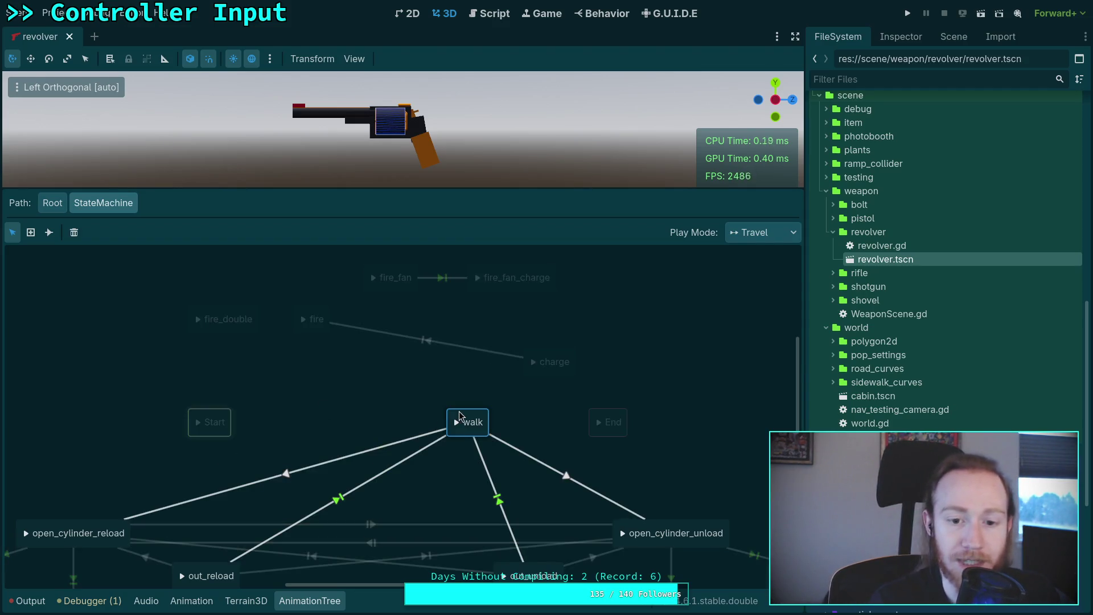
{"action": "key", "text": "Delete"}
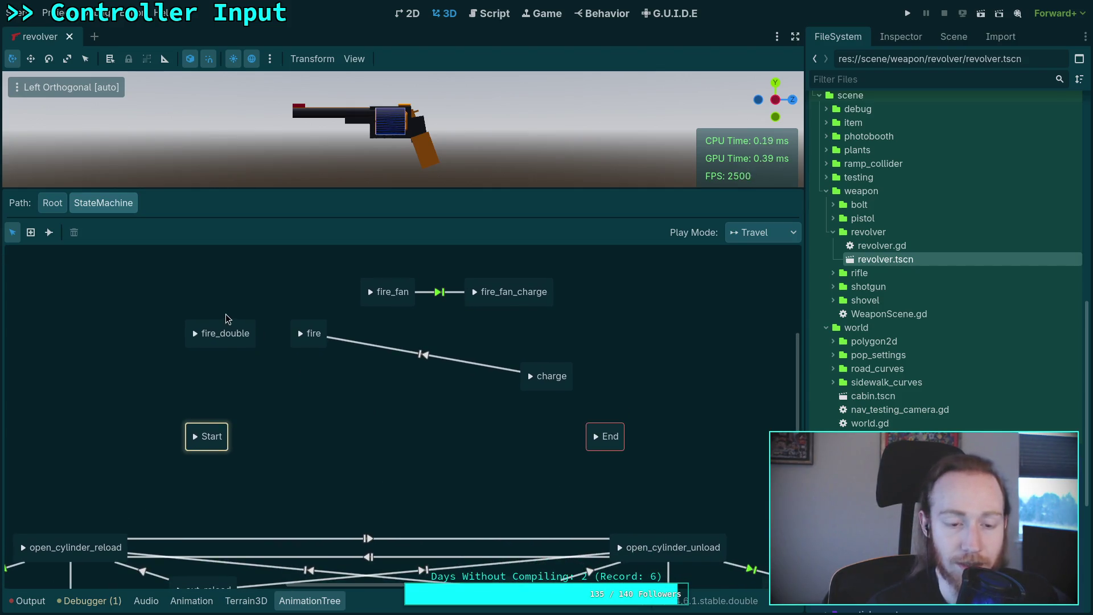
{"action": "mouse_move", "coordinate": [238, 330]}
{"action": "left_mouse_down"}
{"action": "mouse_move", "coordinate": [341, 434]}
{"action": "mouse_move", "coordinate": [237, 326]}
{"action": "left_mouse_up"}
{"action": "left_click", "coordinate": [194, 338]}
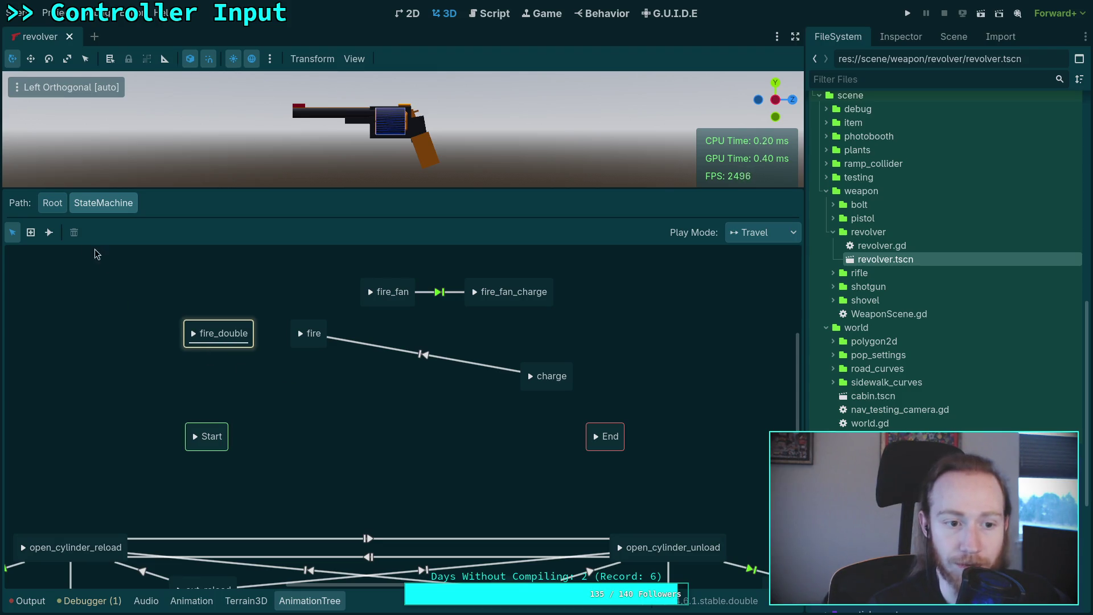
- Draw transitions from Start to fire_double, fire and fire_fan
{"action": "left_click", "coordinate": [49, 231]}
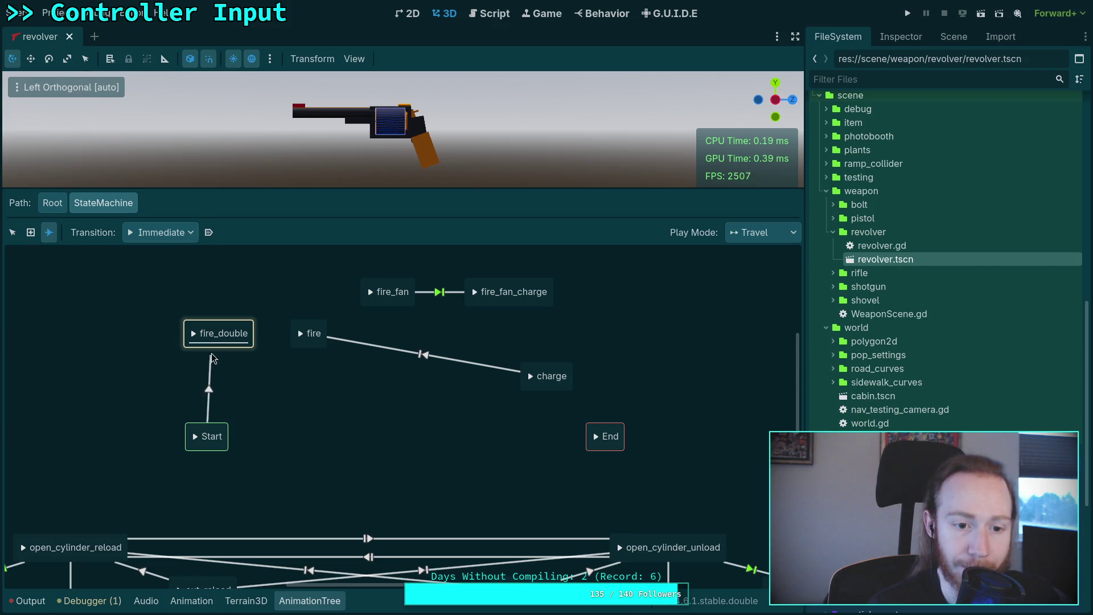
{"action": "left_click_drag", "start_coordinate": [209, 365], "coordinate": [217, 341]}
{"action": "left_click_drag", "start_coordinate": [221, 426], "coordinate": [301, 336]}
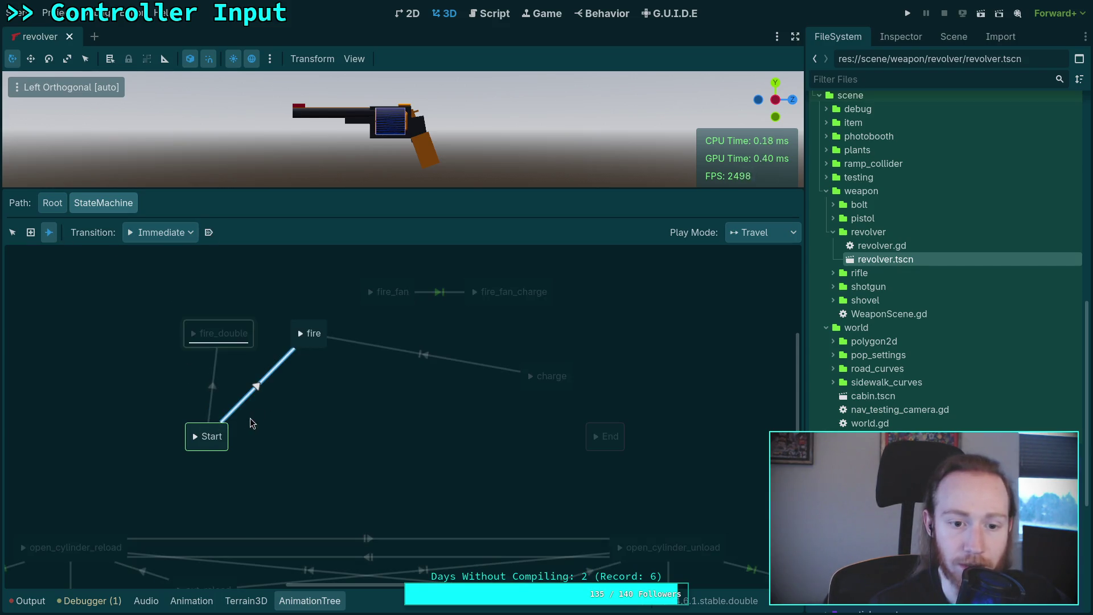
{"action": "mouse_move", "coordinate": [225, 426]}
{"action": "left_mouse_down"}
{"action": "mouse_move", "coordinate": [408, 302]}
{"action": "mouse_move", "coordinate": [368, 287]}
{"action": "left_mouse_up"}
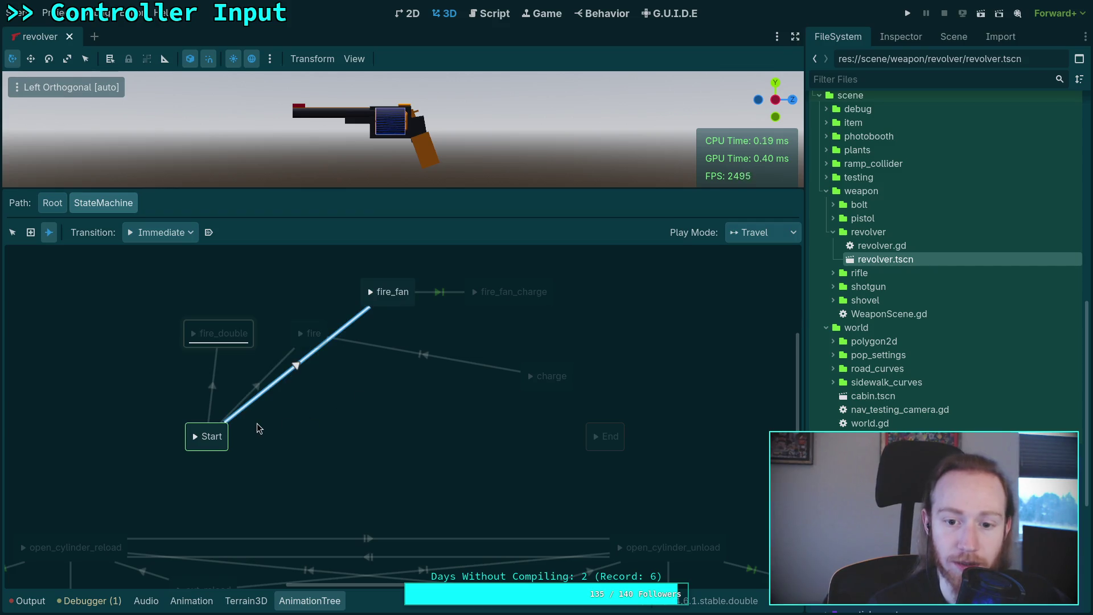
{"action": "mouse_move", "coordinate": [215, 439]}
{"action": "left_mouse_down"}
{"action": "mouse_move", "coordinate": [544, 377]}
{"action": "mouse_move", "coordinate": [528, 371]}
{"action": "left_mouse_up"}
{"action": "scroll", "coordinate": [512, 353], "scroll_direction": "down", "scroll_amount": 5}
{"action": "scroll", "coordinate": [513, 353], "scroll_direction": "left", "scroll_amount": 5}
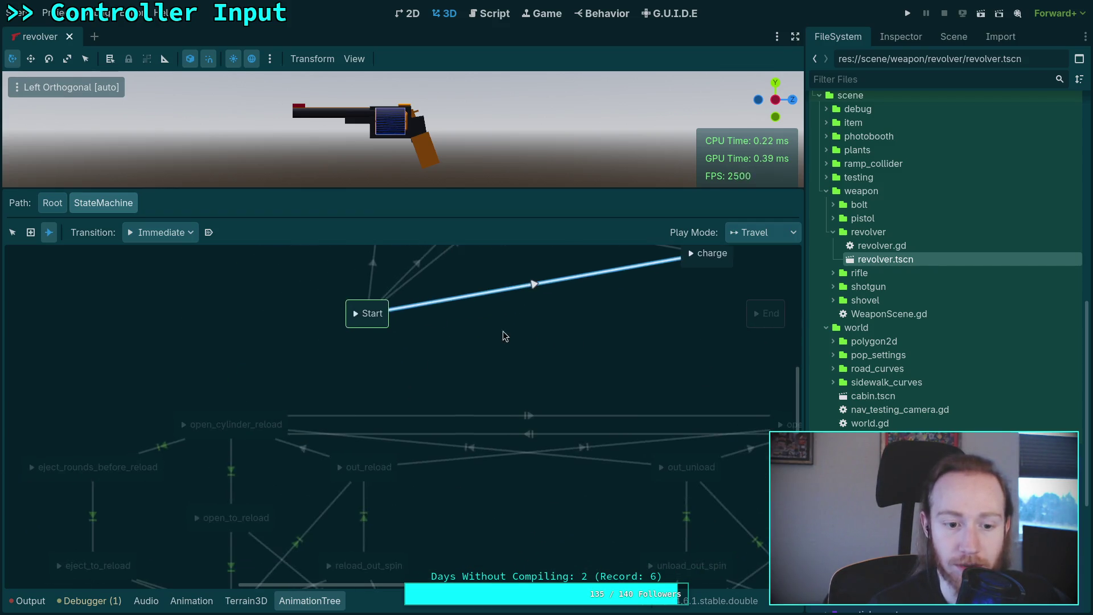
- Connect Start to the open_cylinder states, panning the graph to reach them
{"action": "left_click_drag", "start_coordinate": [371, 326], "coordinate": [251, 423]}
{"action": "mouse_move", "coordinate": [530, 420]}
{"action": "left_mouse_down"}
{"action": "mouse_move", "coordinate": [527, 371]}
{"action": "mouse_move", "coordinate": [498, 354]}
{"action": "mouse_move", "coordinate": [227, 402]}
{"action": "mouse_move", "coordinate": [378, 396]}
{"action": "mouse_move", "coordinate": [422, 408]}
{"action": "mouse_move", "coordinate": [328, 412]}
{"action": "left_mouse_up"}
{"action": "mouse_move", "coordinate": [179, 324]}
{"action": "left_mouse_down"}
{"action": "mouse_move", "coordinate": [501, 378]}
{"action": "mouse_move", "coordinate": [622, 415]}
{"action": "mouse_move", "coordinate": [615, 425]}
{"action": "left_mouse_up"}
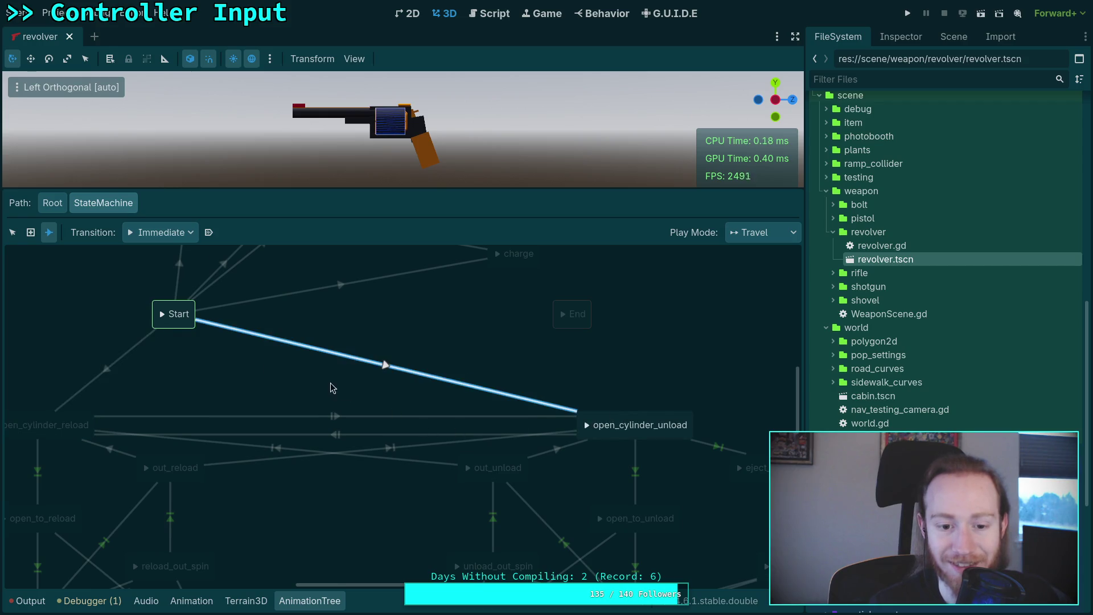
{"action": "scroll", "coordinate": [360, 404], "scroll_direction": "down", "scroll_amount": 3}
{"action": "scroll", "coordinate": [412, 353], "scroll_direction": "left", "scroll_amount": 3}
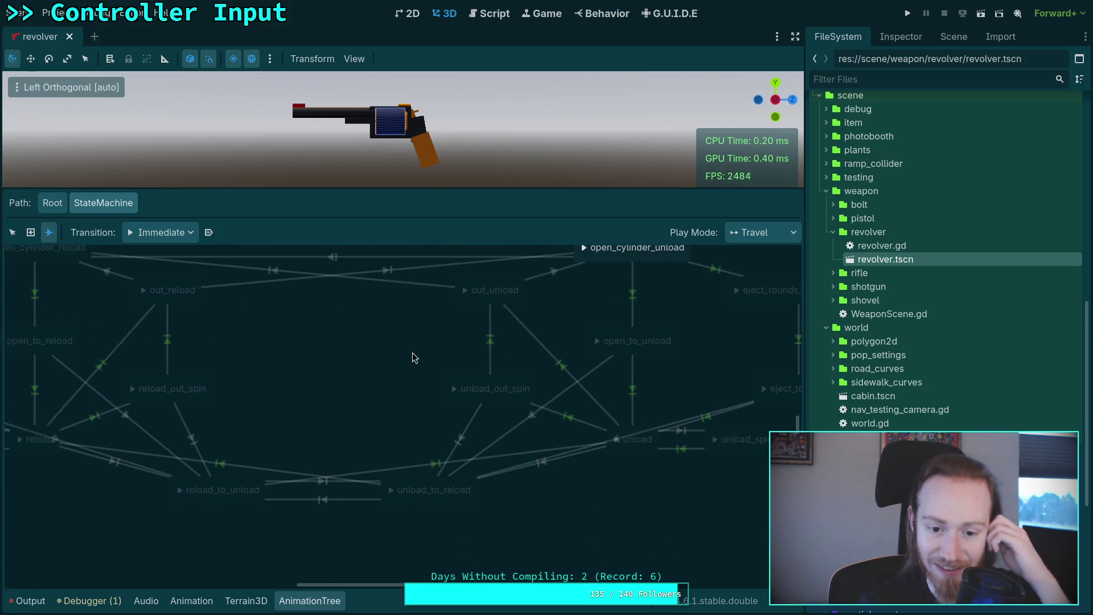
{"action": "scroll", "coordinate": [428, 376], "scroll_direction": "up", "scroll_amount": 5}
{"action": "scroll", "coordinate": [336, 412], "scroll_direction": "right", "scroll_amount": 3}
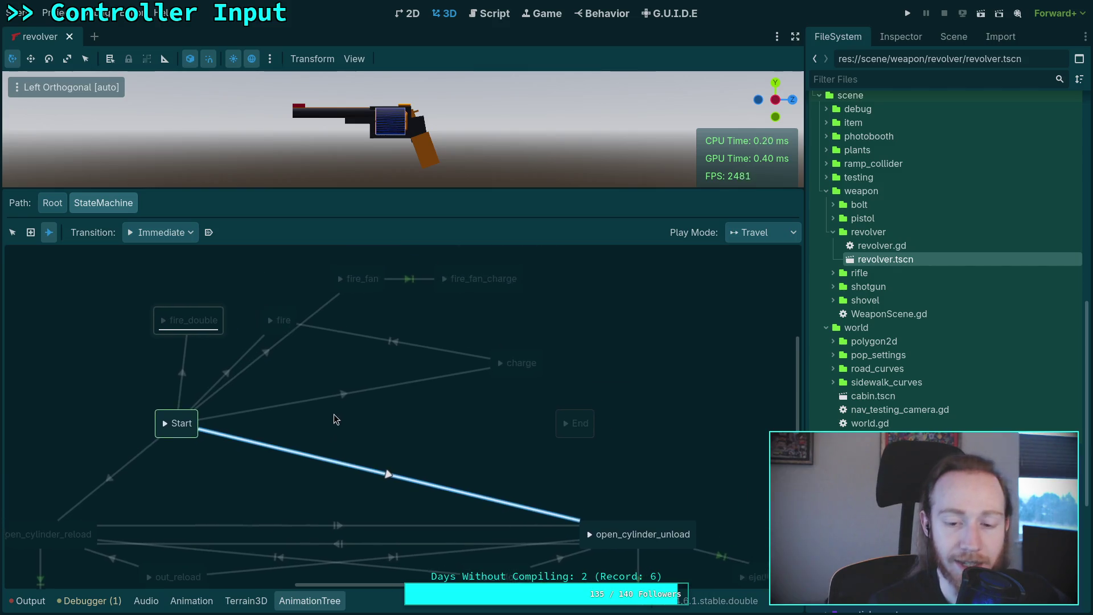
{"action": "scroll", "coordinate": [371, 379], "scroll_direction": "down", "scroll_amount": 3}
{"action": "scroll", "coordinate": [262, 360], "scroll_direction": "right", "scroll_amount": 4}
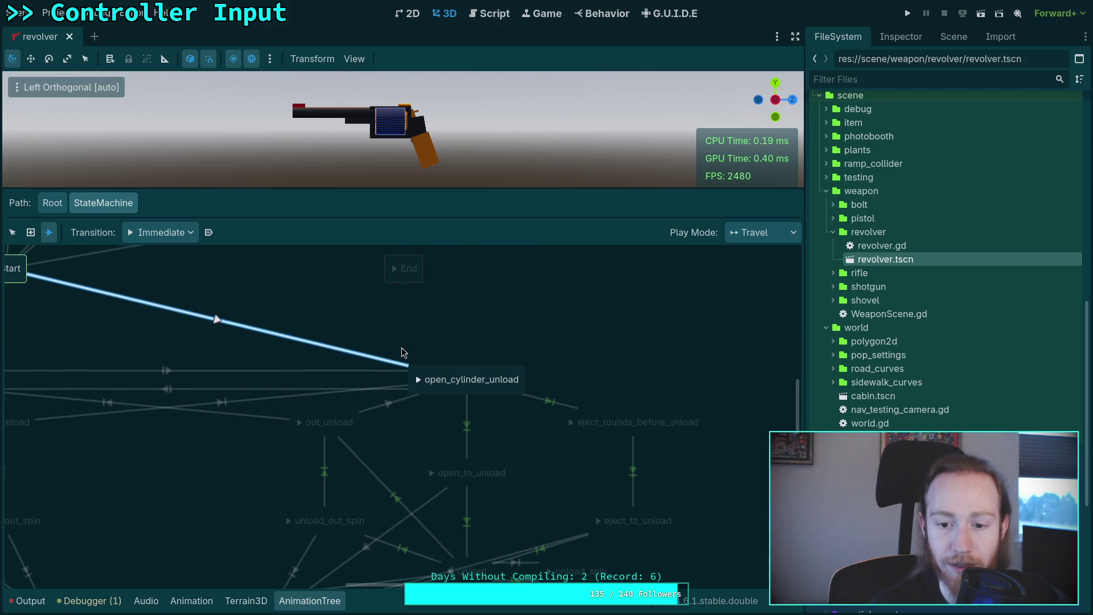
{"action": "scroll", "coordinate": [302, 342], "scroll_direction": "down", "scroll_amount": 3}
{"action": "scroll", "coordinate": [292, 377], "scroll_direction": "left", "scroll_amount": 3}
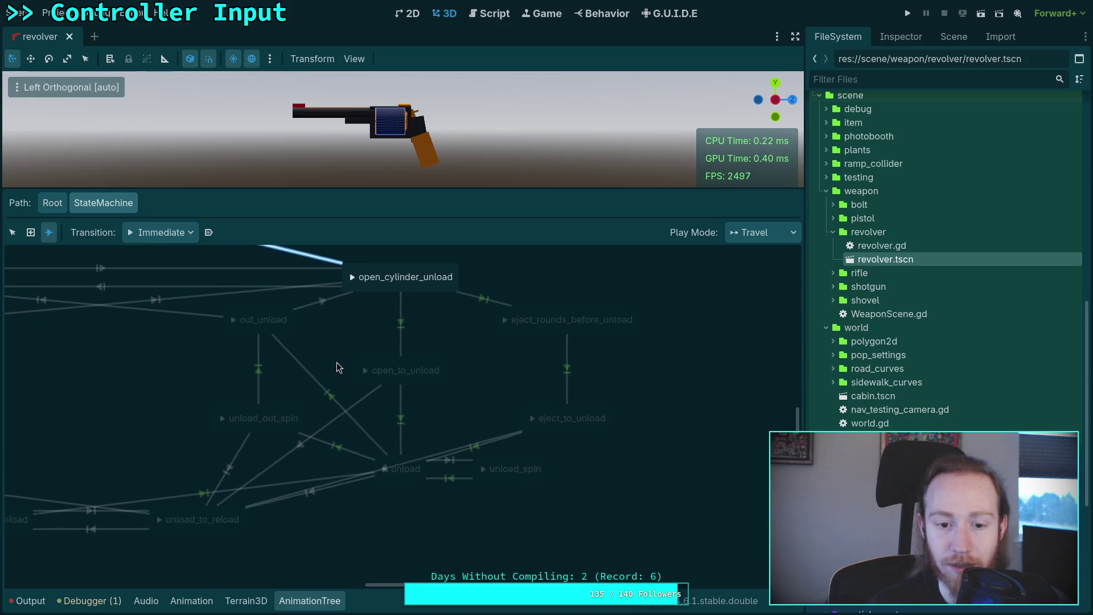
{"action": "mouse_move", "coordinate": [384, 390]}
{"action": "left_mouse_down"}
{"action": "mouse_move", "coordinate": [447, 383]}
{"action": "mouse_move", "coordinate": [564, 408]}
{"action": "mouse_move", "coordinate": [563, 540]}
{"action": "left_mouse_up"}
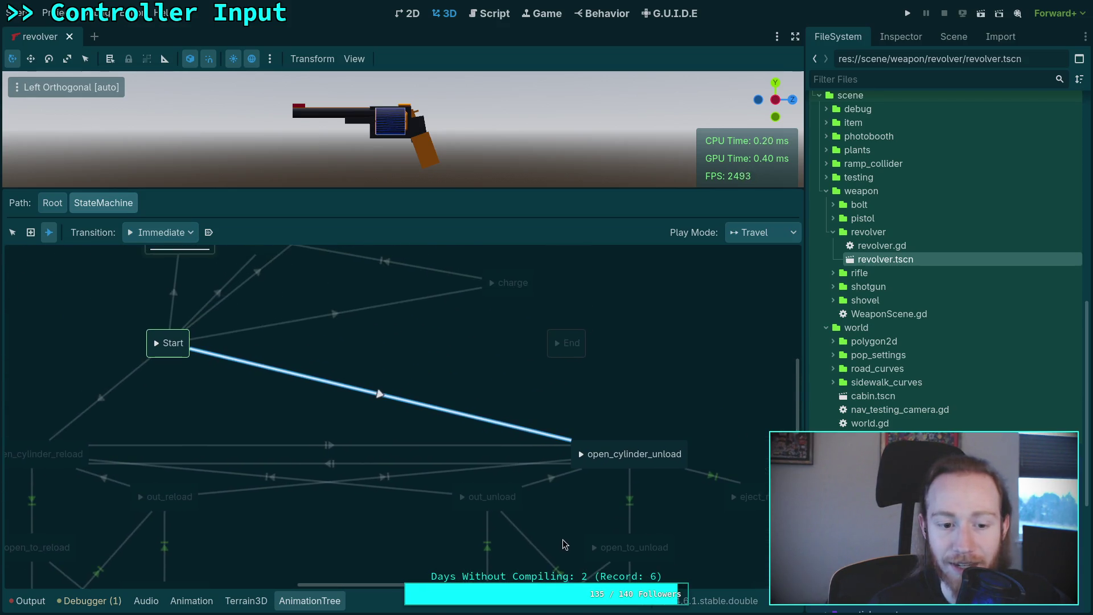
- Centre Start and End in the graph and preview the open_cylinder_reload animation
{"action": "right_click", "coordinate": [169, 495]}
{"action": "left_click", "coordinate": [13, 234]}
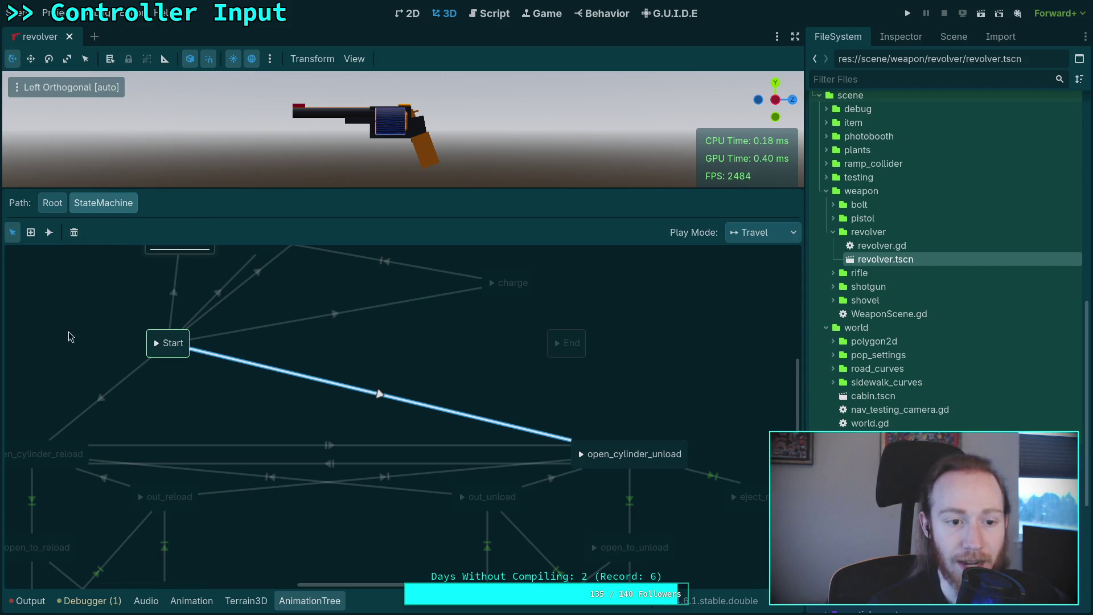
{"action": "mouse_move", "coordinate": [214, 438]}
{"action": "left_mouse_down"}
{"action": "mouse_move", "coordinate": [302, 371]}
{"action": "mouse_move", "coordinate": [382, 348]}
{"action": "mouse_move", "coordinate": [415, 390]}
{"action": "mouse_move", "coordinate": [294, 484]}
{"action": "left_mouse_up"}
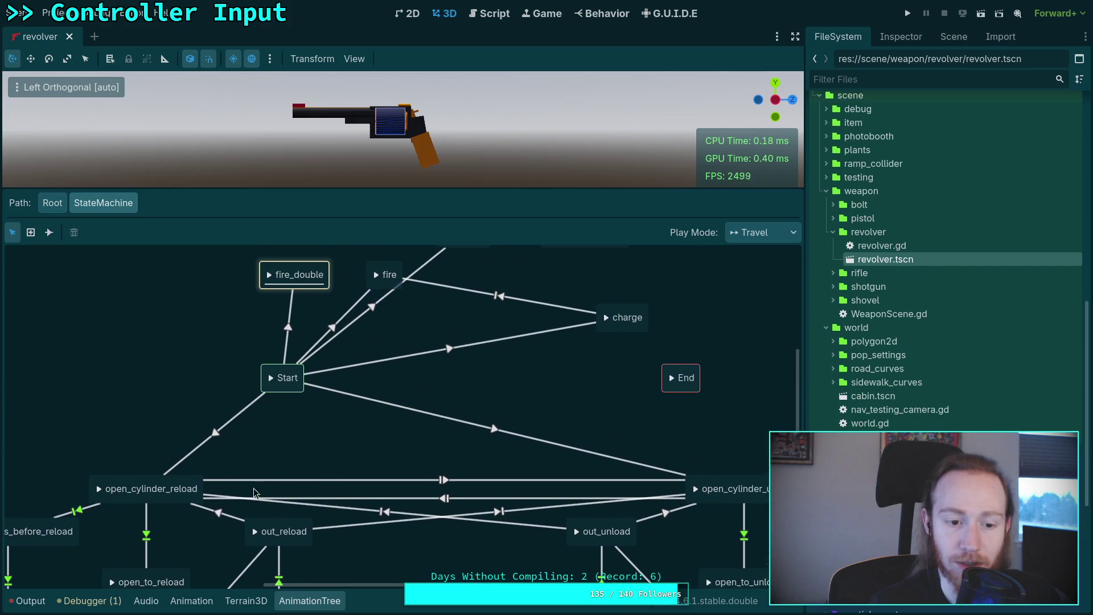
{"action": "left_click", "coordinate": [101, 492]}
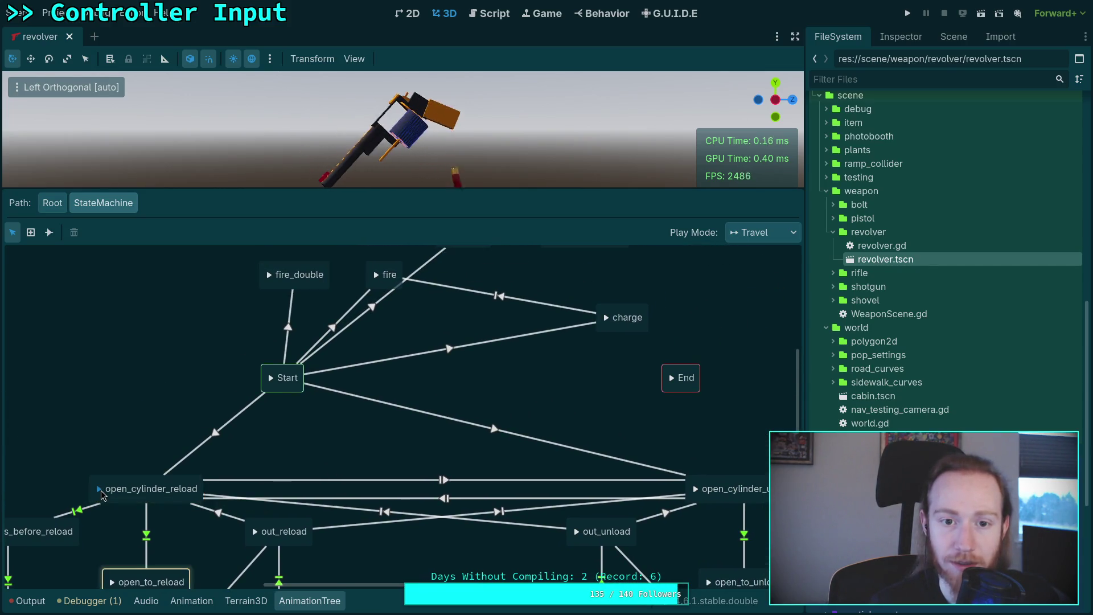
{"action": "left_click_drag", "start_coordinate": [168, 477], "coordinate": [108, 463]}
- Set new transitions to At End and connect out_reload to End
{"action": "left_click", "coordinate": [49, 232]}
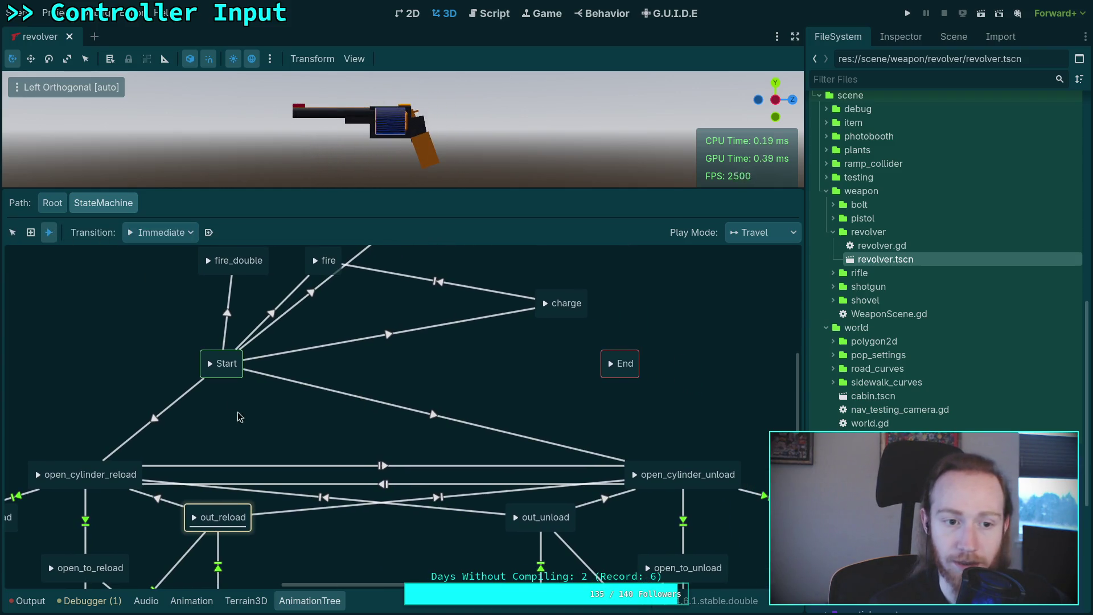
{"action": "left_click", "coordinate": [160, 233]}
{"action": "left_click", "coordinate": [165, 281]}
{"action": "left_click_drag", "start_coordinate": [242, 509], "coordinate": [619, 365]}
- Connect charge, fire, fire_fan_charge and fire_double to End
{"action": "scroll", "coordinate": [425, 406], "scroll_direction": "right", "scroll_amount": 4}
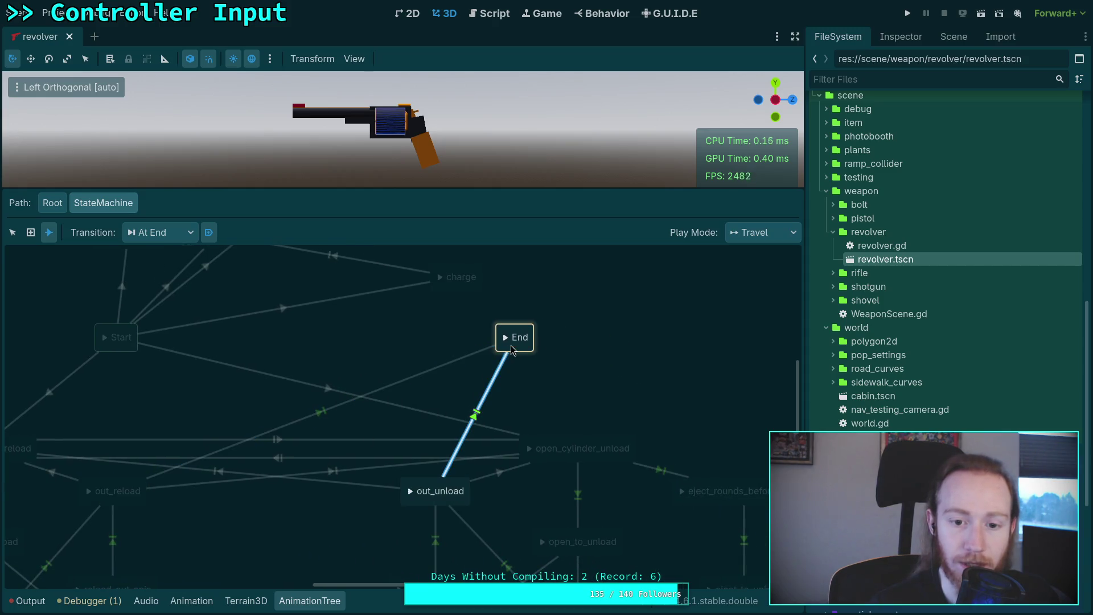
{"action": "scroll", "coordinate": [364, 378], "scroll_direction": "up", "scroll_amount": 4}
{"action": "left_click_drag", "start_coordinate": [471, 399], "coordinate": [535, 444]}
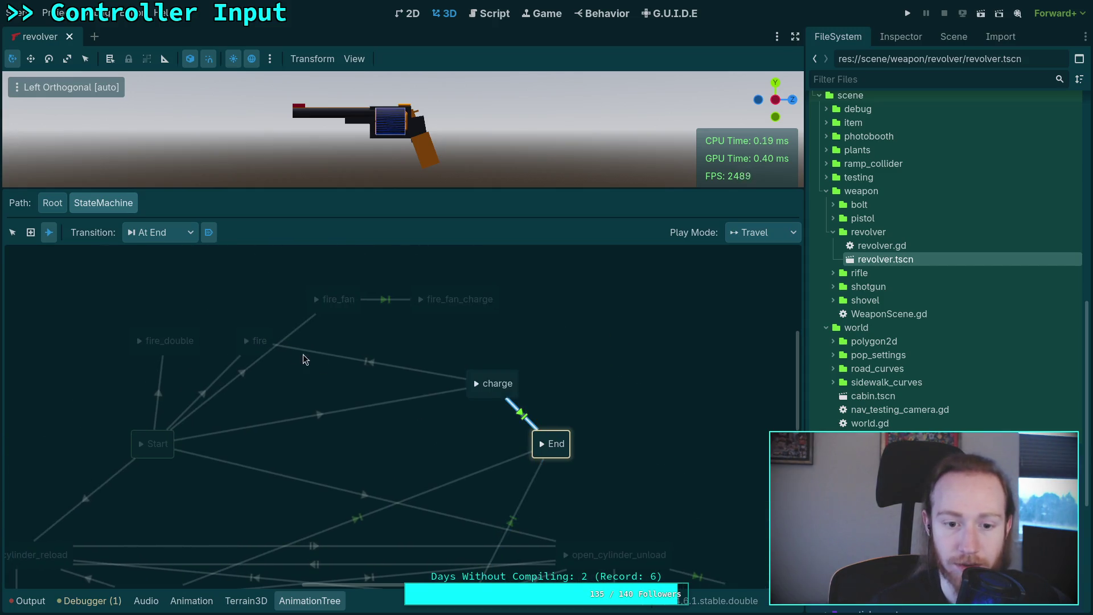
{"action": "left_click_drag", "start_coordinate": [272, 363], "coordinate": [538, 444]}
{"action": "mouse_move", "coordinate": [483, 315]}
{"action": "left_mouse_down"}
{"action": "mouse_move", "coordinate": [555, 447]}
{"action": "mouse_move", "coordinate": [544, 447]}
{"action": "left_mouse_up"}
{"action": "left_click_drag", "start_coordinate": [169, 355], "coordinate": [538, 444]}
- Rearrange fire_double, fire and fire_fan, and place charge between Start and End
{"action": "left_click", "coordinate": [12, 232]}
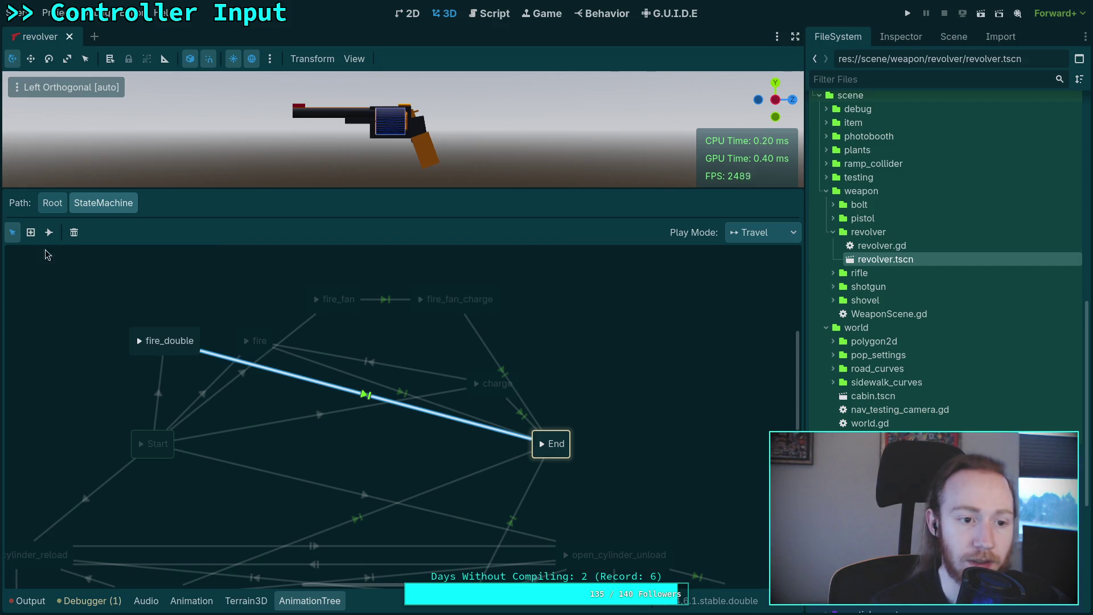
{"action": "left_click", "coordinate": [103, 371]}
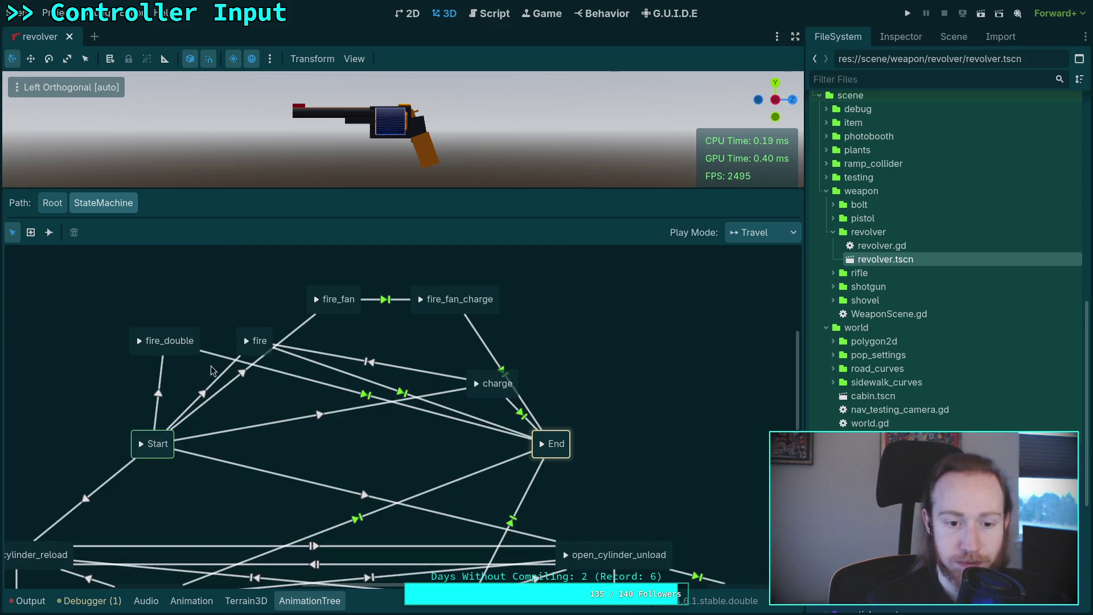
{"action": "mouse_move", "coordinate": [173, 338]}
{"action": "left_mouse_down"}
{"action": "mouse_move", "coordinate": [218, 349]}
{"action": "mouse_move", "coordinate": [272, 402]}
{"action": "mouse_move", "coordinate": [260, 383]}
{"action": "mouse_move", "coordinate": [271, 298]}
{"action": "left_mouse_up"}
{"action": "left_click_drag", "start_coordinate": [258, 340], "coordinate": [257, 383]}
{"action": "left_click_drag", "start_coordinate": [273, 300], "coordinate": [273, 341]}
{"action": "left_click_drag", "start_coordinate": [343, 297], "coordinate": [264, 291]}
{"action": "mouse_move", "coordinate": [490, 382]}
{"action": "left_mouse_down"}
{"action": "mouse_move", "coordinate": [249, 442]}
{"action": "mouse_move", "coordinate": [263, 442]}
{"action": "left_mouse_up"}
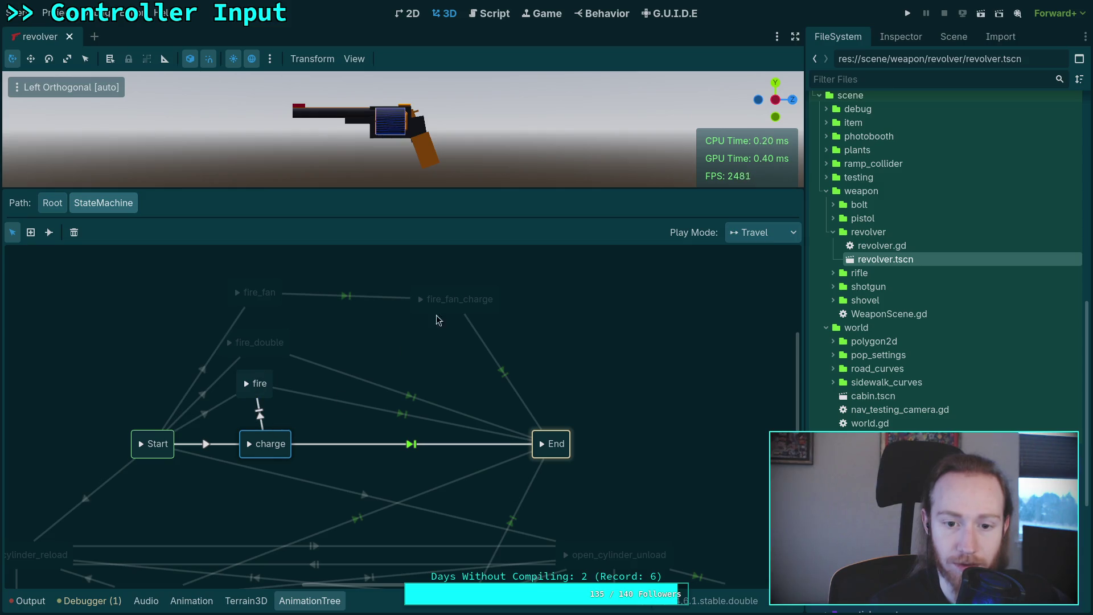
{"action": "double_click", "coordinate": [279, 443]}
- Align charge, fire, fire_double, fire_fan and fire_fan_charge into neat rows
{"action": "left_click_drag", "start_coordinate": [270, 437], "coordinate": [260, 437]}
{"action": "left_click", "coordinate": [255, 412]}
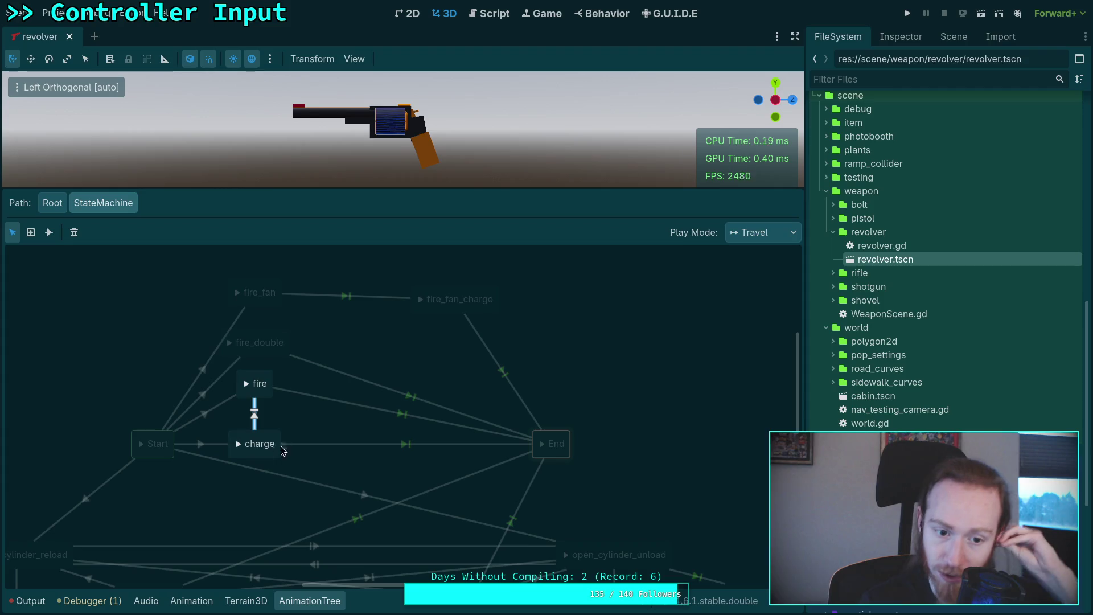
{"action": "left_click", "coordinate": [346, 419]}
{"action": "left_click_drag", "start_coordinate": [260, 376], "coordinate": [261, 399]}
{"action": "left_click_drag", "start_coordinate": [273, 334], "coordinate": [272, 360]}
{"action": "left_click_drag", "start_coordinate": [259, 287], "coordinate": [252, 318]}
{"action": "left_click_drag", "start_coordinate": [431, 302], "coordinate": [423, 331]}
- Pan around the graph to review the rearranged revolver state machine
{"action": "scroll", "coordinate": [452, 347], "scroll_direction": "down", "scroll_amount": 5}
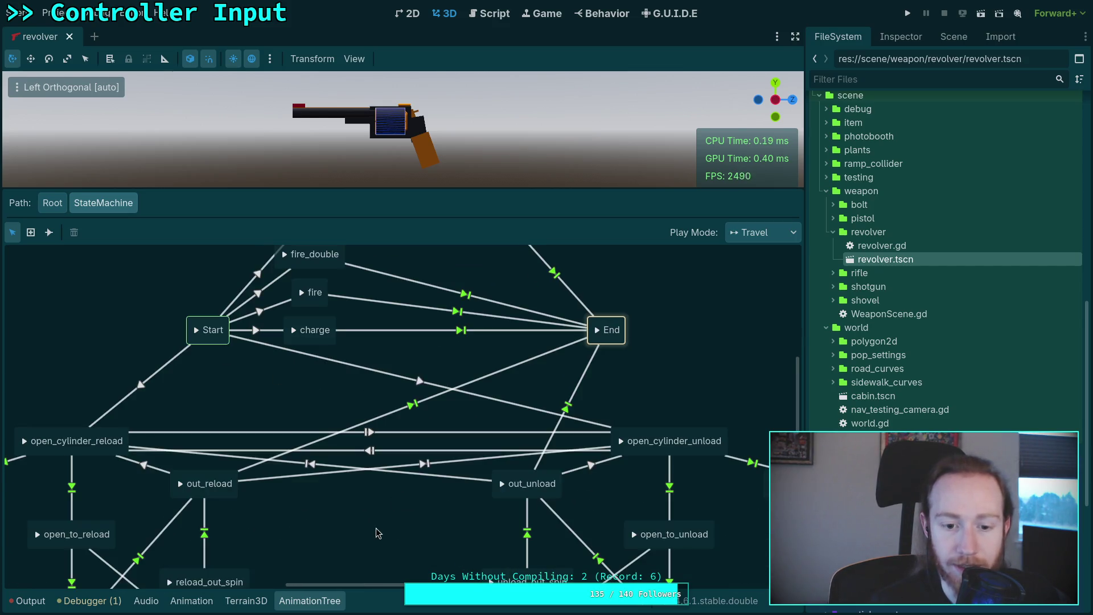
{"action": "scroll", "coordinate": [376, 527], "scroll_direction": "down", "scroll_amount": 8}
{"action": "scroll", "coordinate": [455, 379], "scroll_direction": "up", "scroll_amount": 1}
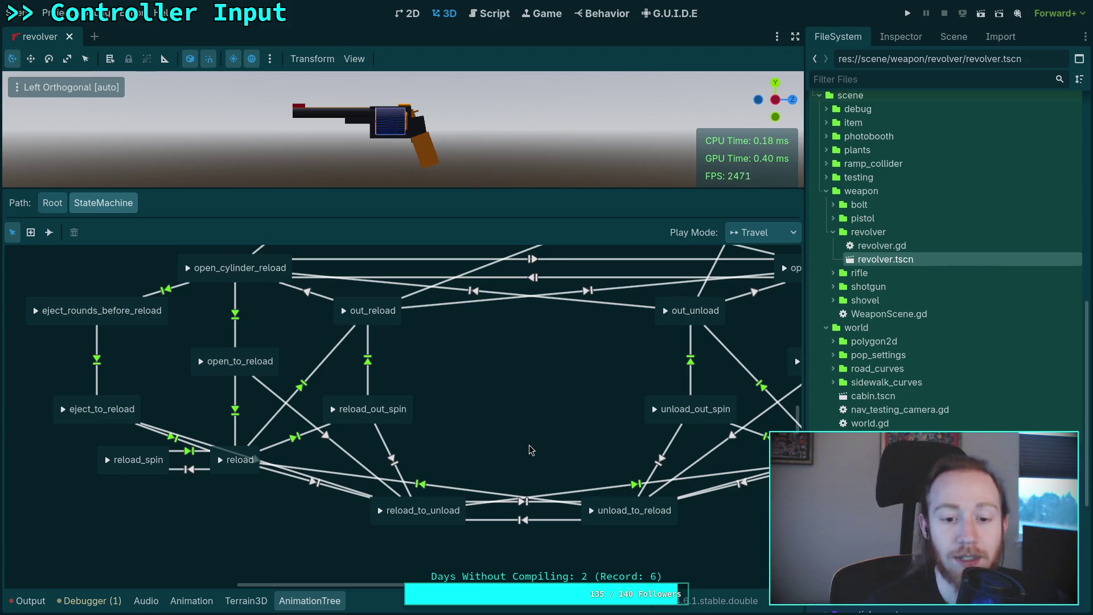
{"action": "scroll", "coordinate": [421, 455], "scroll_direction": "right", "scroll_amount": 5}
{"action": "scroll", "coordinate": [381, 531], "scroll_direction": "up", "scroll_amount": 4}
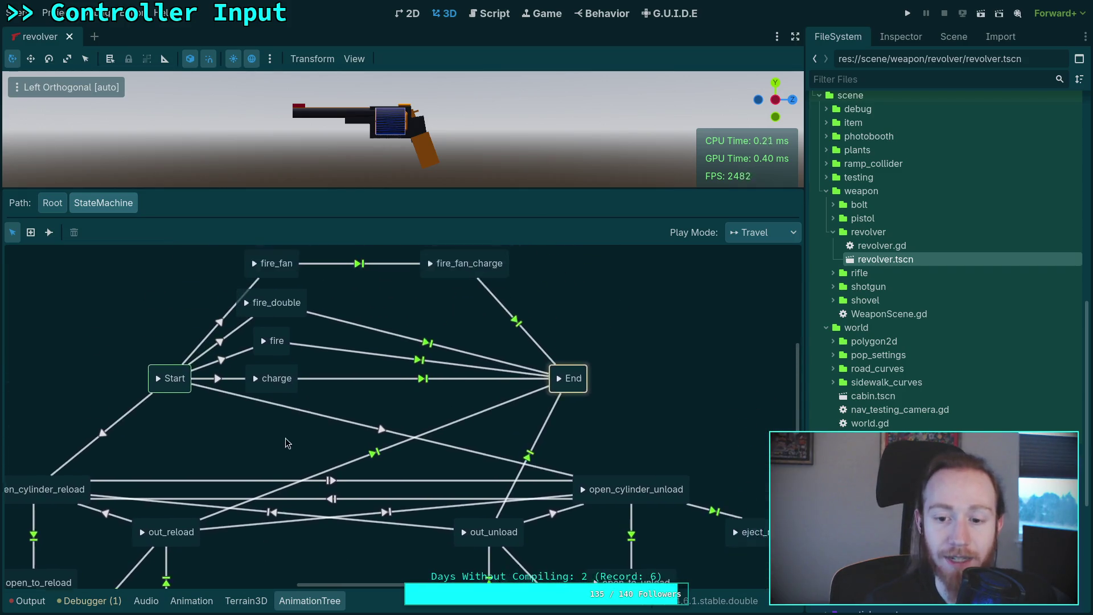
{"action": "scroll", "coordinate": [289, 433], "scroll_direction": "up", "scroll_amount": 3}
{"action": "scroll", "coordinate": [289, 433], "scroll_direction": "right", "scroll_amount": 3}
{"action": "scroll", "coordinate": [552, 478], "scroll_direction": "down", "scroll_amount": 1}
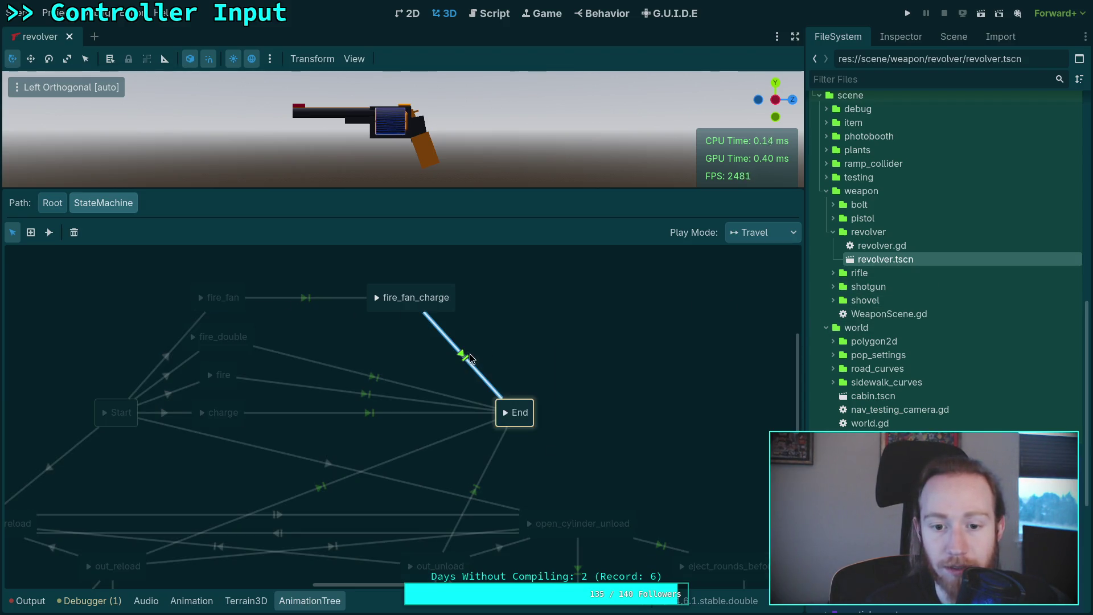
{"action": "left_click", "coordinate": [900, 36]}
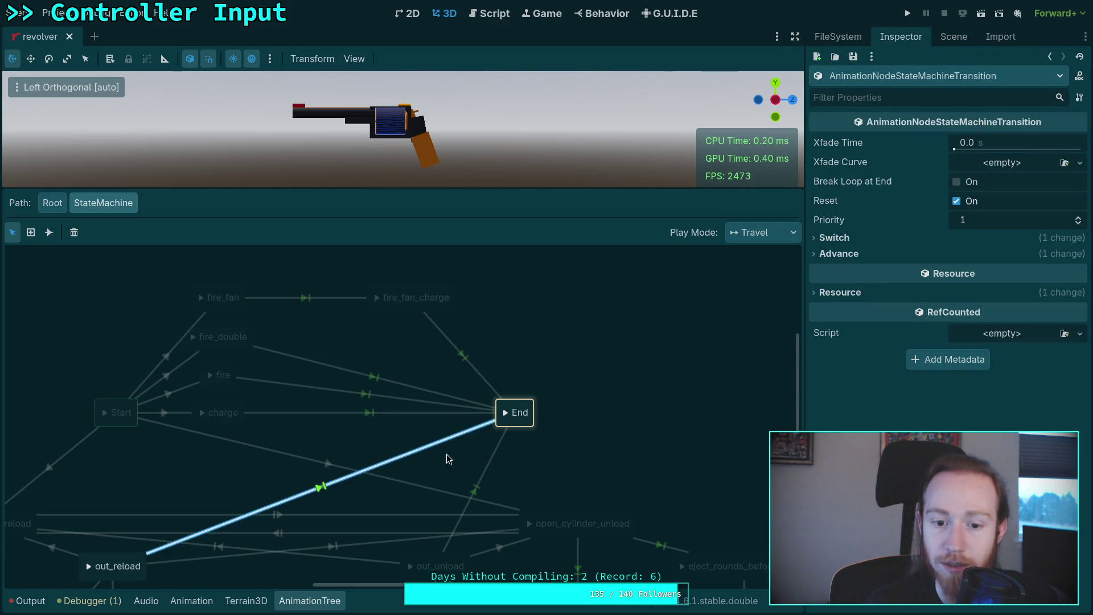
{"action": "left_click", "coordinate": [82, 443]}
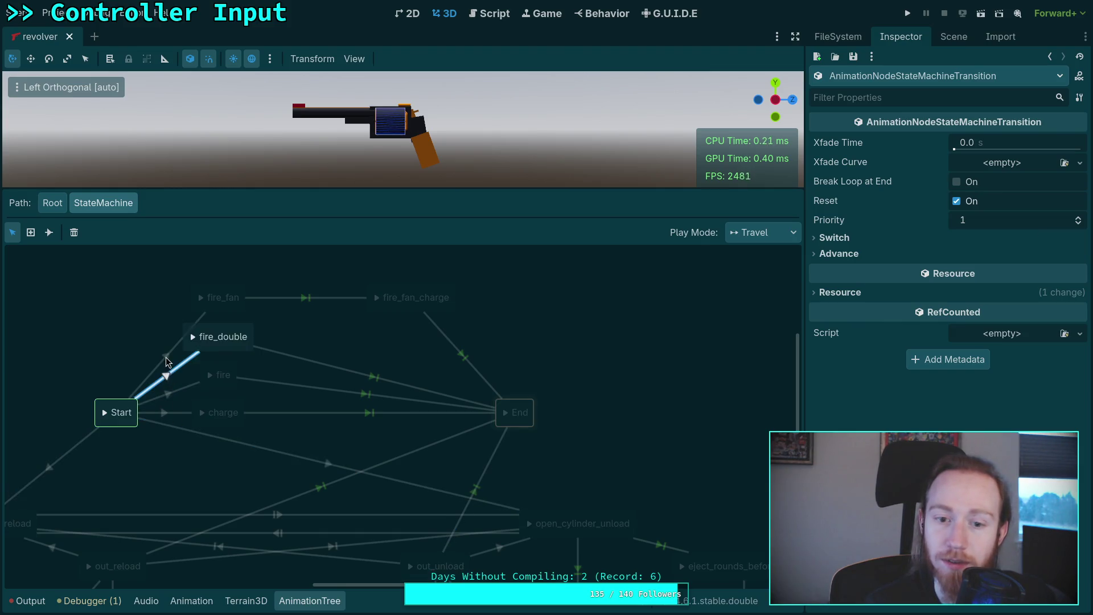
{"action": "left_click", "coordinate": [620, 355]}
{"action": "scroll", "coordinate": [449, 293], "scroll_direction": "down", "scroll_amount": 5}
{"action": "scroll", "coordinate": [450, 293], "scroll_direction": "left", "scroll_amount": 4}
{"action": "scroll", "coordinate": [449, 293], "scroll_direction": "left", "scroll_amount": 4}
{"action": "scroll", "coordinate": [399, 375], "scroll_direction": "up", "scroll_amount": 2}
{"action": "scroll", "coordinate": [399, 376], "scroll_direction": "right", "scroll_amount": 2}
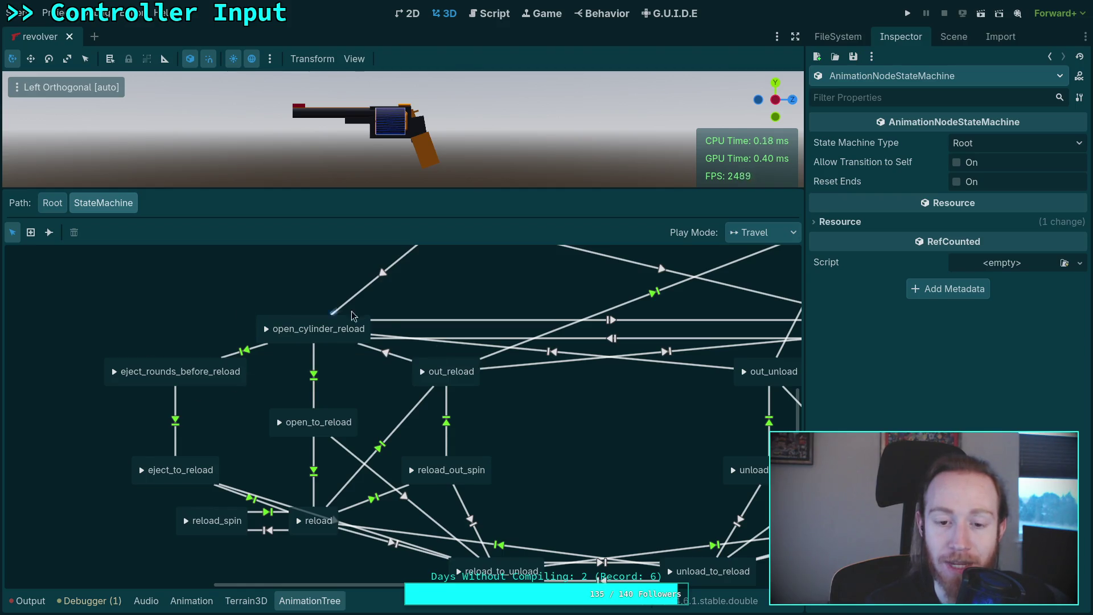
{"action": "left_click", "coordinate": [245, 350]}
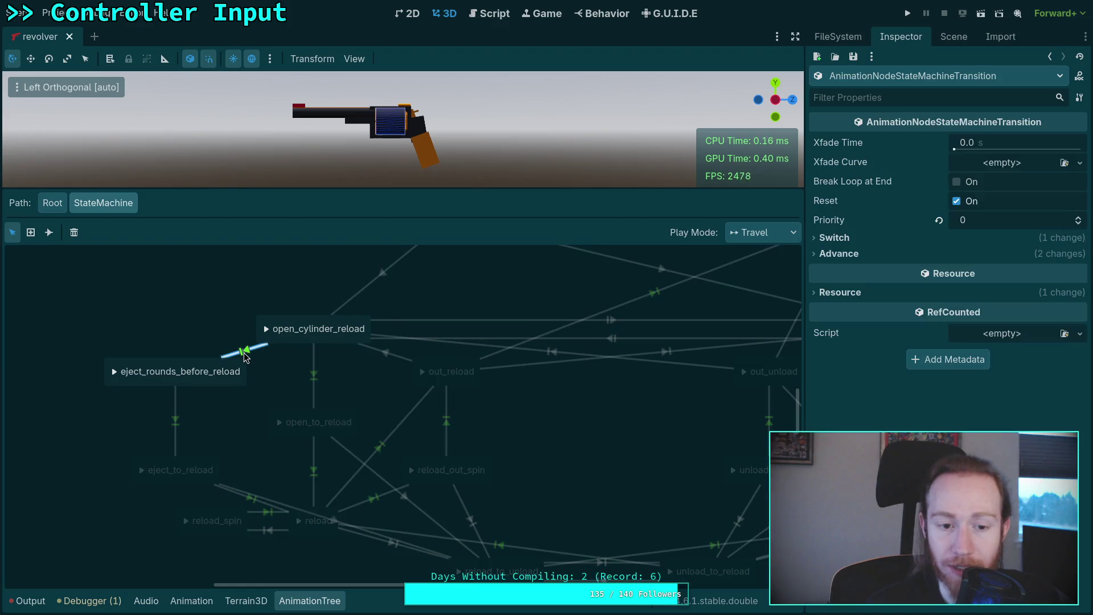
{"action": "left_click", "coordinate": [856, 256]}
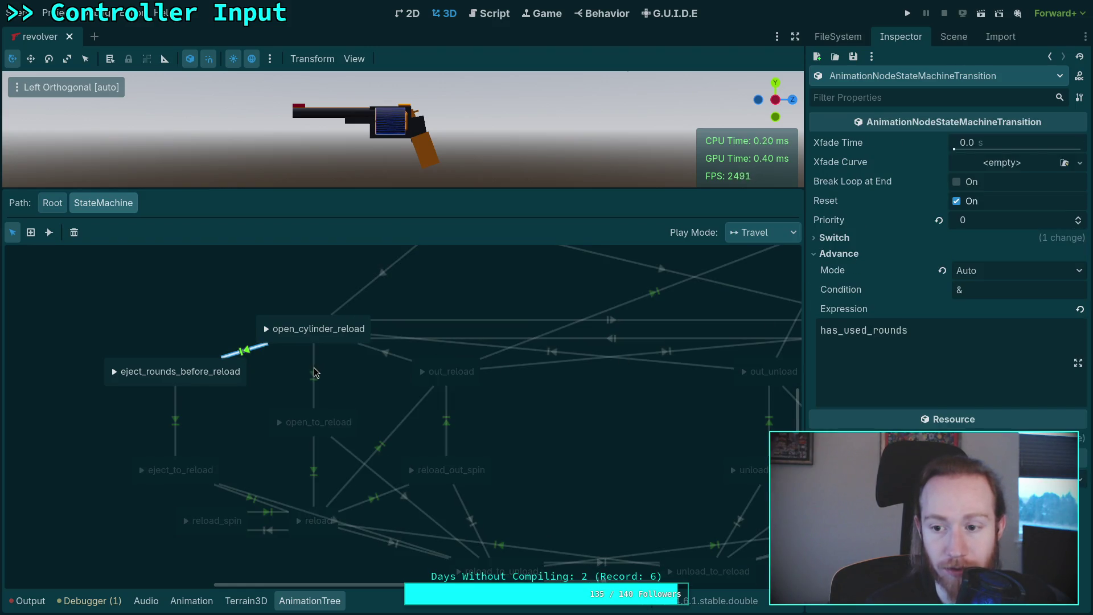
{"action": "left_click", "coordinate": [314, 373]}
{"action": "left_click", "coordinate": [843, 256]}
{"action": "left_click", "coordinate": [844, 256]}
{"action": "left_click", "coordinate": [251, 348]}
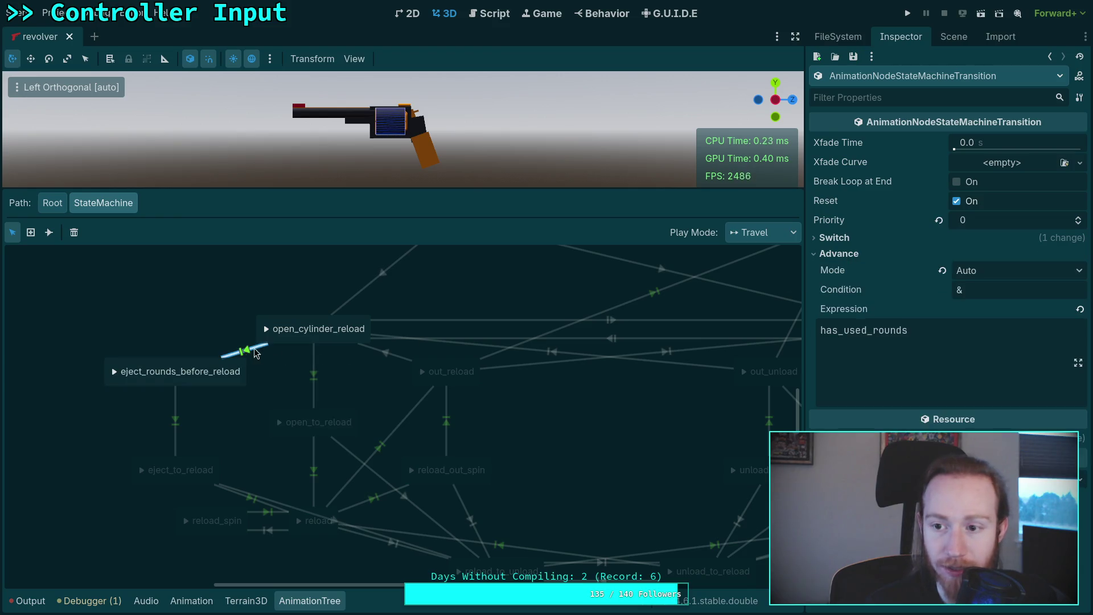
{"action": "left_click", "coordinate": [834, 255]}
{"action": "left_click", "coordinate": [378, 384]}
{"action": "left_click_drag", "start_coordinate": [499, 293], "coordinate": [337, 434]}
{"action": "scroll", "coordinate": [337, 434], "scroll_direction": "up", "scroll_amount": 4}
{"action": "scroll", "coordinate": [337, 433], "scroll_direction": "right", "scroll_amount": 4}
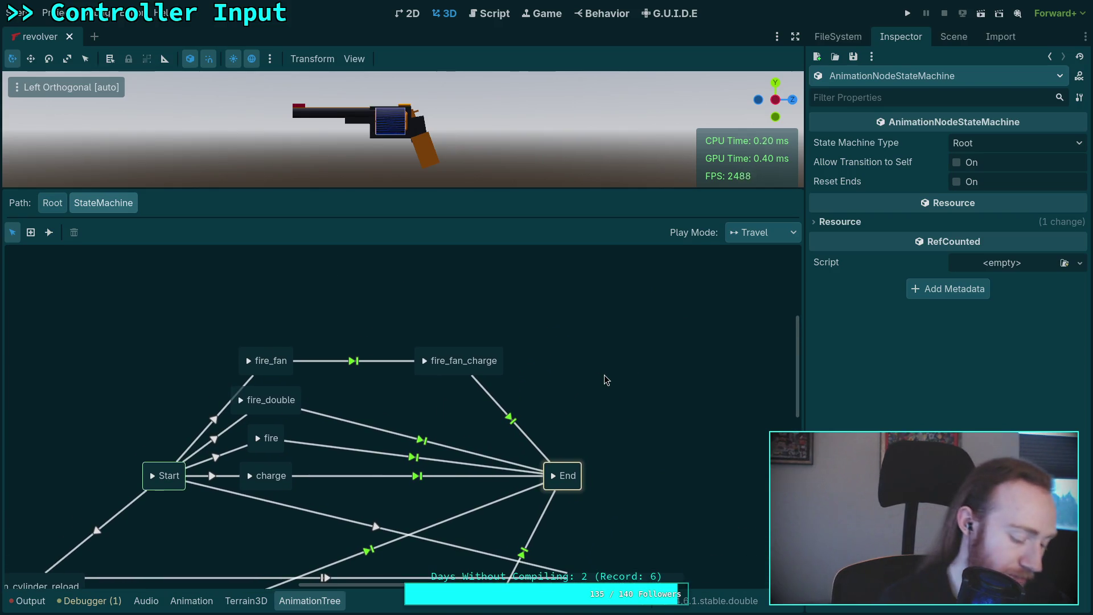
{"action": "left_click", "coordinate": [910, 22]}
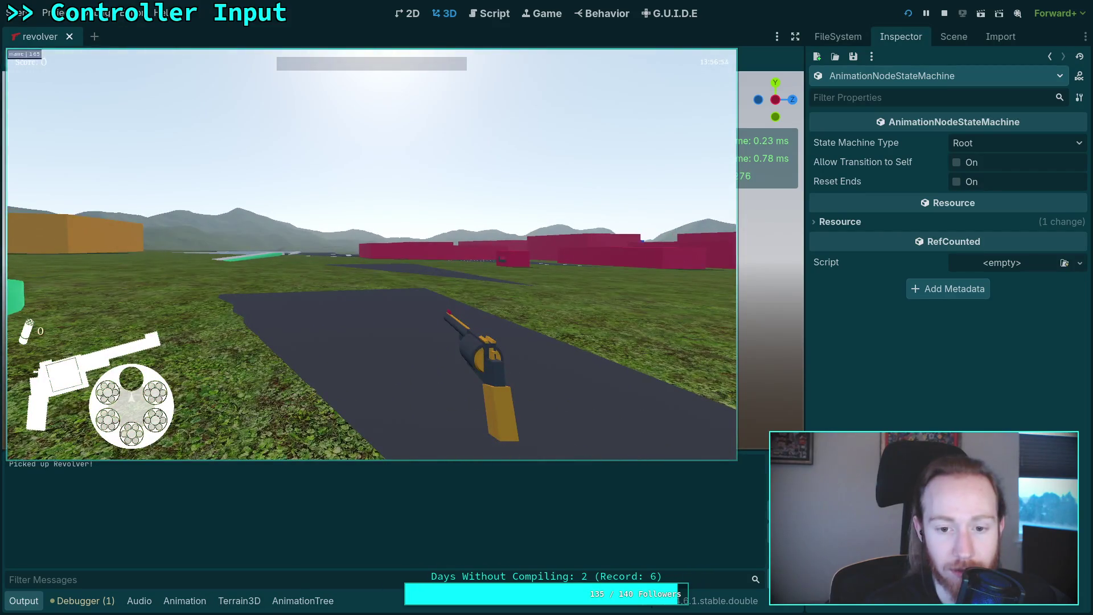
{"action": "key", "text": "F8"}
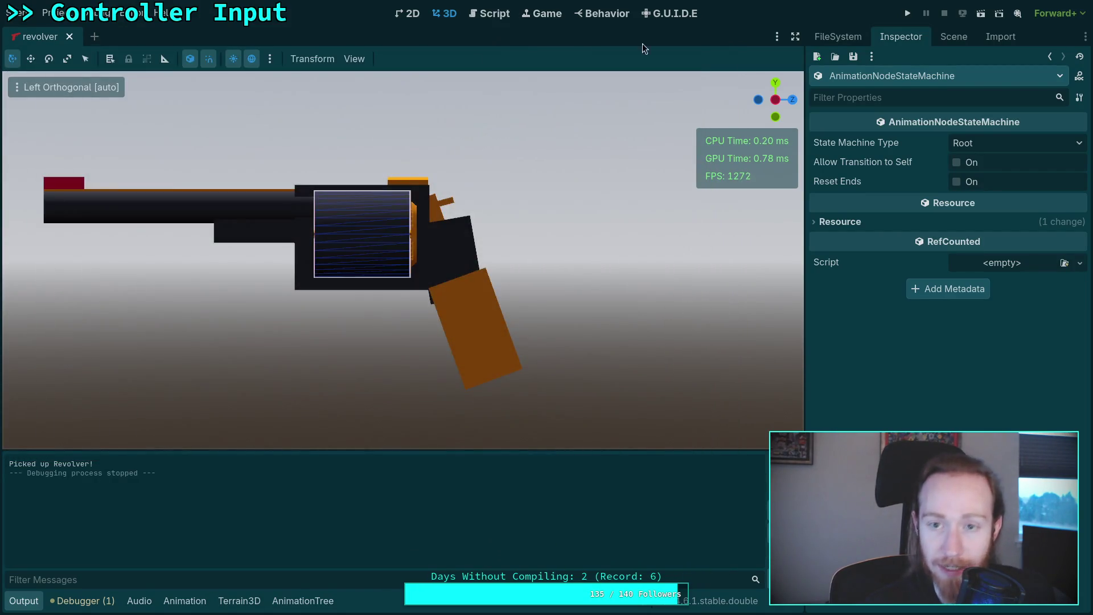
{"action": "left_click", "coordinate": [966, 40]}
- Open revolver.gd and replace false with is_idle() in can_aim's return condition
{"action": "left_click", "coordinate": [1080, 84]}
{"action": "left_click", "coordinate": [1080, 84]}
{"action": "left_click", "coordinate": [1067, 82]}
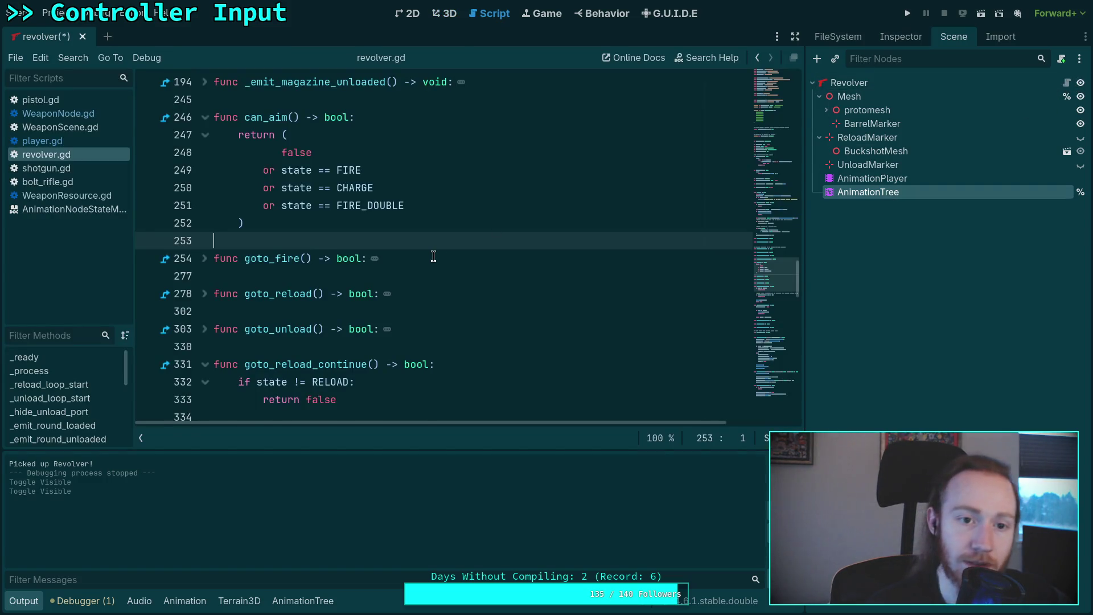
{"action": "scroll", "coordinate": [434, 256], "scroll_direction": "up", "scroll_amount": 1}
{"action": "left_click_drag", "start_coordinate": [314, 204], "coordinate": [279, 205]}
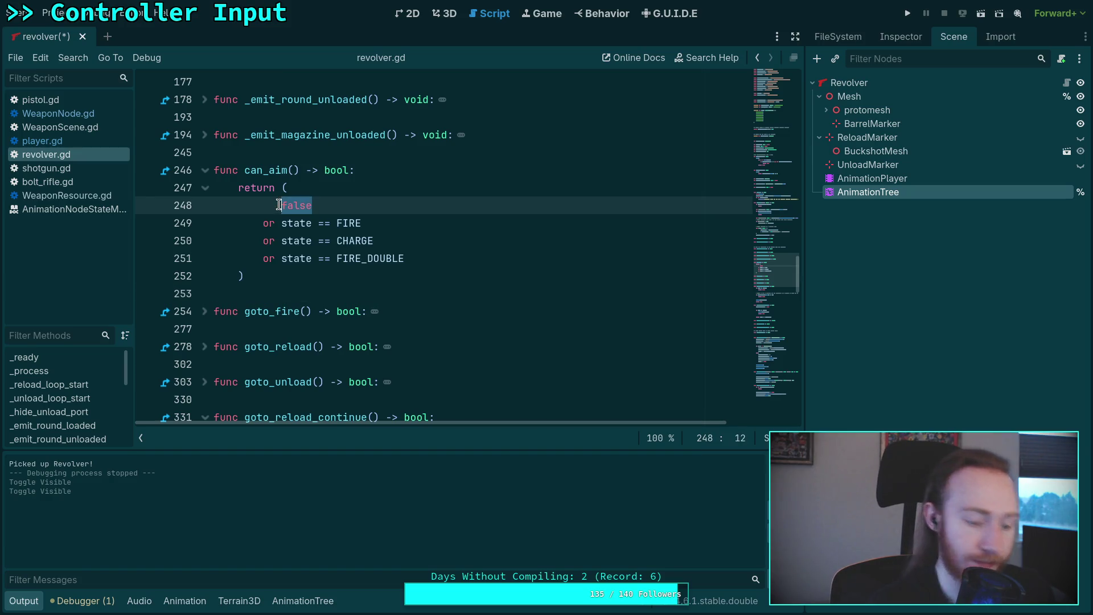
{"action": "type", "text": "is_idl"}
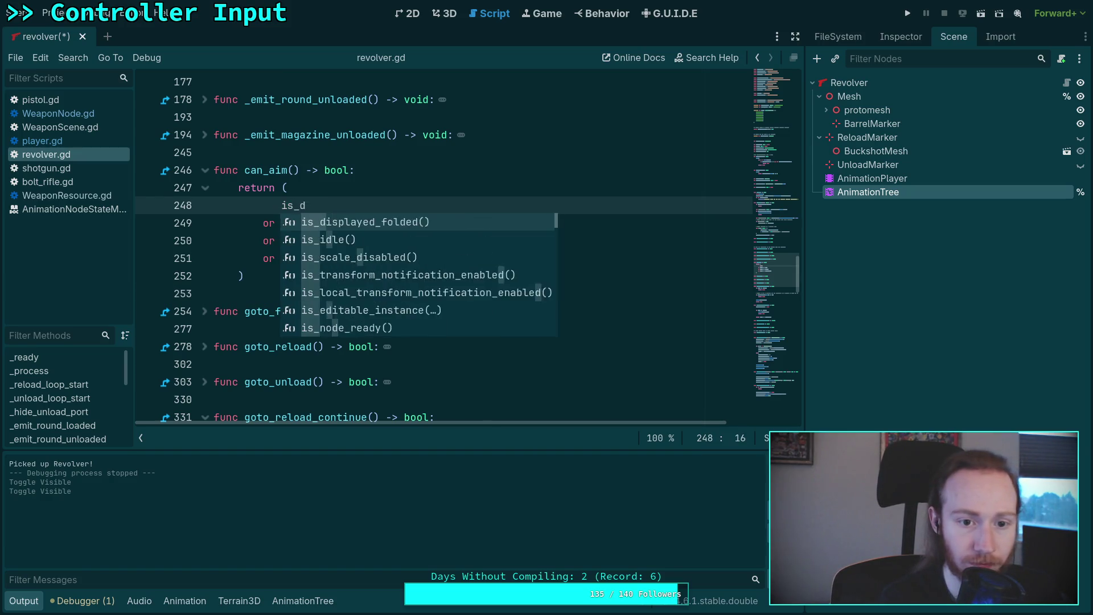
{"action": "key", "text": "Return"}
- Replace false with is_idle() in goto_fire and save revolver.gd
{"action": "left_click", "coordinate": [205, 311]}
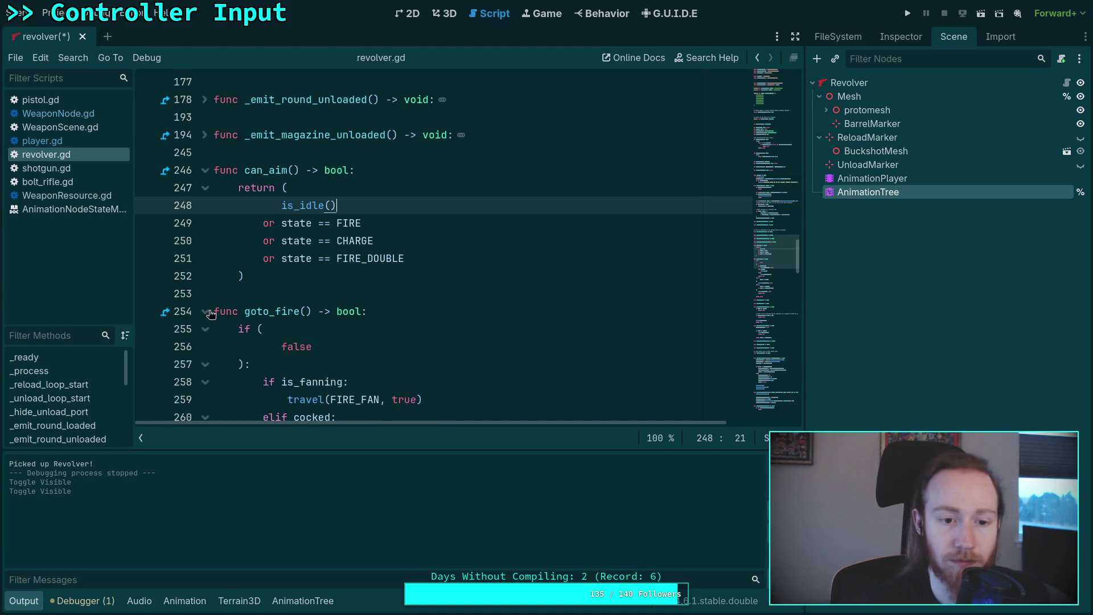
{"action": "scroll", "coordinate": [365, 245], "scroll_direction": "down", "scroll_amount": 2}
{"action": "left_click_drag", "start_coordinate": [282, 240], "coordinate": [365, 246]}
{"action": "scroll", "coordinate": [381, 249], "scroll_direction": "down", "scroll_amount": 2}
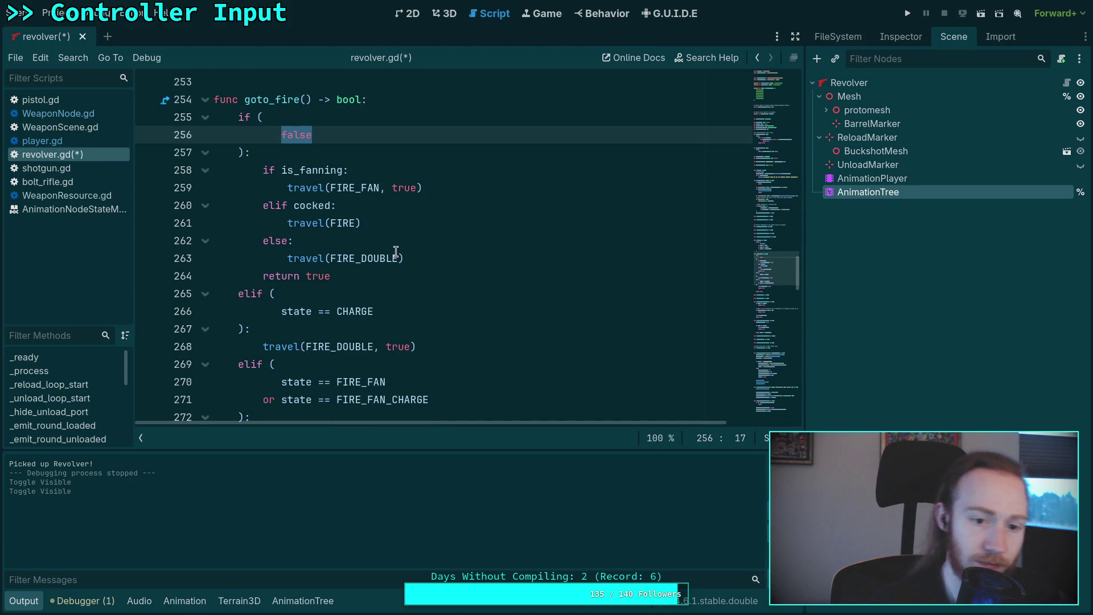
{"action": "type", "text": "is_idle"}
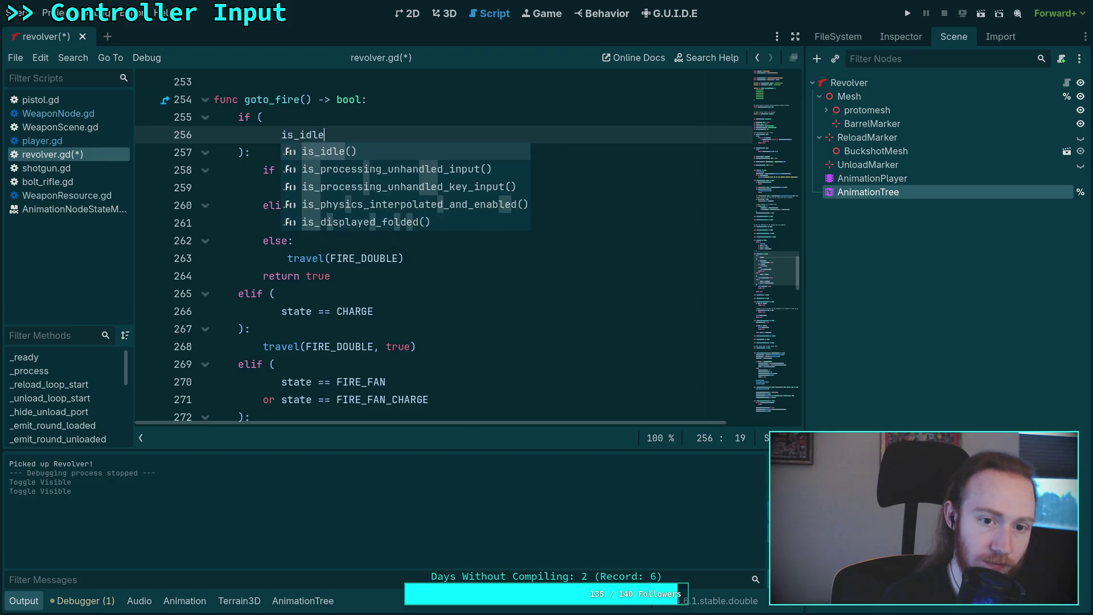
{"action": "key", "text": "Return"}
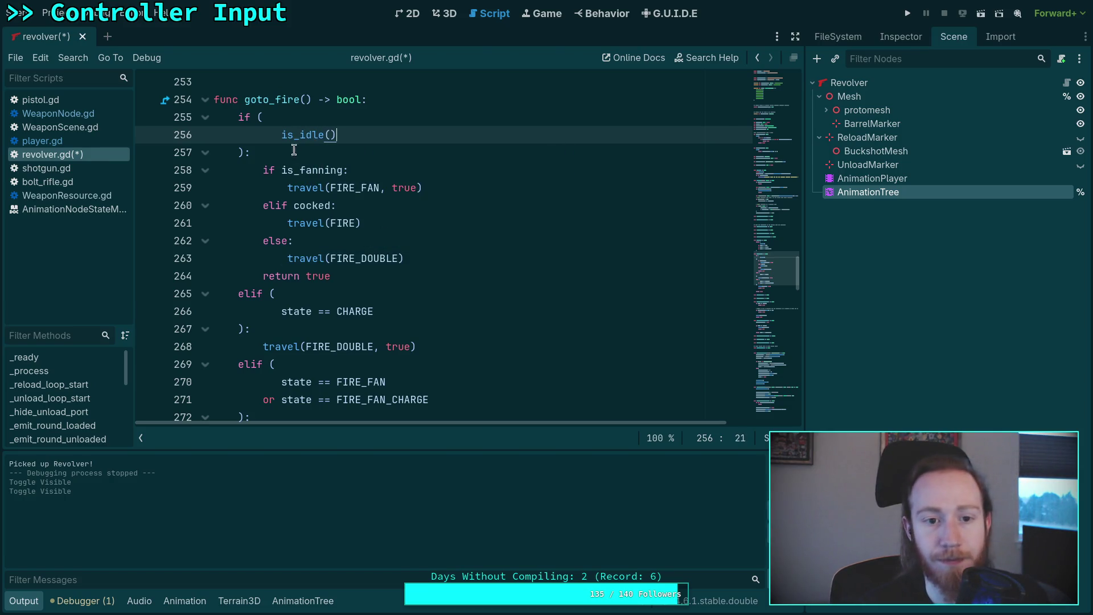
{"action": "key", "text": "ctrl+s"}
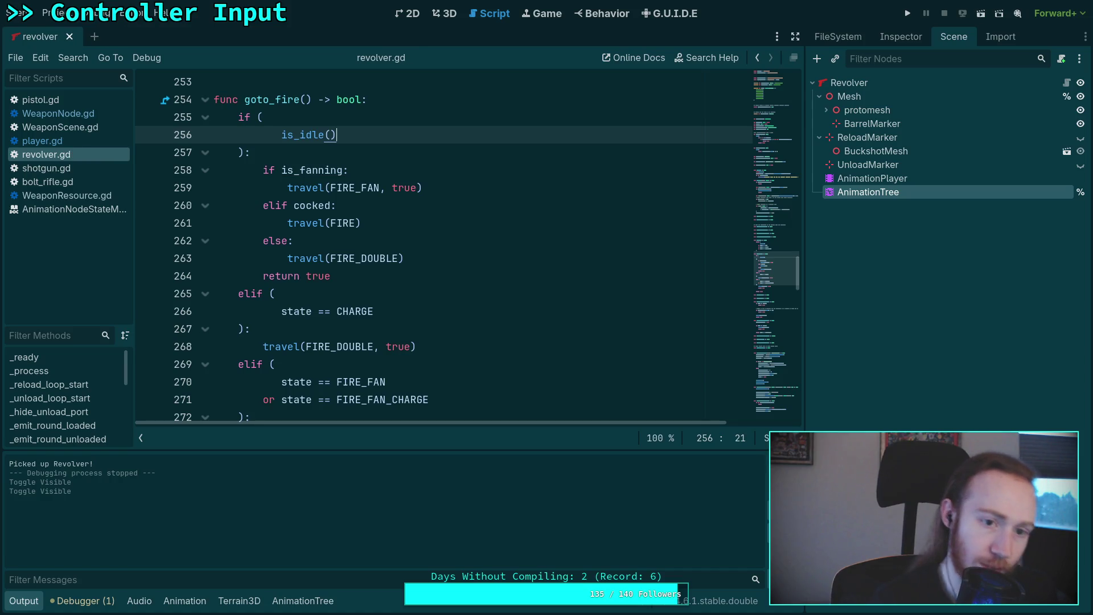
{"action": "key", "text": "super+1"}
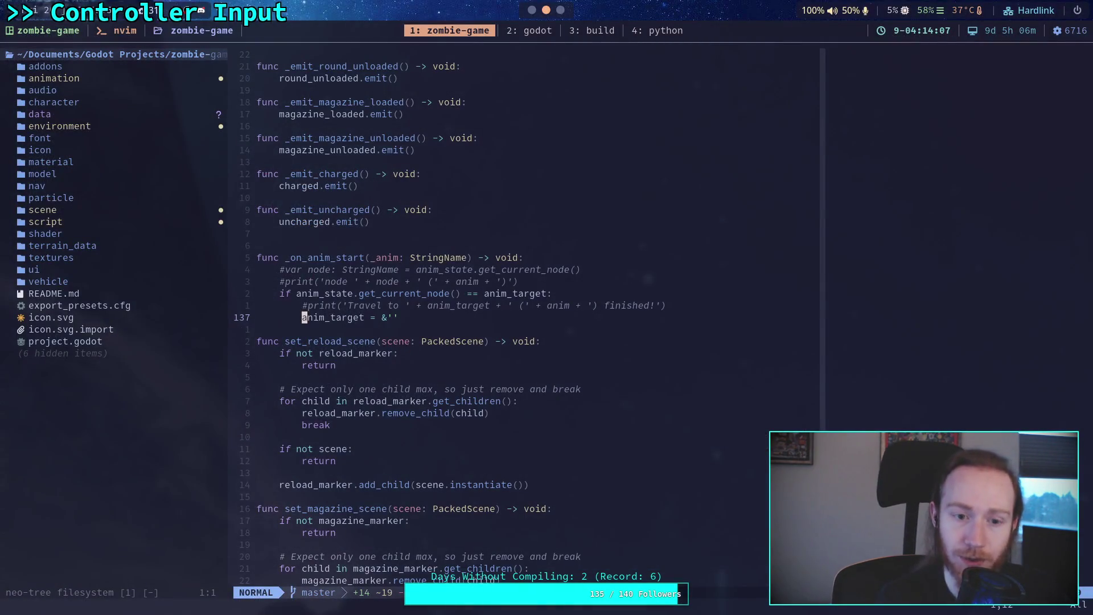
- Quit nvim with :qa! and run git diff data/
{"action": "type", "text": ":qa!"}
{"action": "key", "text": "Return"}
{"action": "type", "text": "gi"}
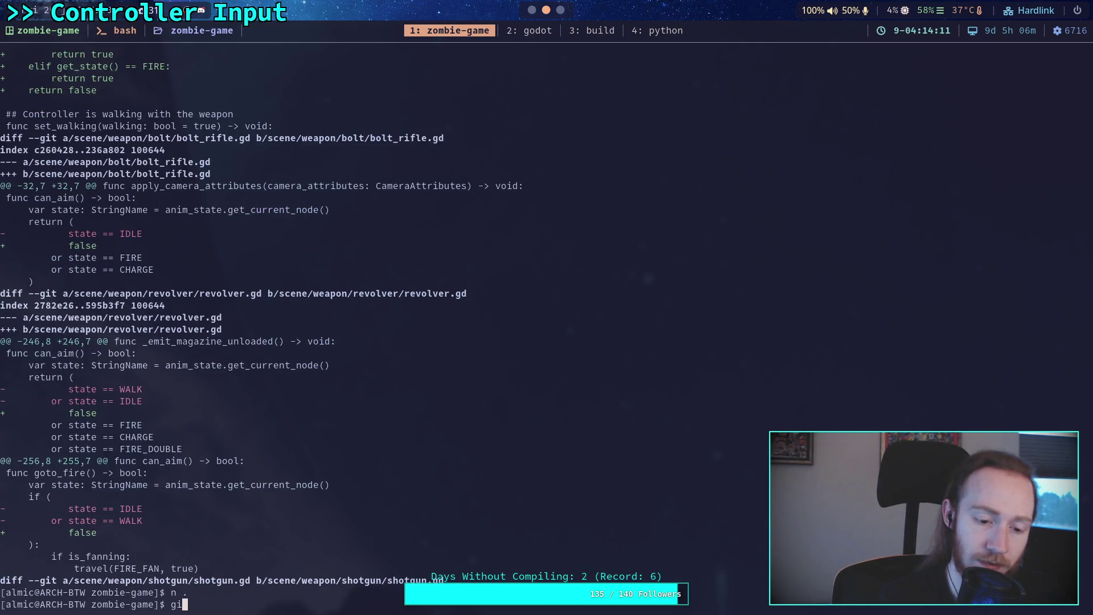
{"action": "type", "text": "t diff dat"}
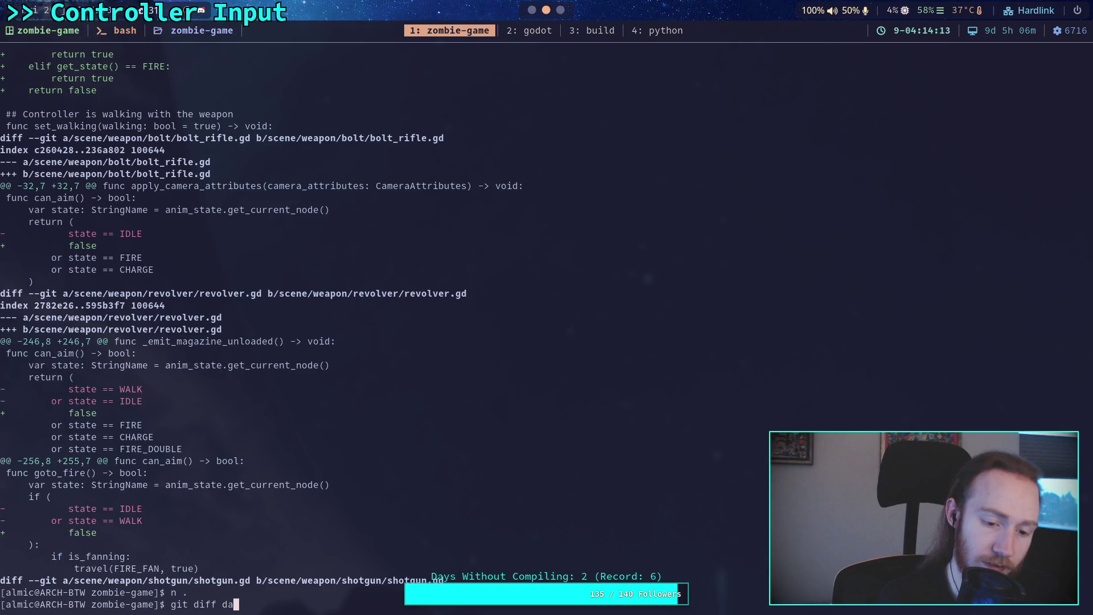
{"action": "type", "text": "a/"}
{"action": "key", "text": "Return"}
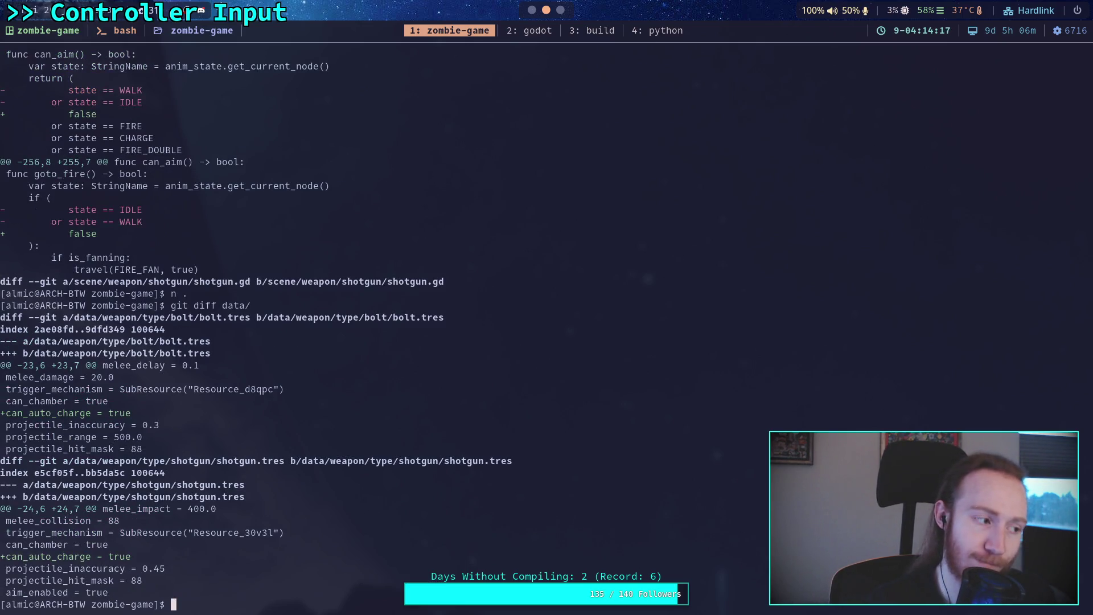
- Run git diff scene/weapon/revolver/ to review the is_idle() changes
{"action": "type", "text": "git diff scene/we"}
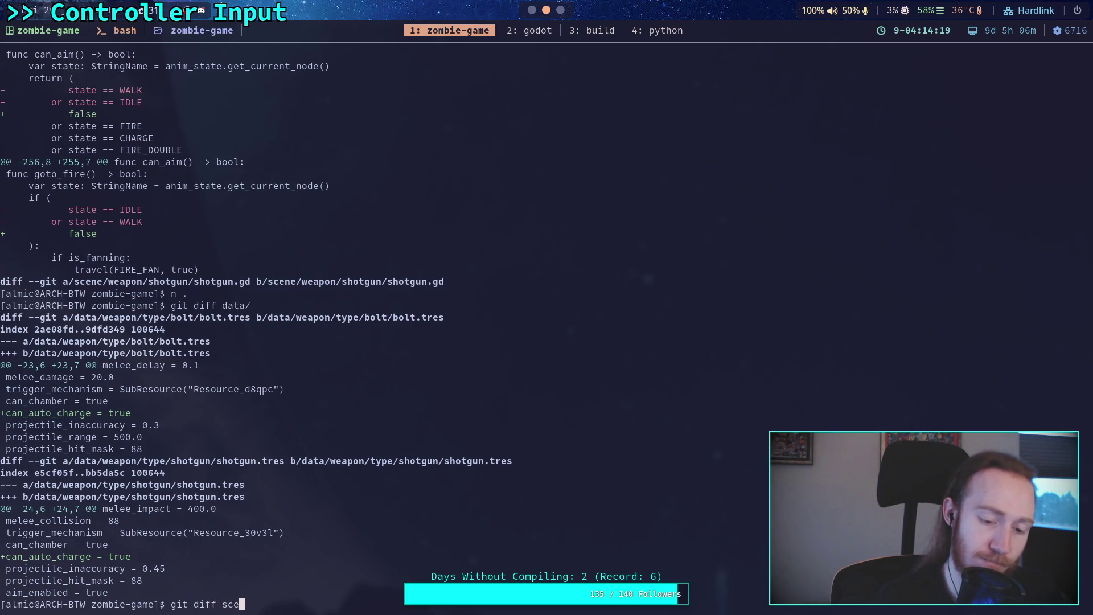
{"action": "key", "text": "Tab"}
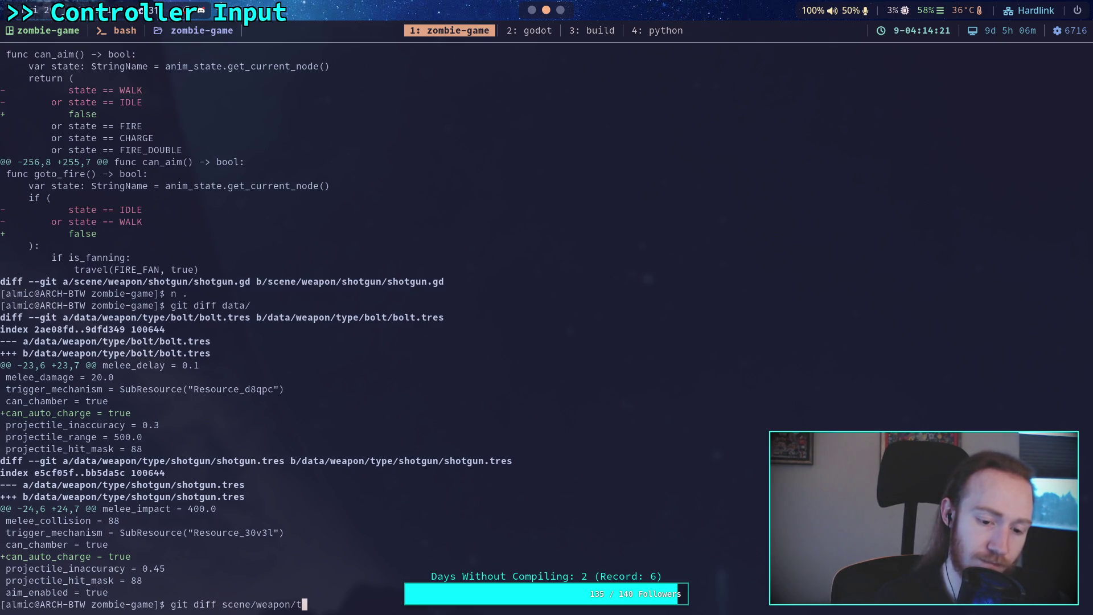
{"action": "key", "text": "Tab"}
{"action": "key", "text": "Return"}
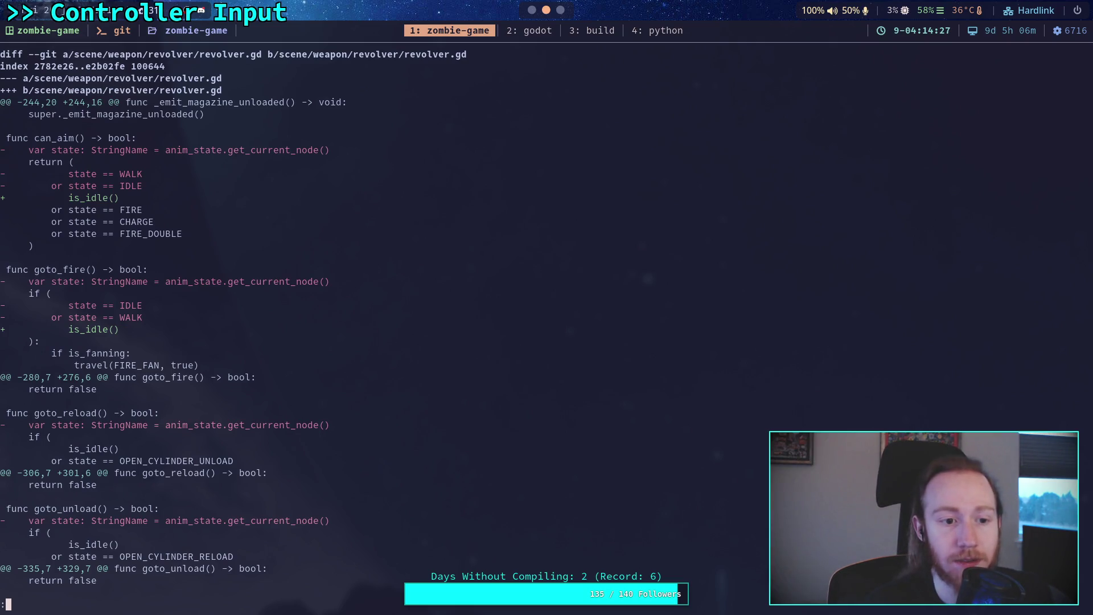
{"action": "key", "text": "super+2"}
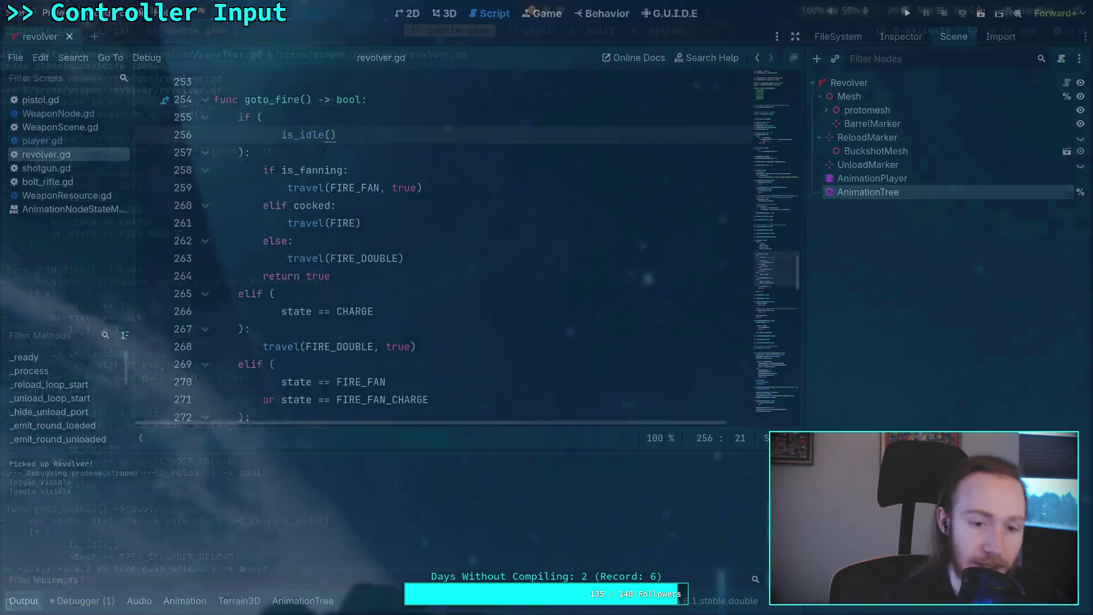
- Join lines 256–257 into line 255 so goto_fire reads 'if is_idle():', then save
{"action": "scroll", "coordinate": [241, 214], "scroll_direction": "up", "scroll_amount": 2}
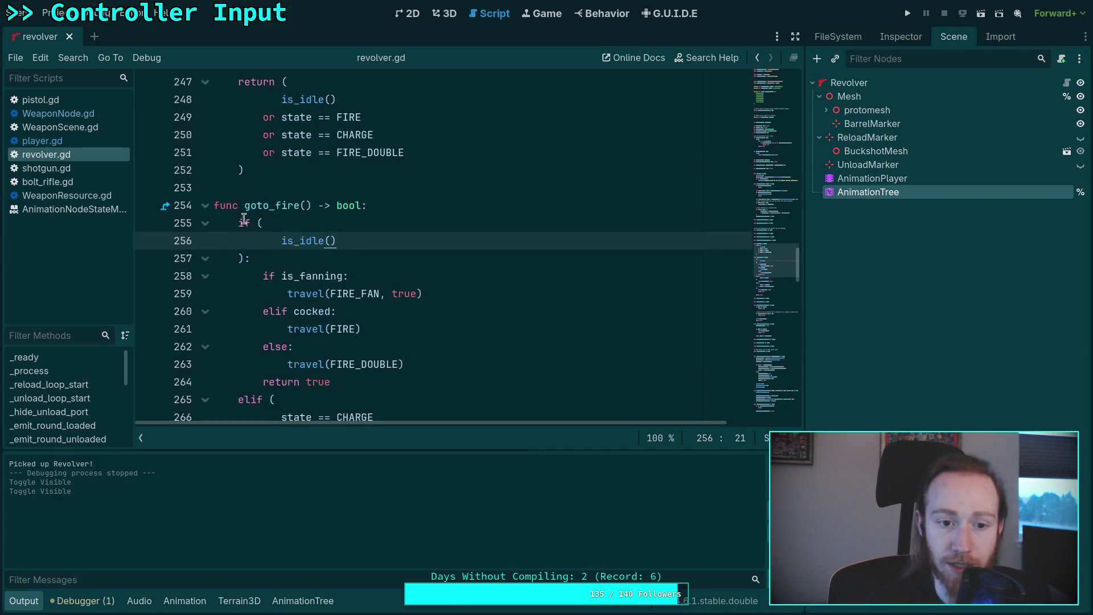
{"action": "key", "text": "Delete"}
{"action": "key", "text": "Delete"}
{"action": "key", "text": "Delete"}
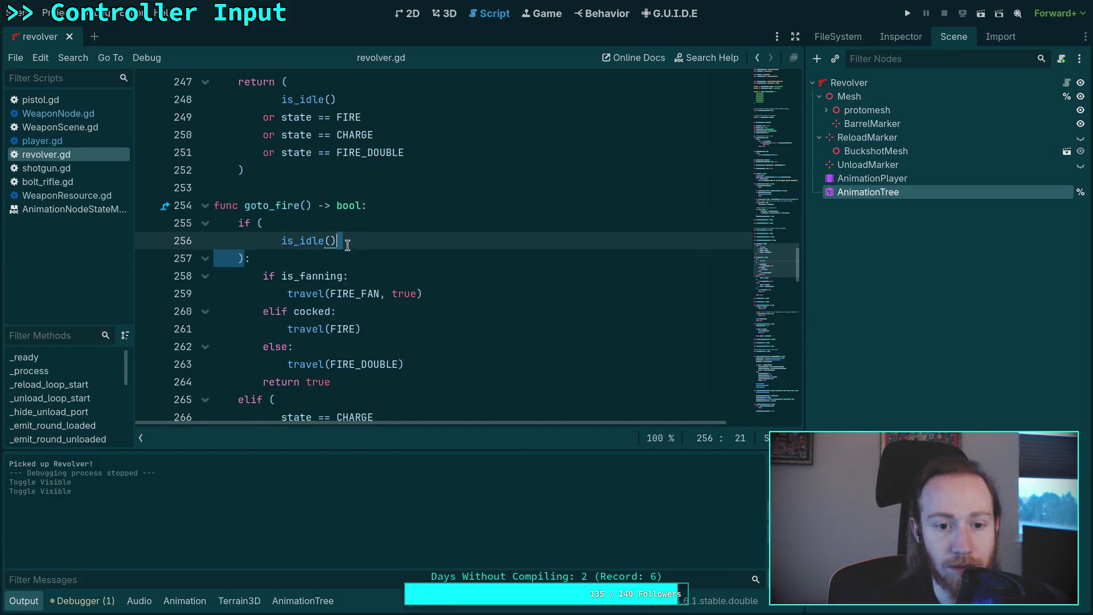
{"action": "left_click_drag", "start_coordinate": [279, 241], "coordinate": [256, 224]}
{"action": "key", "text": "BackSpace"}
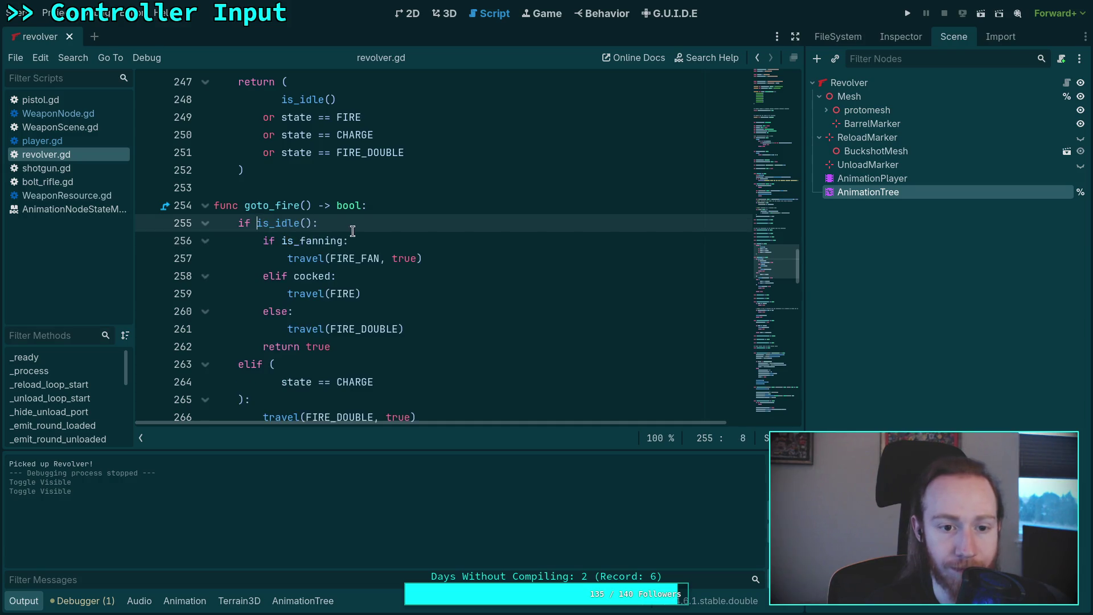
{"action": "scroll", "coordinate": [304, 284], "scroll_direction": "up", "scroll_amount": 7}
{"action": "scroll", "coordinate": [319, 262], "scroll_direction": "down", "scroll_amount": 6}
{"action": "scroll", "coordinate": [399, 256], "scroll_direction": "down", "scroll_amount": 4}
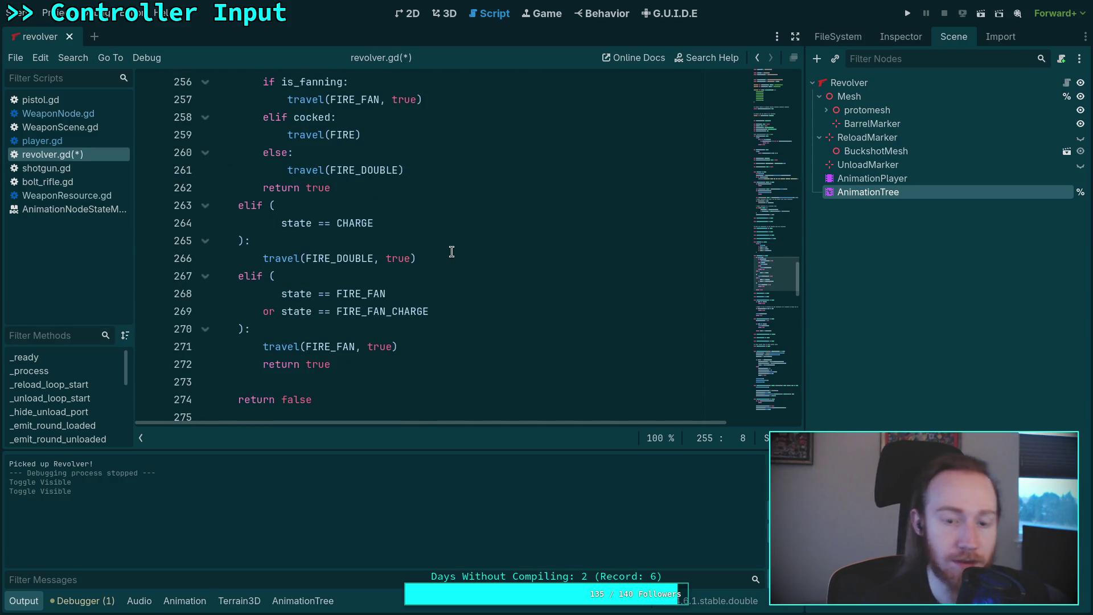
{"action": "key", "text": "ctrl+s"}
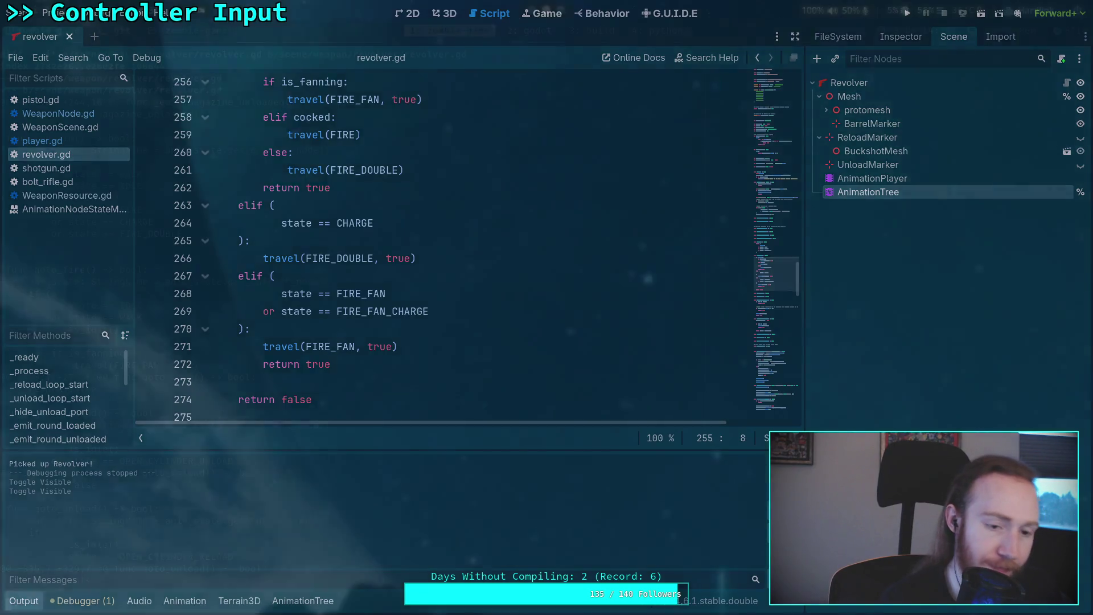
{"action": "key", "text": "super+1"}
- Finish reviewing the revolver.gd git diff, quit the pager, and rerun the project with F5 in Godot
{"action": "scroll", "coordinate": [234, 325], "scroll_direction": "down", "scroll_amount": 7}
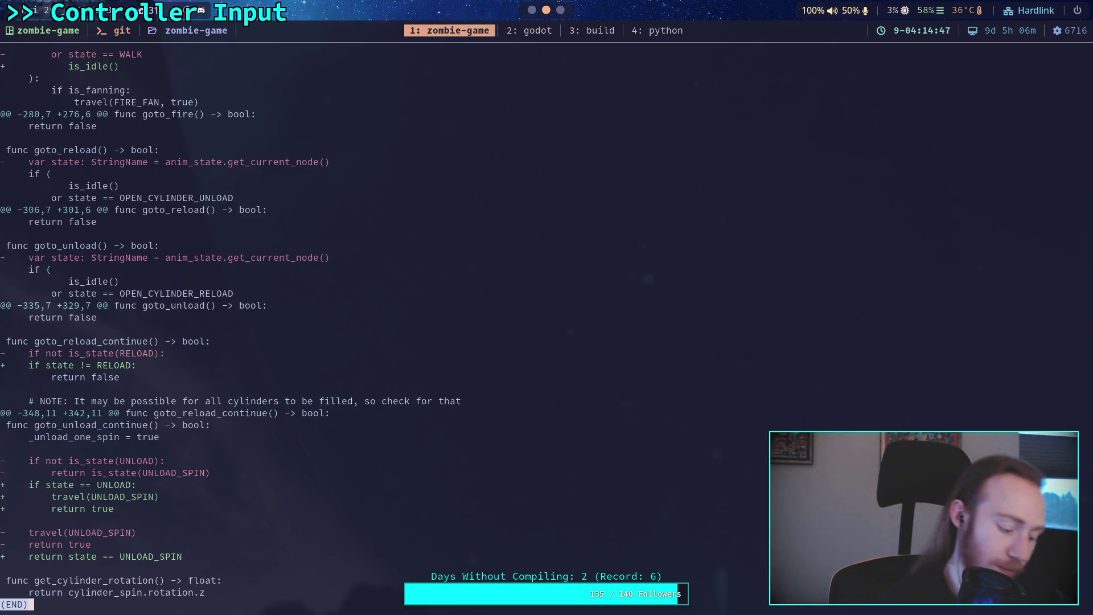
{"action": "key", "text": "q"}
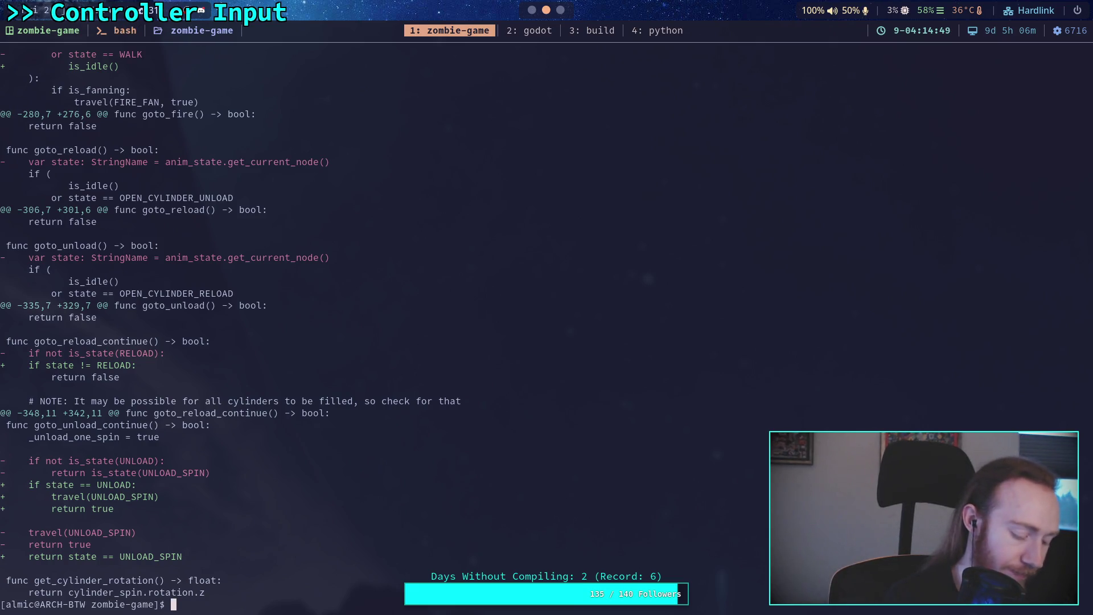
{"action": "key", "text": "super+2"}
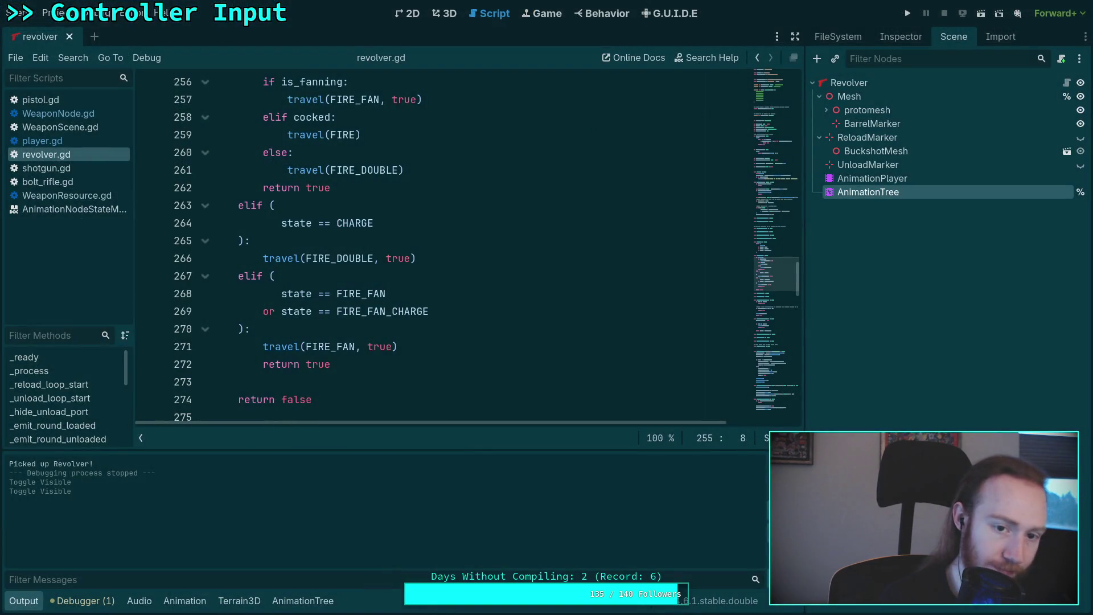
{"action": "key", "text": "F5"}
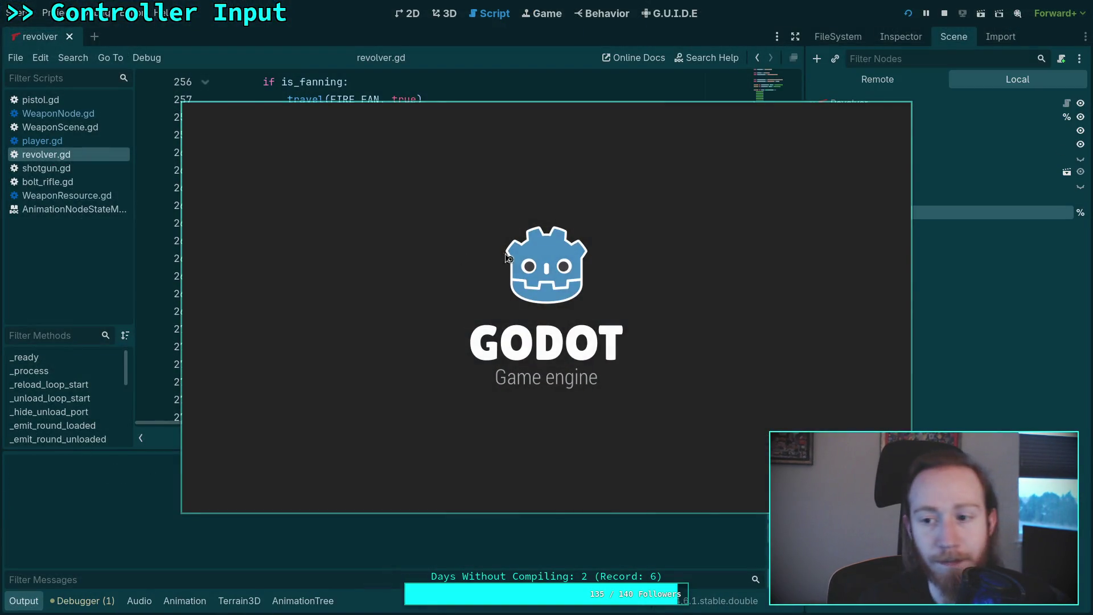
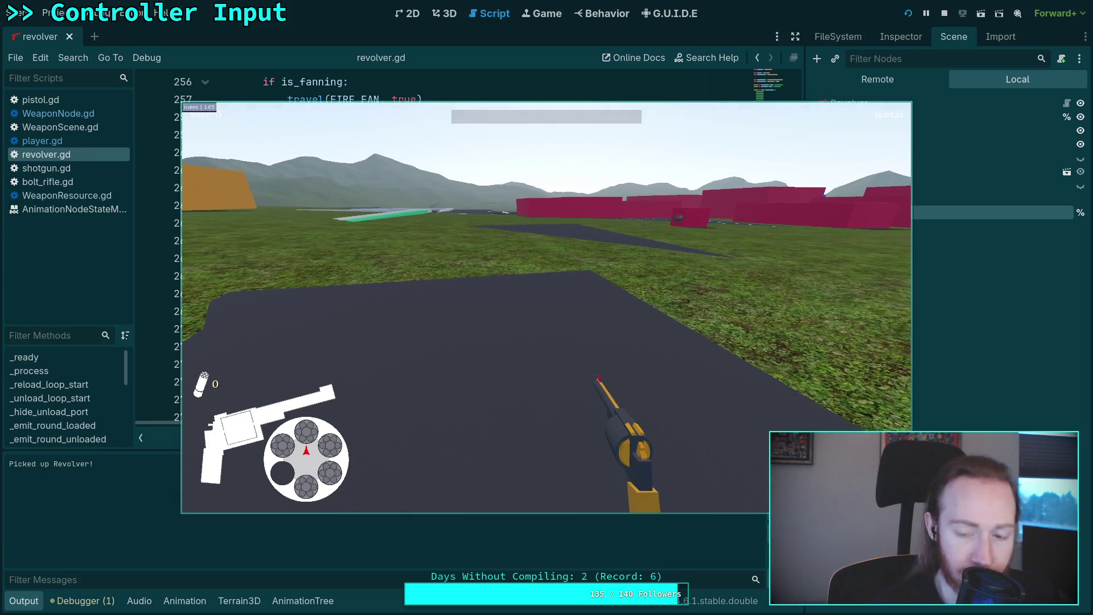
- Exit the running game to the editor and unfold goto_reload in revolver.gd
{"action": "key", "text": "Escape"}
{"action": "left_click", "coordinate": [547, 328]}
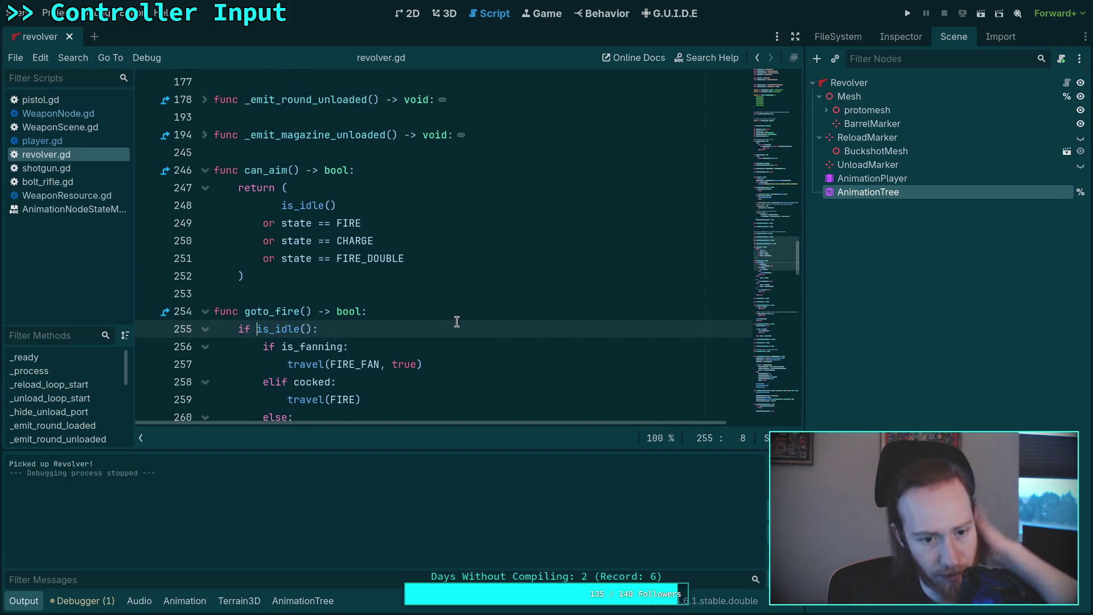
{"action": "scroll", "coordinate": [456, 322], "scroll_direction": "down", "scroll_amount": 9}
{"action": "left_click", "coordinate": [205, 223]}
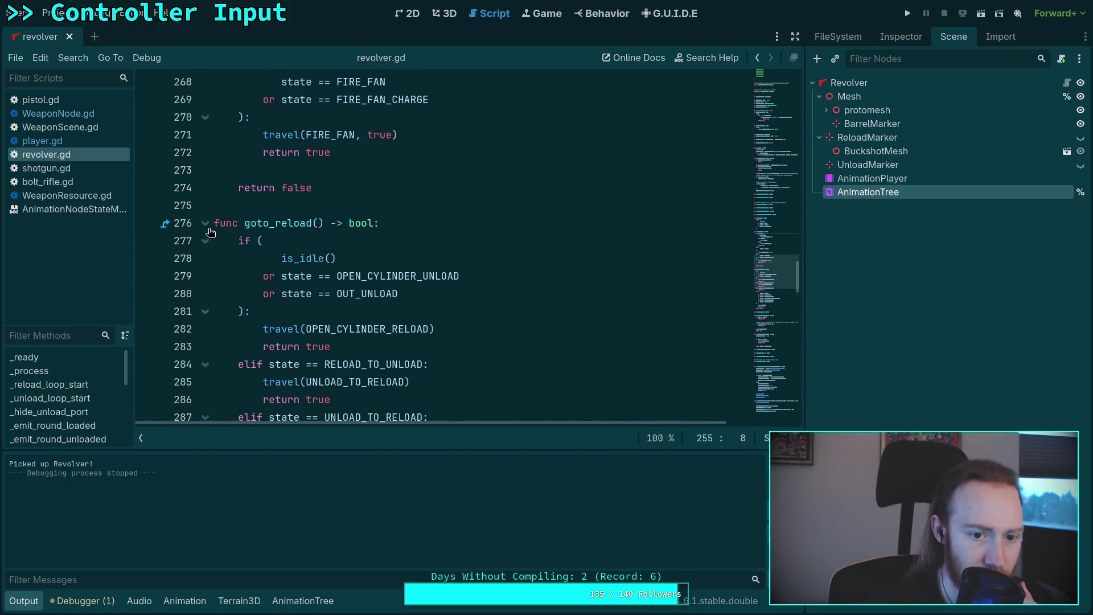
{"action": "scroll", "coordinate": [217, 231], "scroll_direction": "down", "scroll_amount": 2}
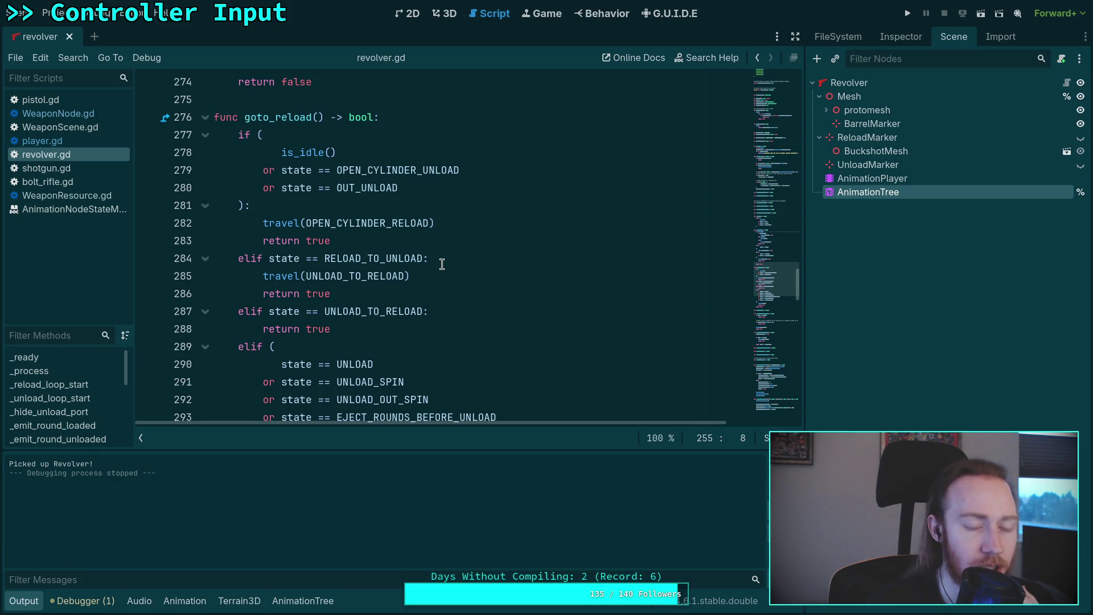
{"action": "scroll", "coordinate": [442, 263], "scroll_direction": "down", "scroll_amount": 4}
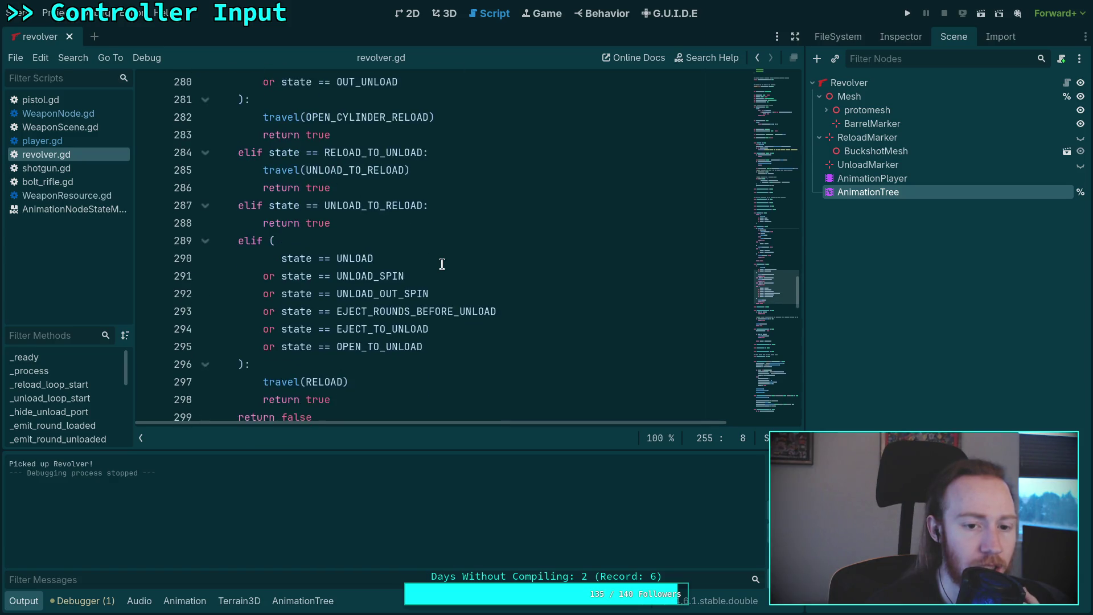
{"action": "scroll", "coordinate": [442, 264], "scroll_direction": "up", "scroll_amount": 2}
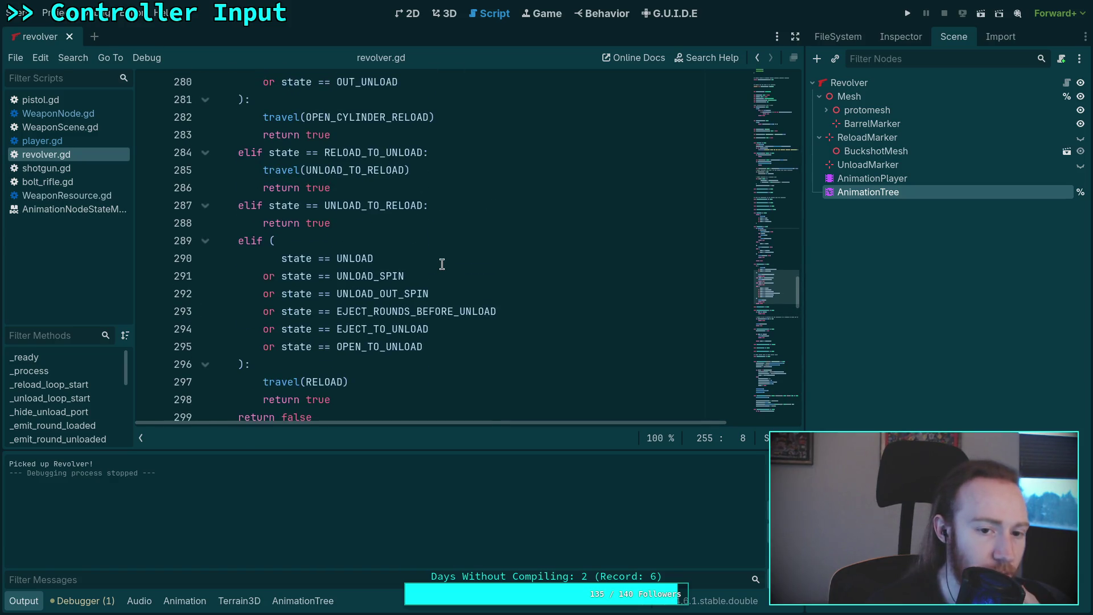
{"action": "scroll", "coordinate": [442, 264], "scroll_direction": "up", "scroll_amount": 3}
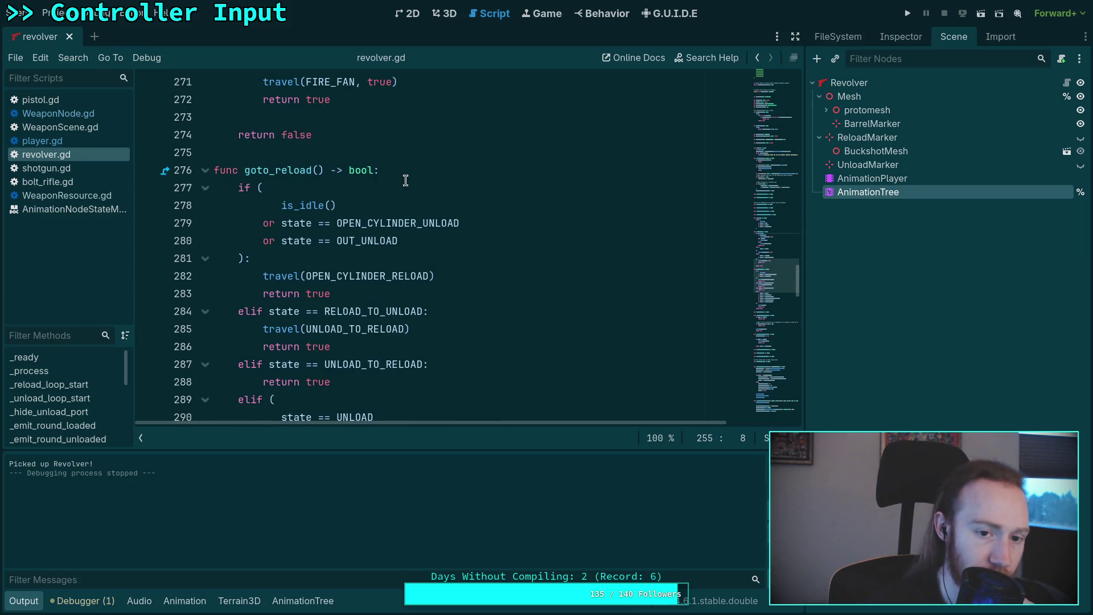
- Add a print_stack() line inside goto_reload, set a breakpoint on it, and save
{"action": "left_click", "coordinate": [404, 171]}
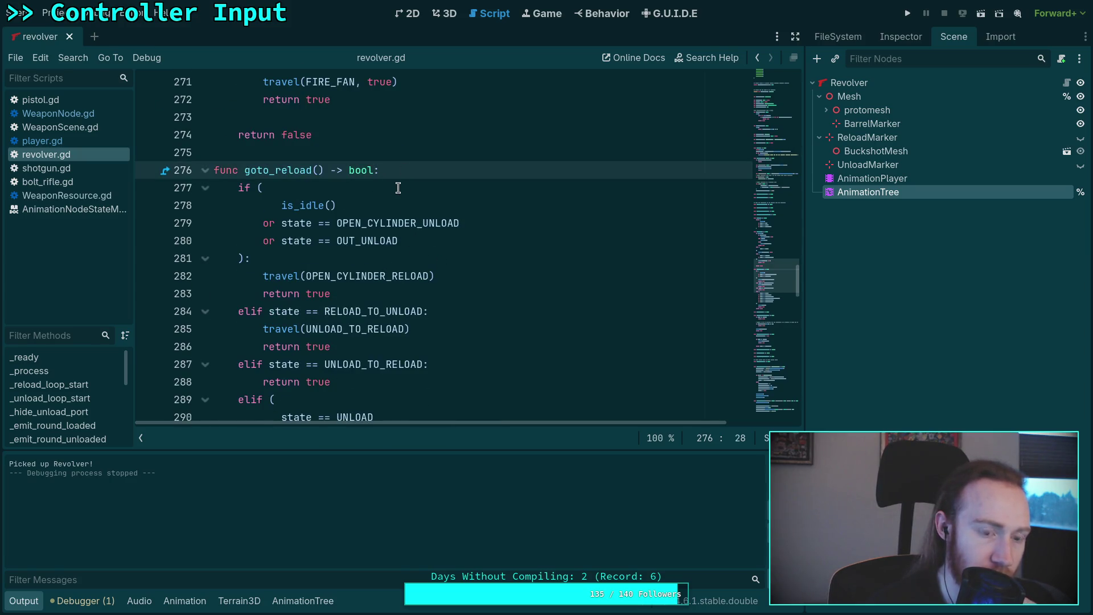
{"action": "key", "text": "Return"}
{"action": "type", "text": "print"}
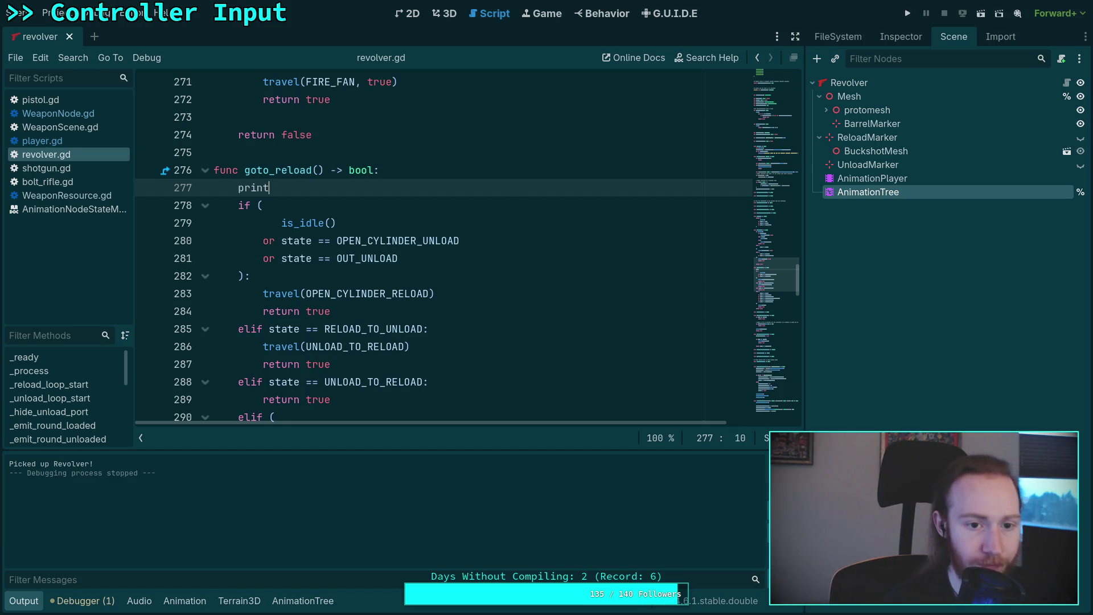
{"action": "key", "text": "Down"}
{"action": "key", "text": "Down"}
{"action": "key", "text": "Down"}
{"action": "type", "text": "_s"}
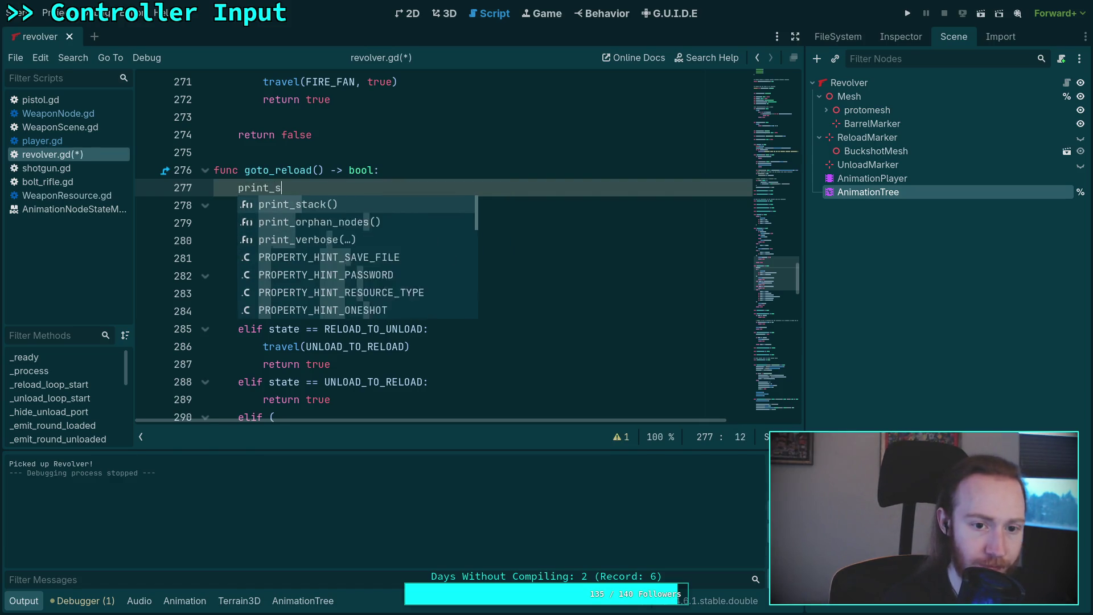
{"action": "key", "text": "Return"}
{"action": "left_click", "coordinate": [148, 189]}
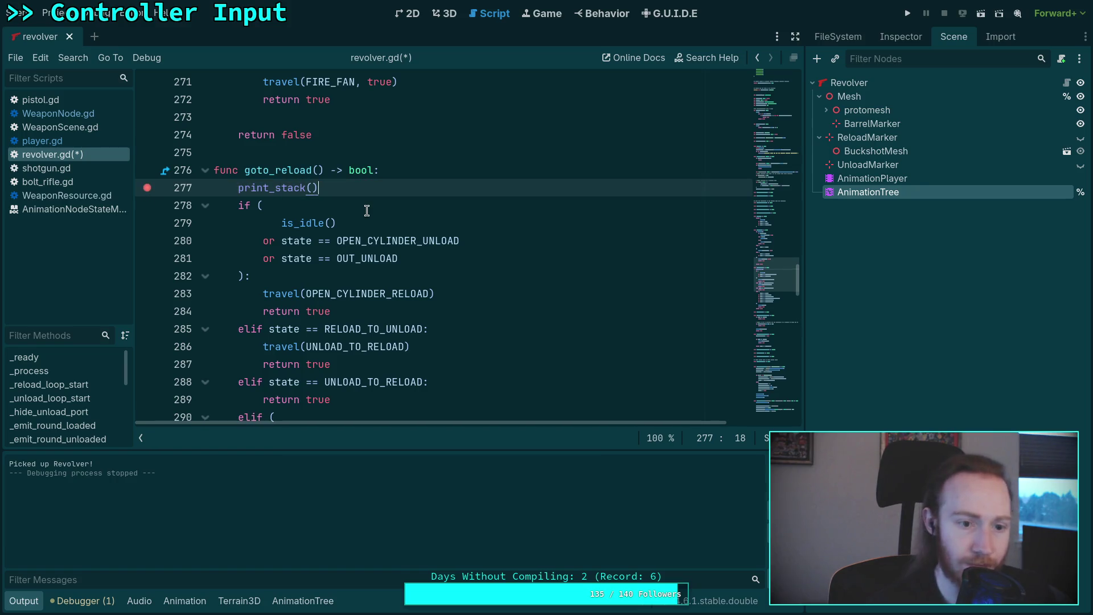
{"action": "key", "text": "ctrl+s"}
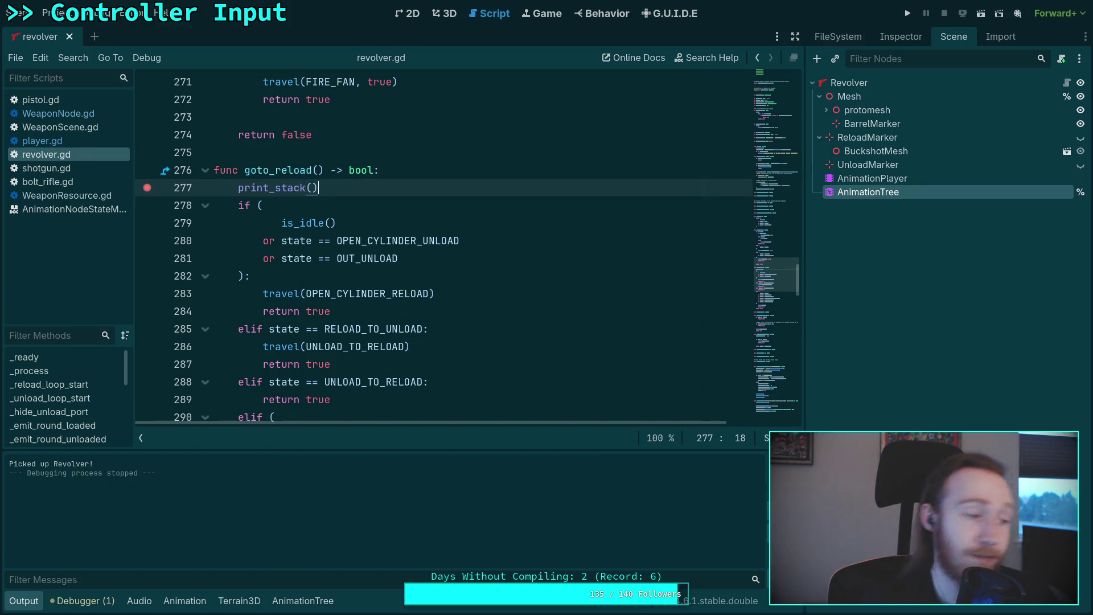
- Delete the temporary print_stack() line and run the game with F5
{"action": "left_click_drag", "start_coordinate": [400, 187], "coordinate": [450, 175]}
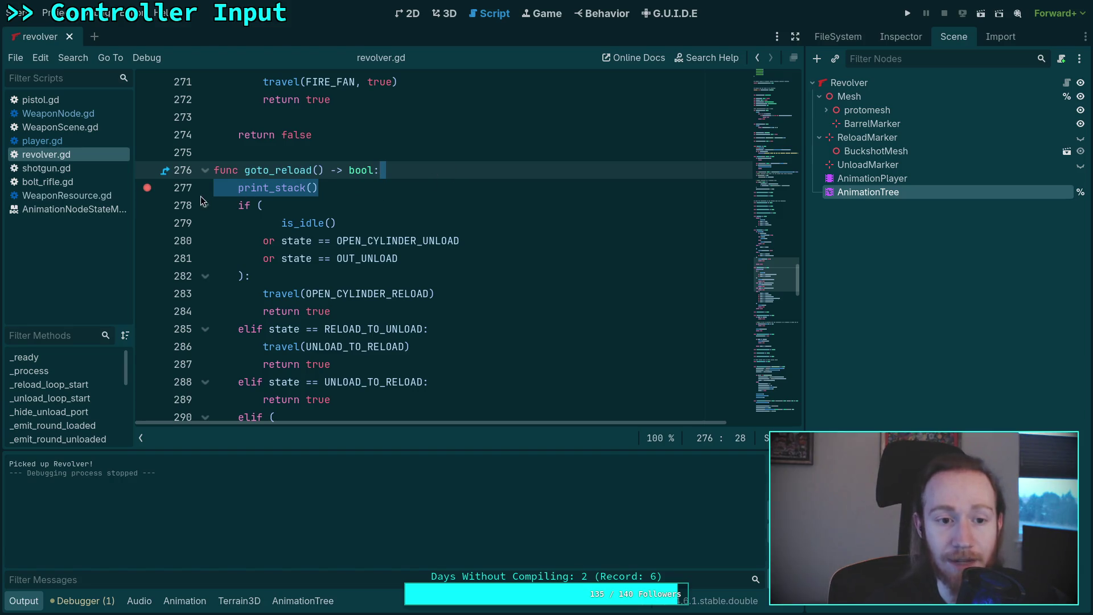
{"action": "key", "text": "BackSpace"}
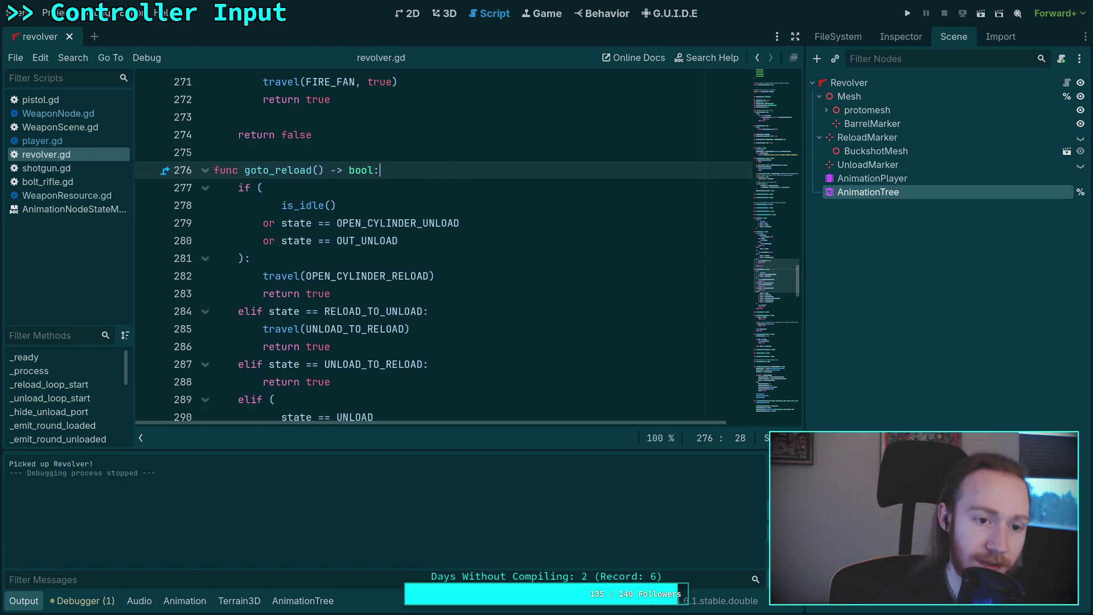
{"action": "key", "text": "F5"}
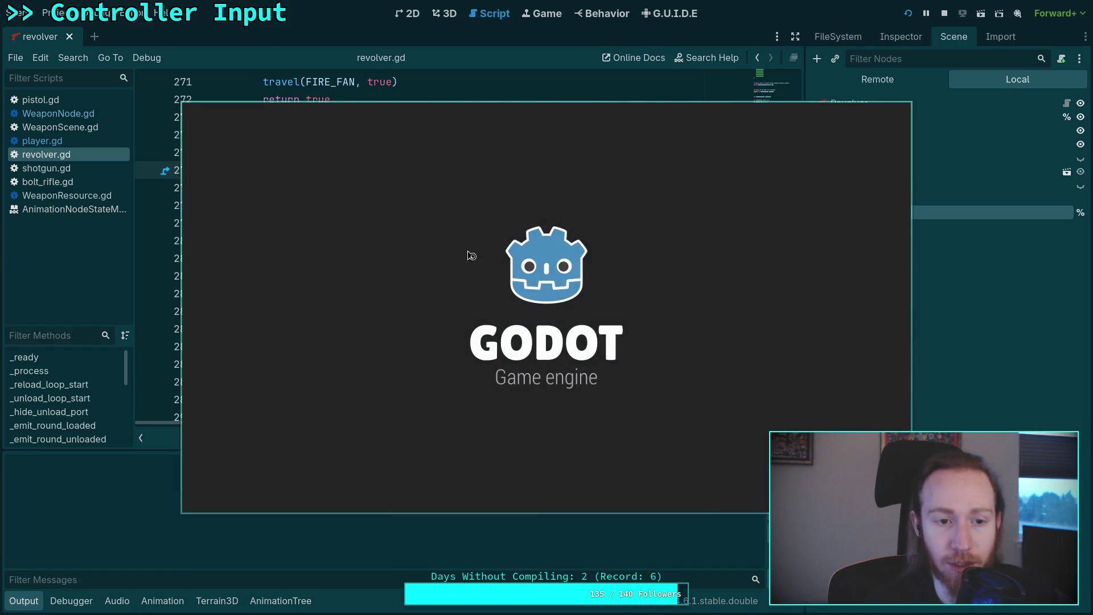
{"action": "left_click_drag", "start_coordinate": [372, 258], "coordinate": [312, 249]}
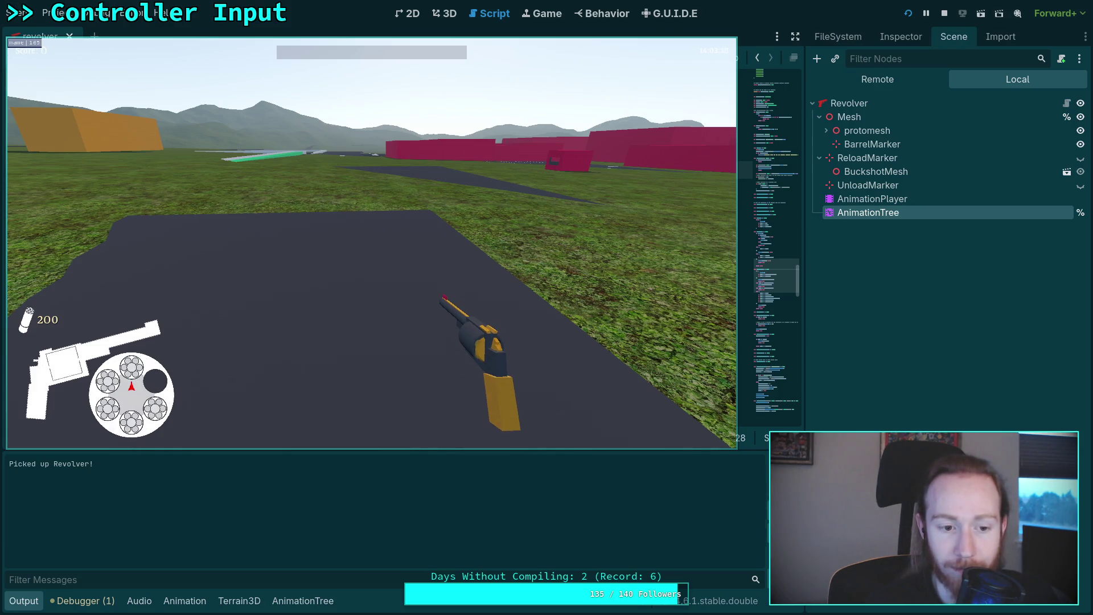
{"action": "key", "text": "r"}
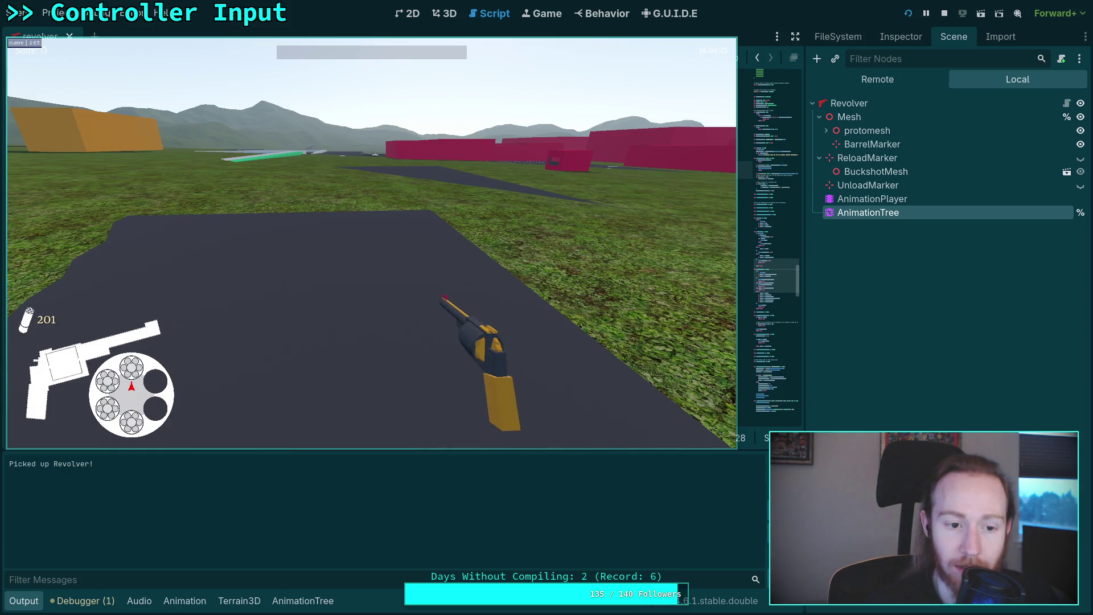
{"action": "key", "text": "r"}
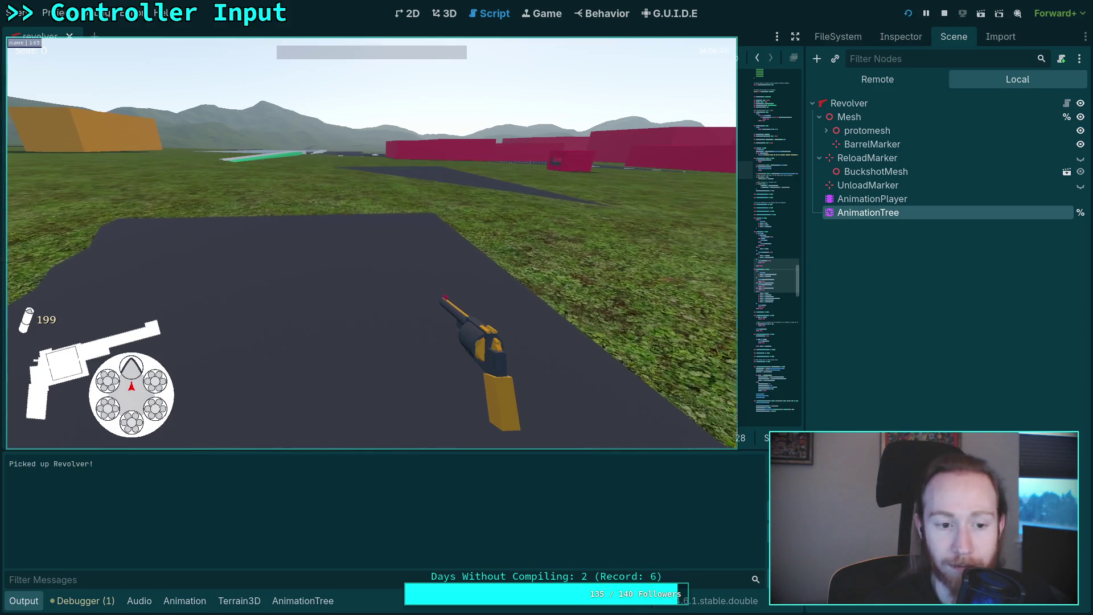
{"action": "key", "text": "r"}
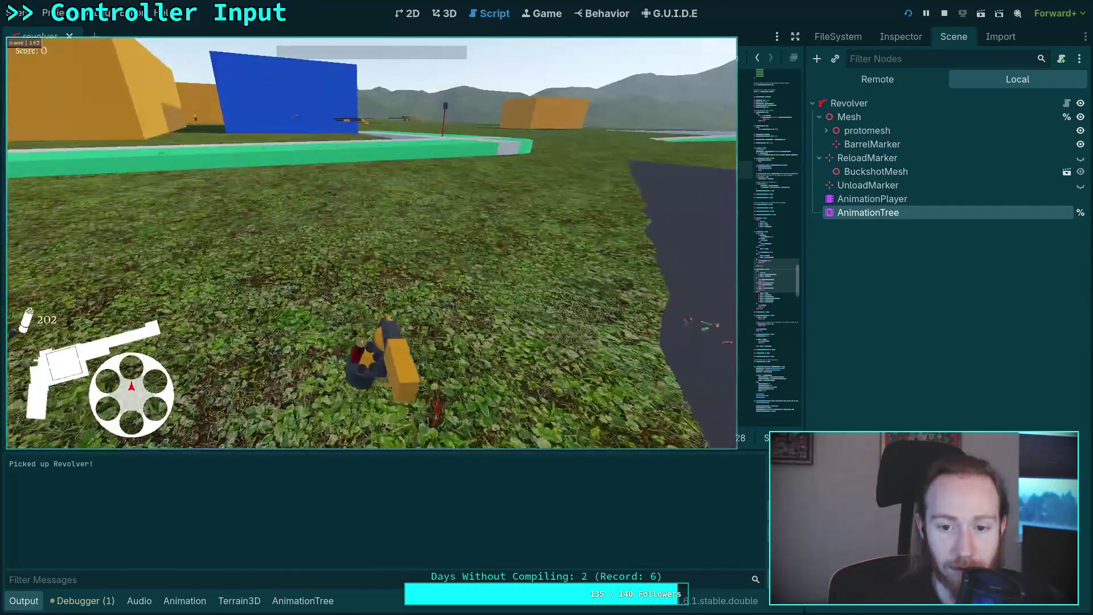
{"action": "key", "text": "r"}
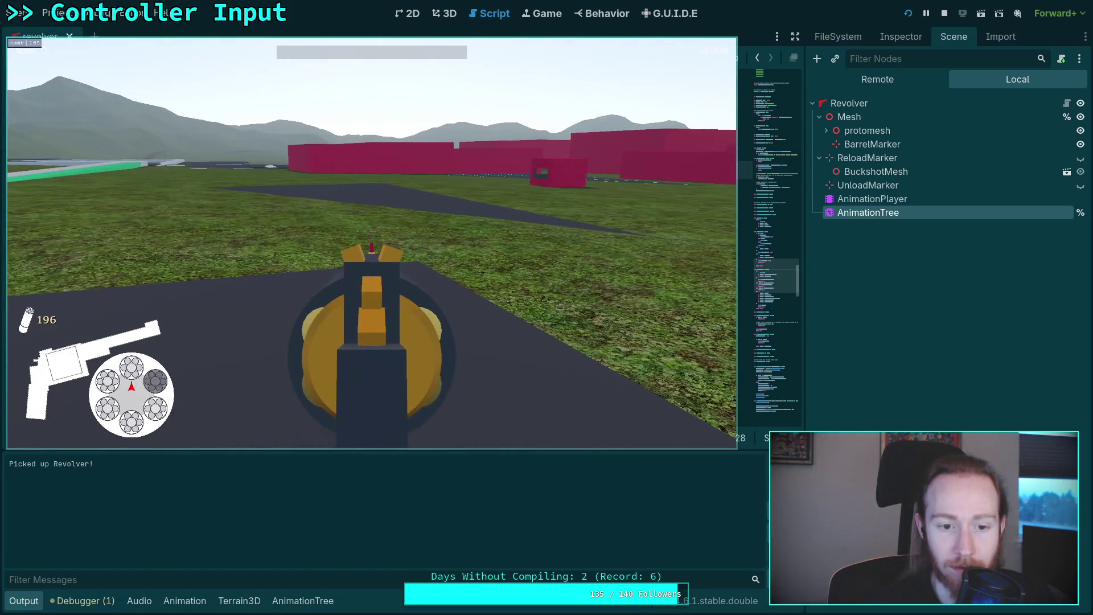
{"action": "key", "text": "Escape"}
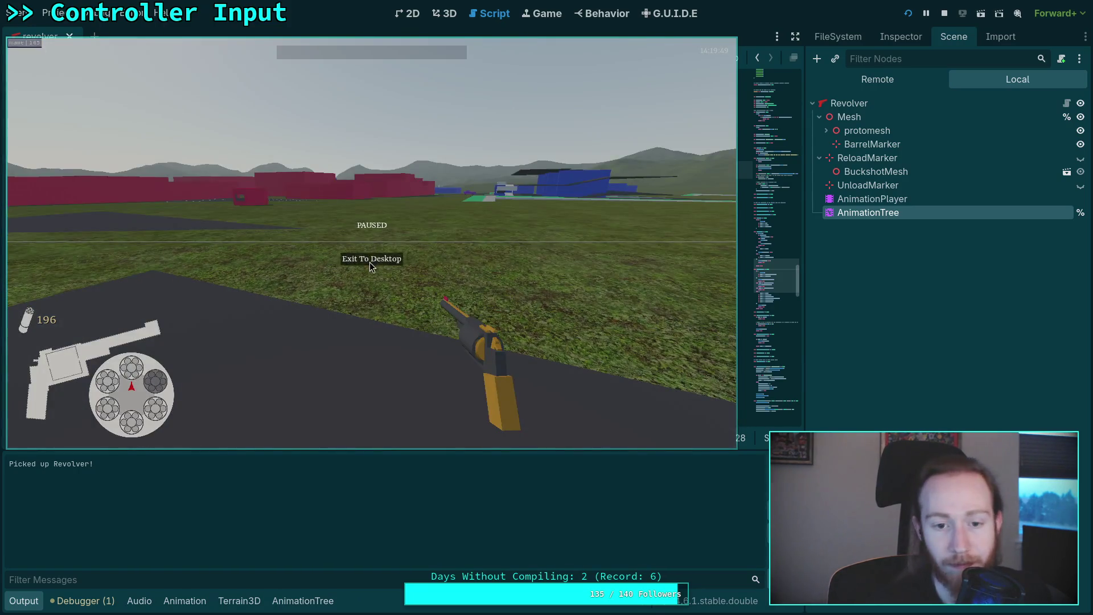
{"action": "left_click", "coordinate": [370, 260]}
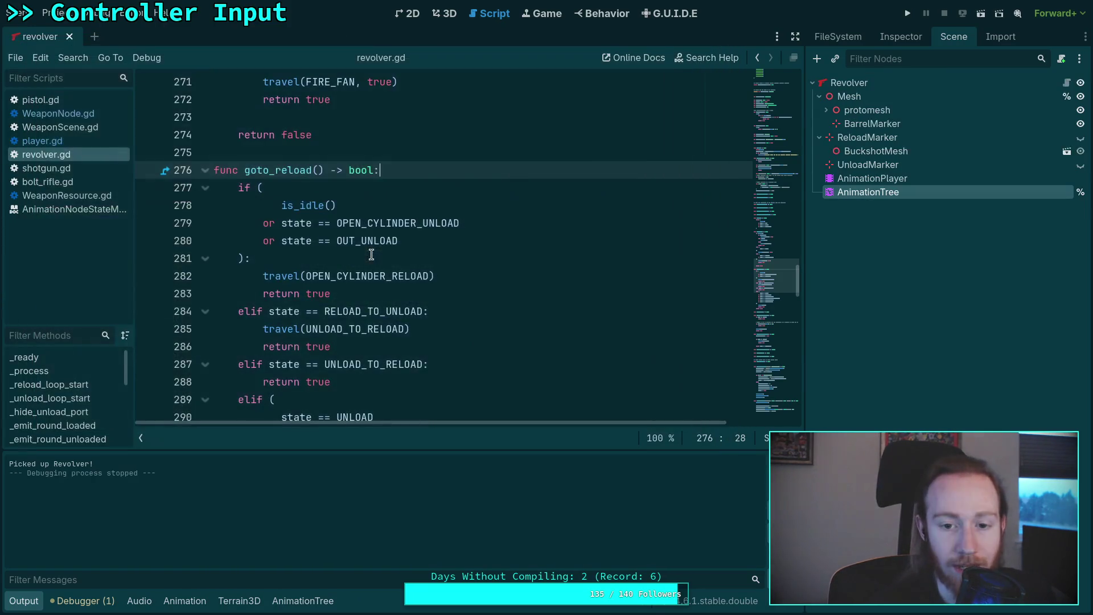
- Run the project, pick up the weapons, and exit the game to desktop
{"action": "left_click", "coordinate": [907, 13]}
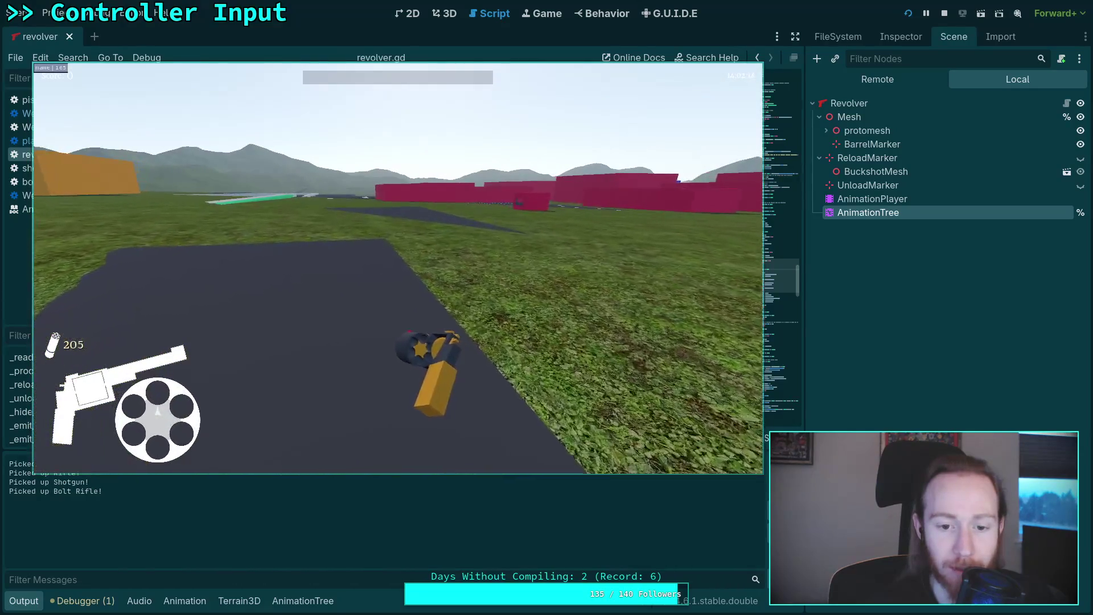
{"action": "key", "text": "Escape"}
{"action": "left_click", "coordinate": [410, 283]}
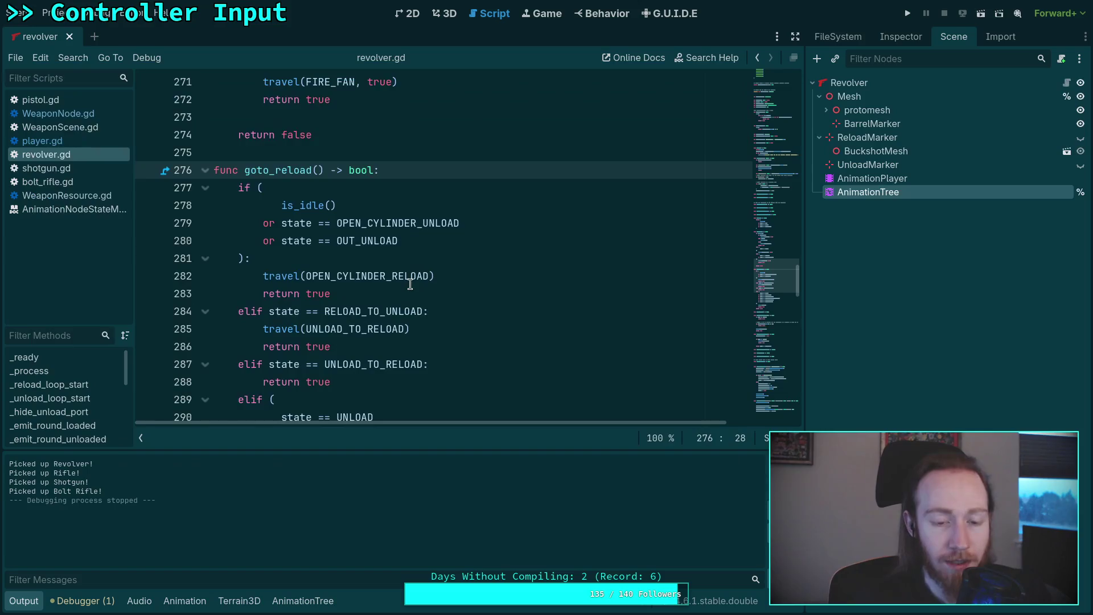
- Collapse the Output panel, place the cursor at line 284, and save the project
{"action": "left_click", "coordinate": [23, 600]}
{"action": "left_click", "coordinate": [460, 303]}
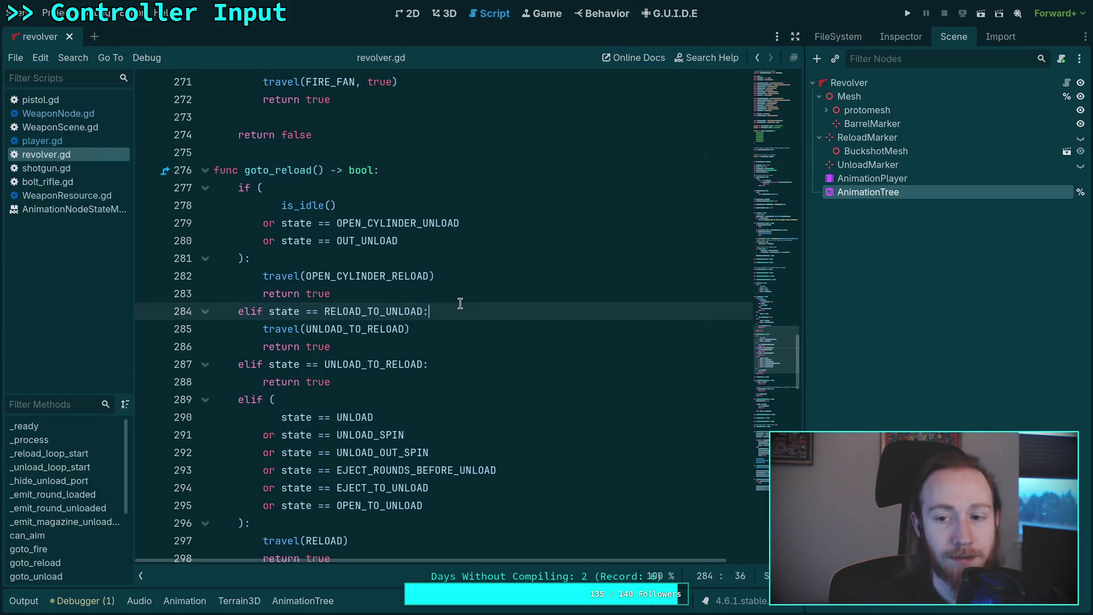
{"action": "key", "text": "ctrl+s"}
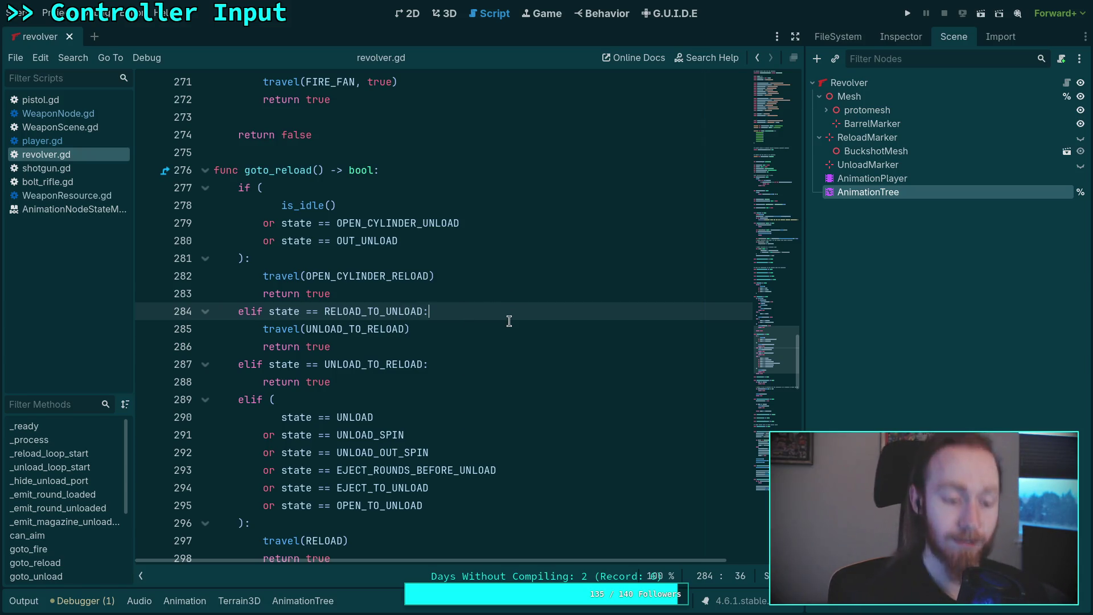
{"action": "key", "text": "super+1"}
- Run git status and git diff, reviewing changes starting with bolt_anim_tree.tres
{"action": "type", "text": "git status"}
{"action": "key", "text": "Return"}
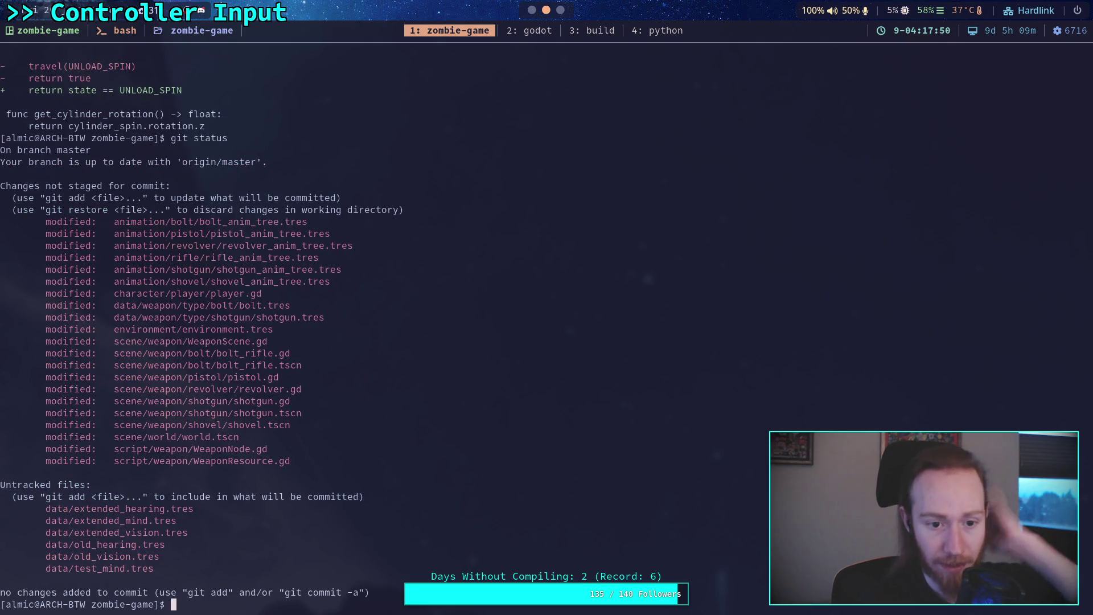
{"action": "type", "text": "git diff"}
{"action": "key", "text": "Return"}
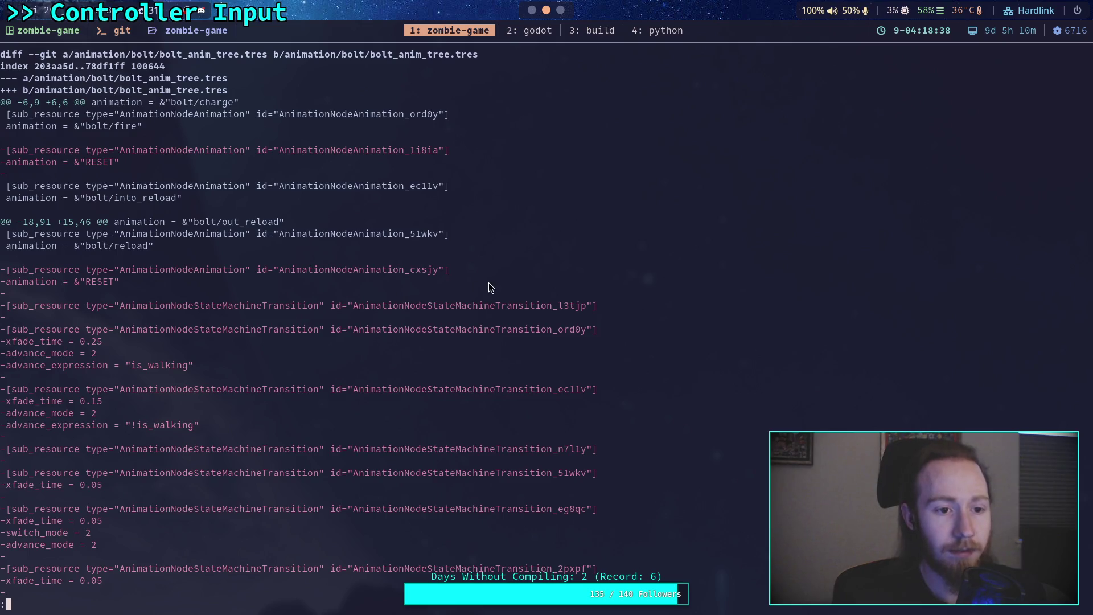
- Leave the diff, recheck git status, and stage the animation/ folder with git add
{"action": "key", "text": "space"}
{"action": "key", "text": "space"}
{"action": "key", "text": "space"}
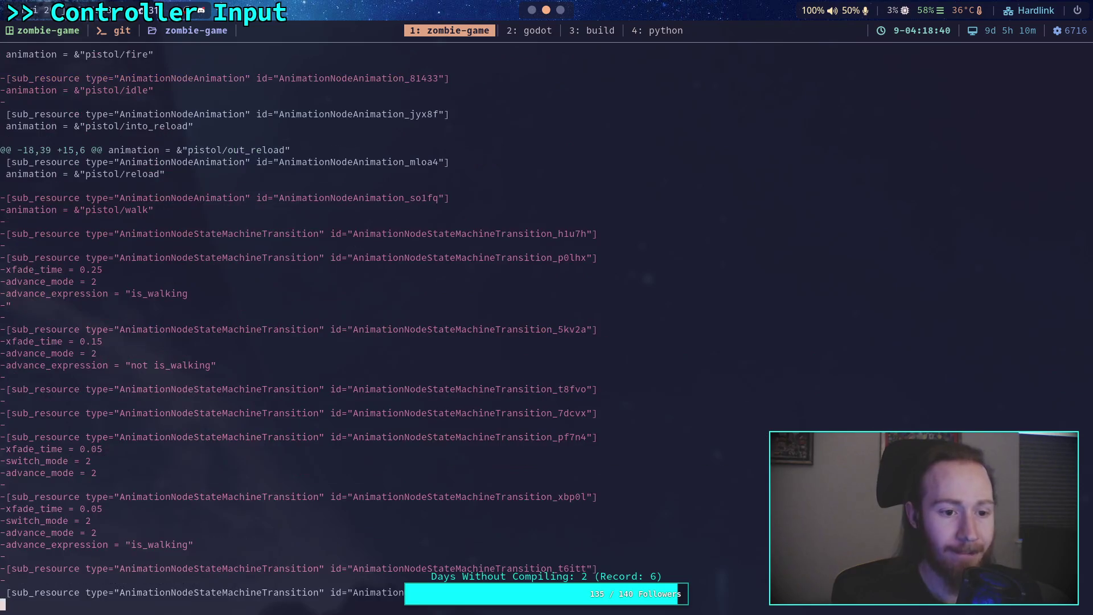
{"action": "type", "text": "qgit status"}
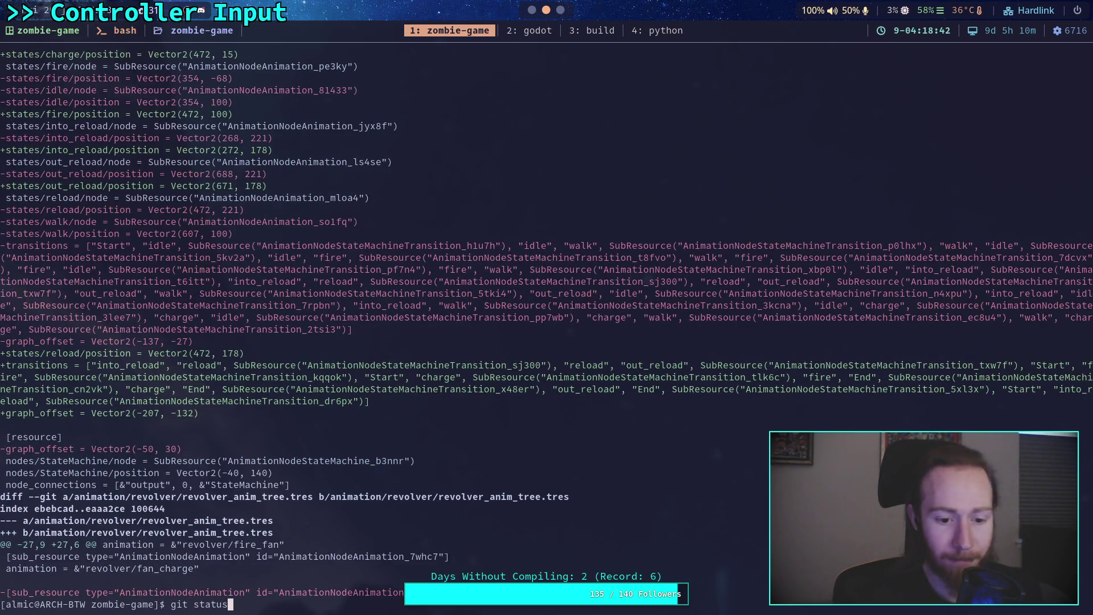
{"action": "key", "text": "Return"}
{"action": "type", "text": "git add "}
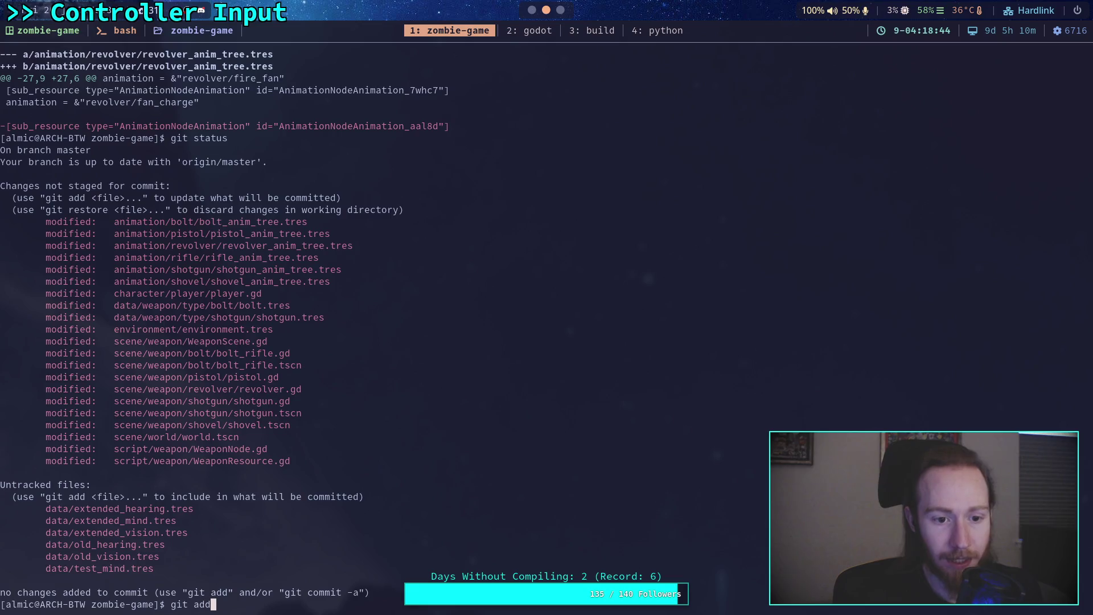
{"action": "type", "text": "ani"}
{"action": "key", "text": "Tab"}
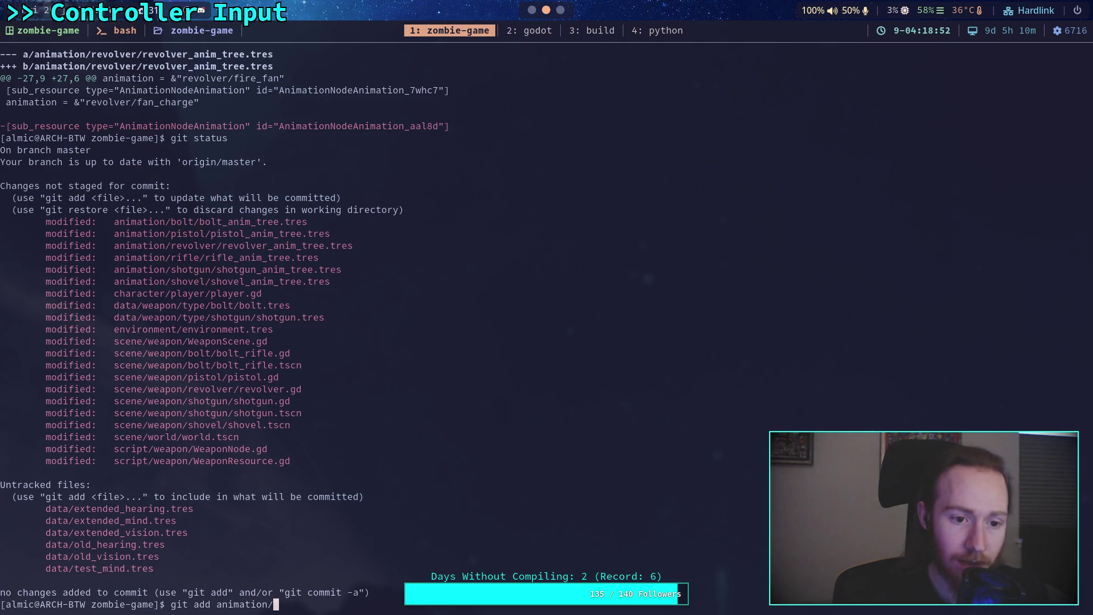
{"action": "key", "text": "Return"}
- Check git status and page the remaining diff through player.gd, shotgun.tres and environment.tres
{"action": "type", "text": "it status"}
{"action": "key", "text": "Return"}
{"action": "type", "text": "git diff"}
{"action": "key", "text": "Return"}
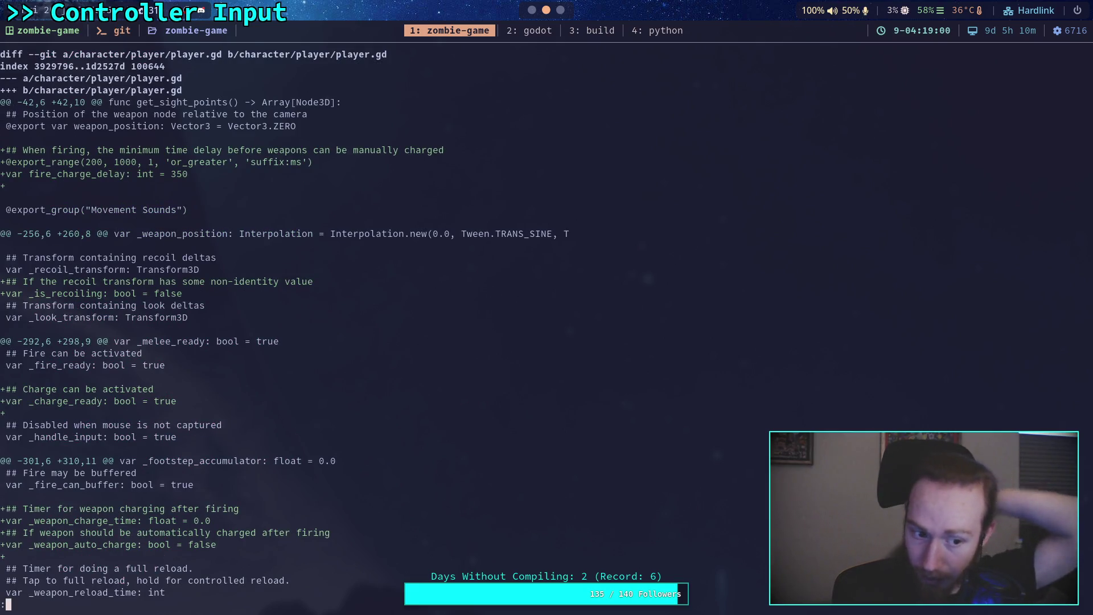
{"action": "key", "text": "space"}
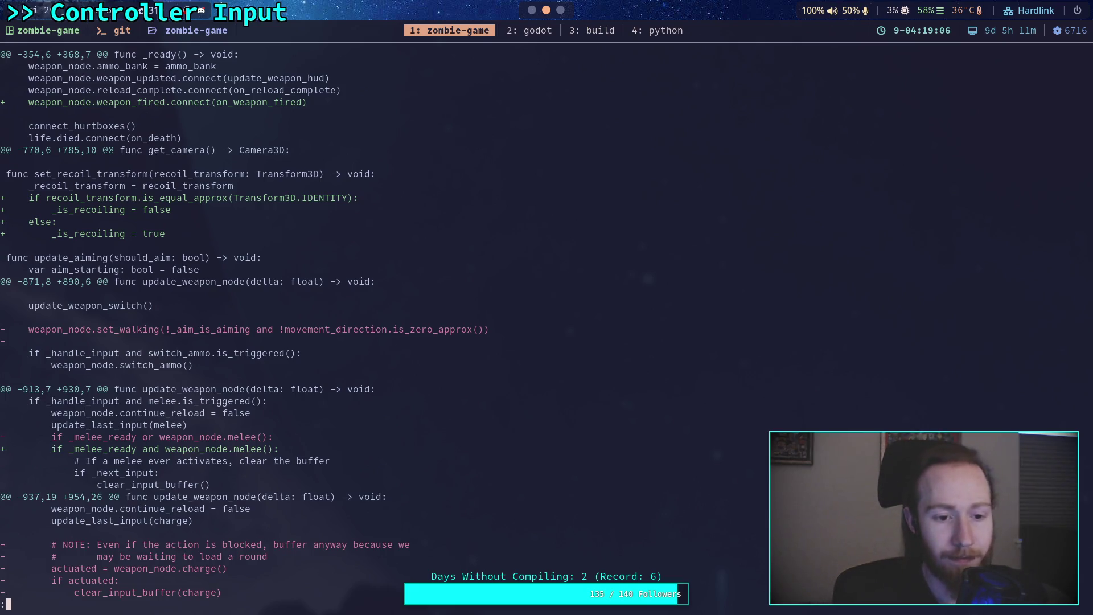
{"action": "key", "text": "space"}
{"action": "key", "text": "space"}
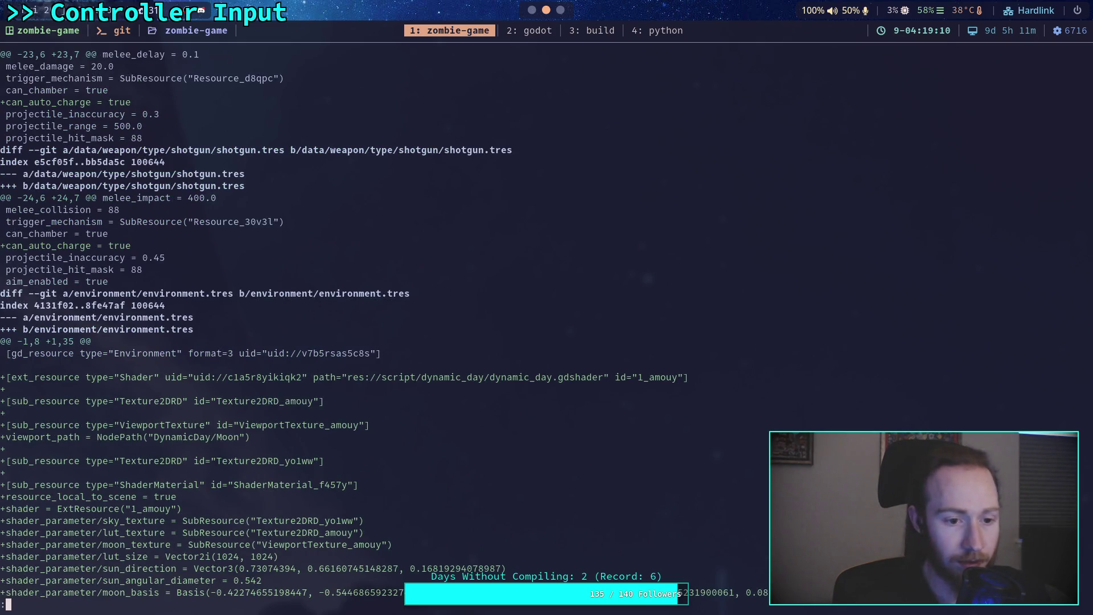
{"action": "type", "text": "qgit"}
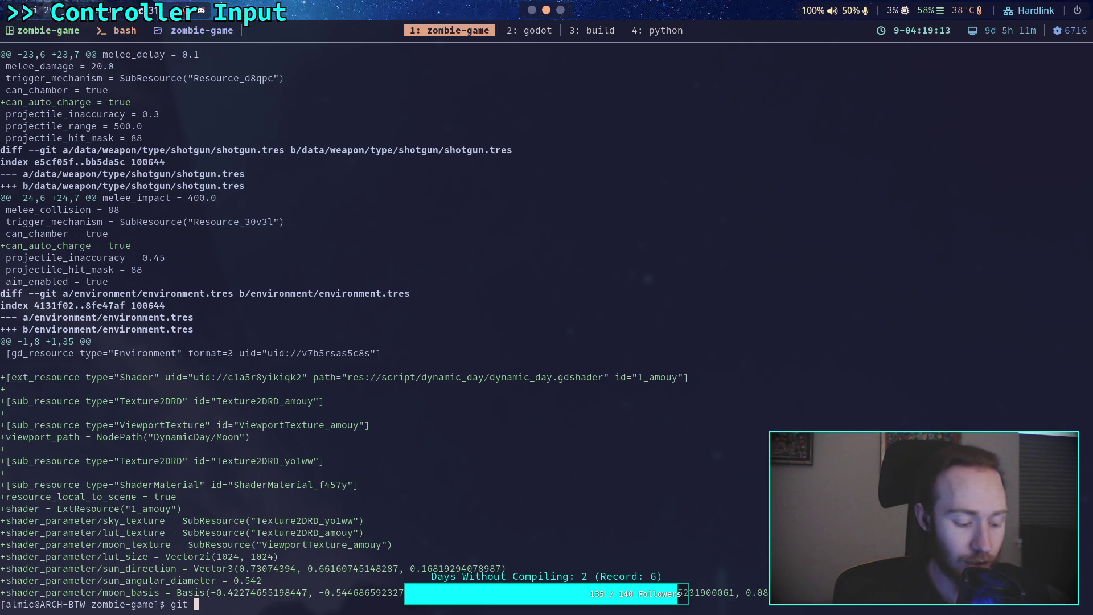
{"action": "key", "text": "super+2"}
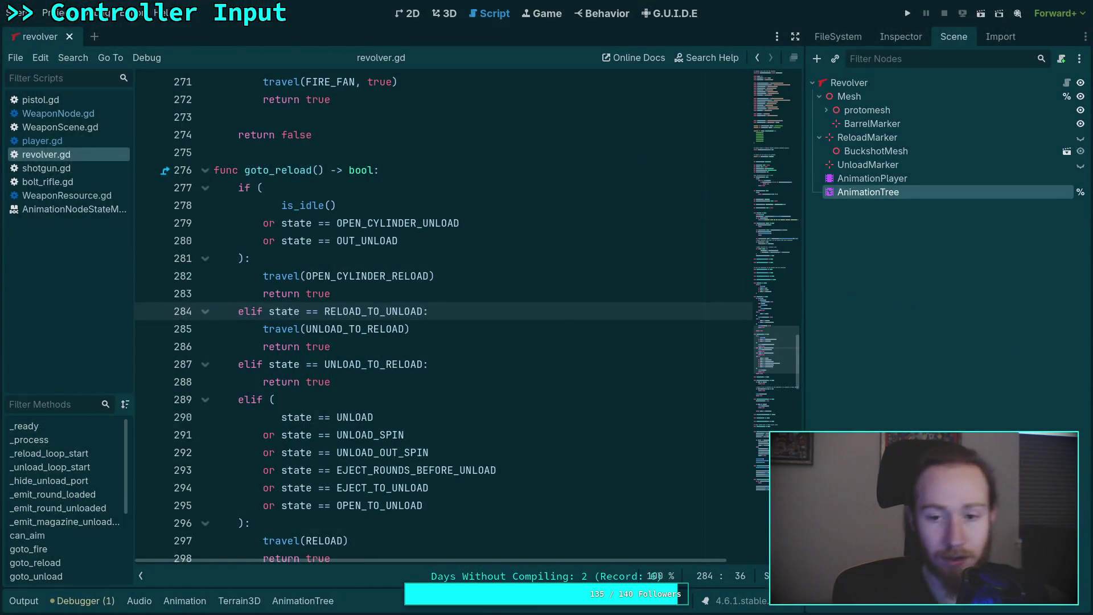
- Close the revolver scene tab and discard environment/environment.tres changes with git restore
{"action": "left_click", "coordinate": [69, 36]}
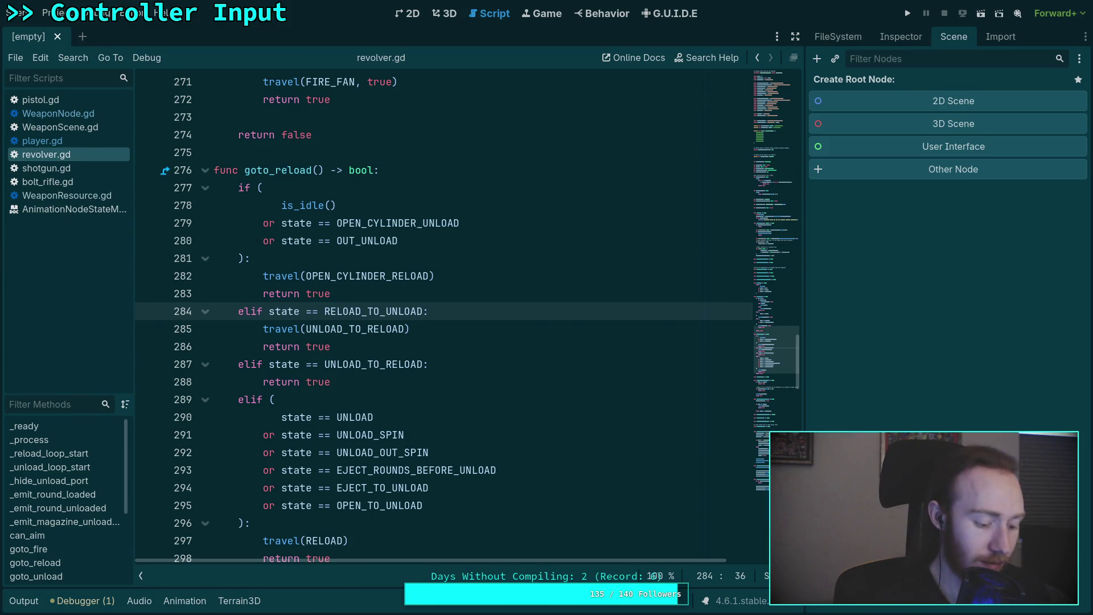
{"action": "key", "text": "super+1"}
{"action": "type", "text": "estore"}
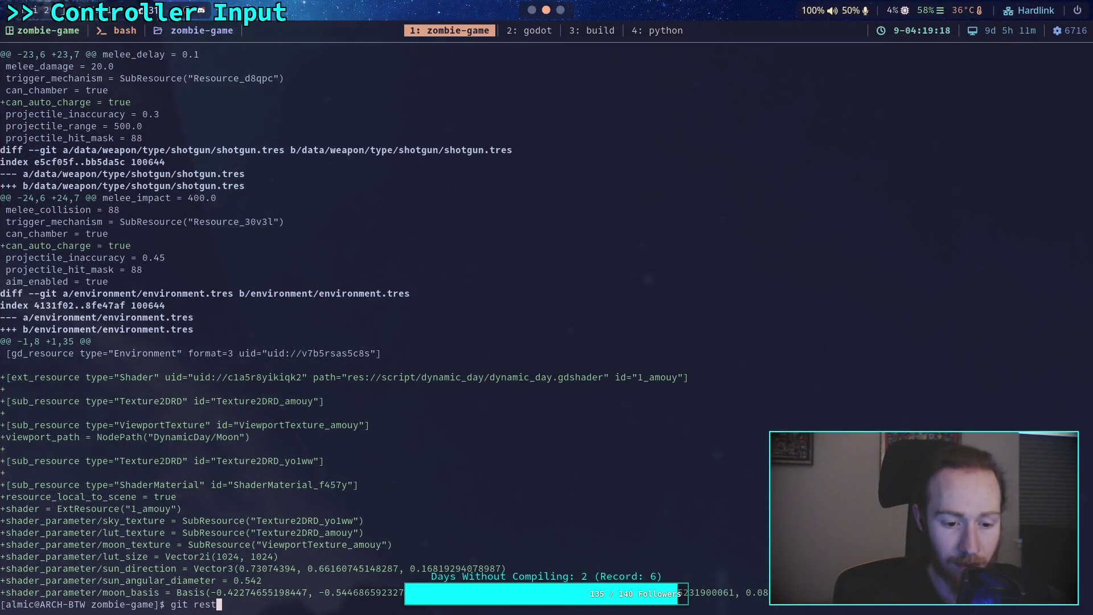
{"action": "key", "text": "Tab"}
{"action": "key", "text": "Tab"}
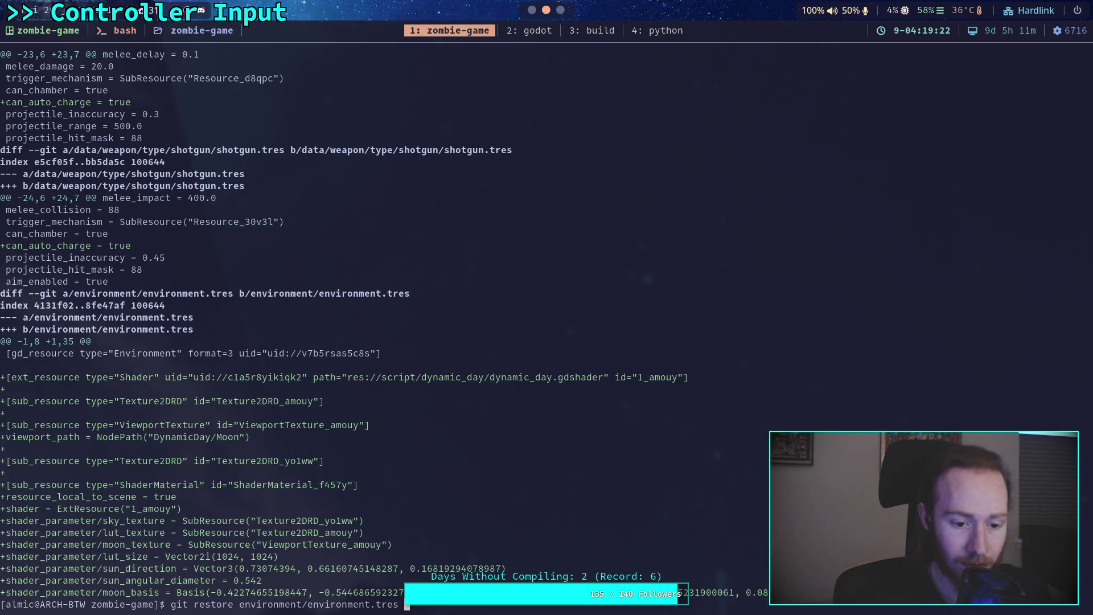
{"action": "key", "text": "Return"}
- Review the player.gd diff hunks, then stage the character/ folder
{"action": "type", "text": "git diff"}
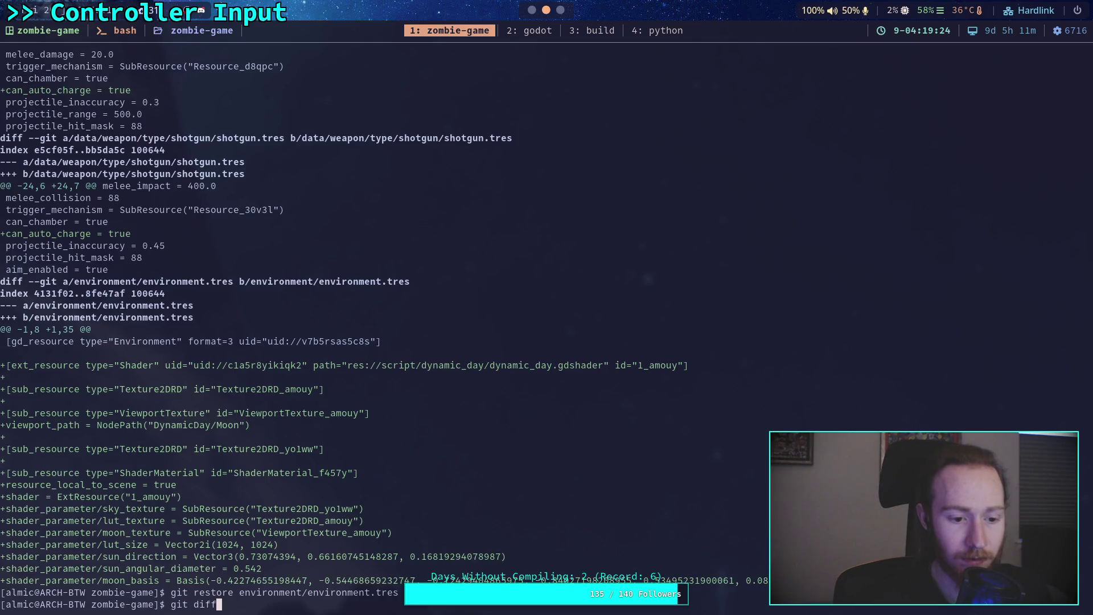
{"action": "key", "text": "Return"}
{"action": "key", "text": "space"}
{"action": "key", "text": "b"}
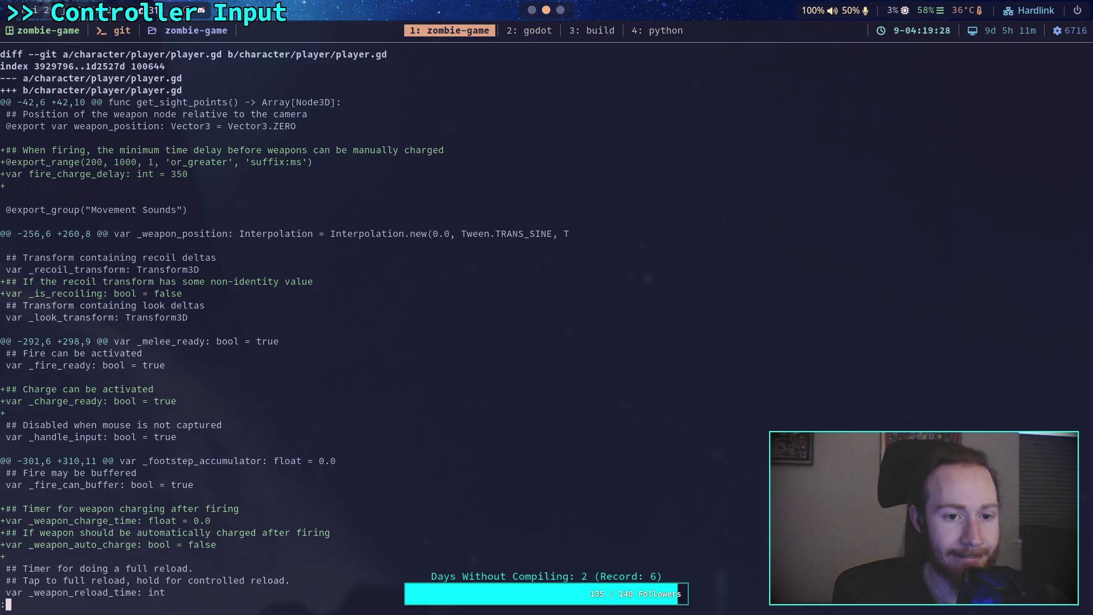
{"action": "key", "text": "space"}
{"action": "key", "text": "space"}
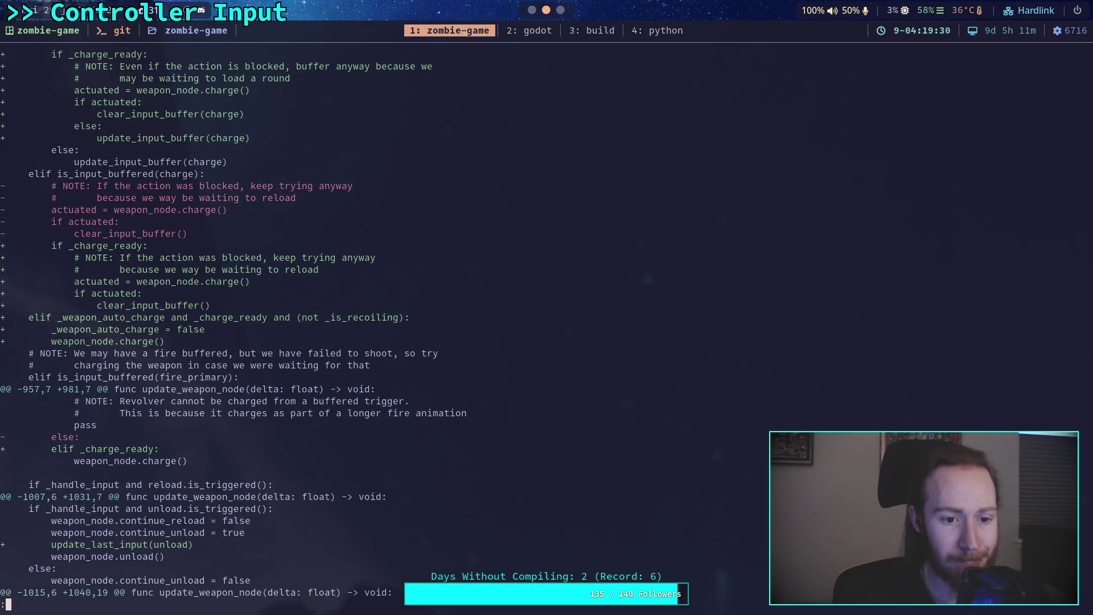
{"action": "key", "text": "space"}
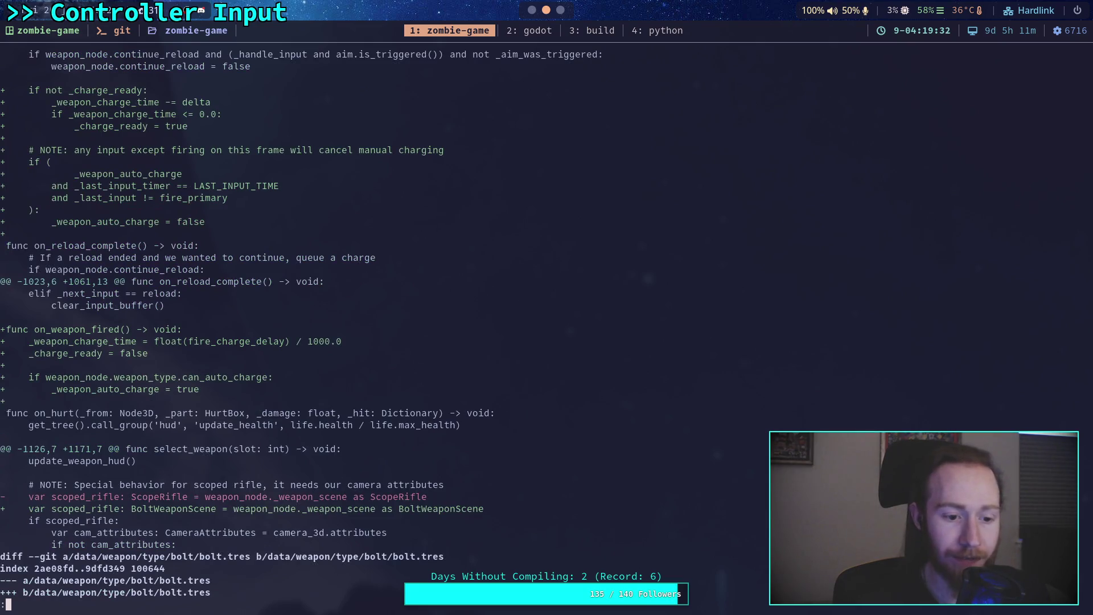
{"action": "type", "text": "qgit add cha"}
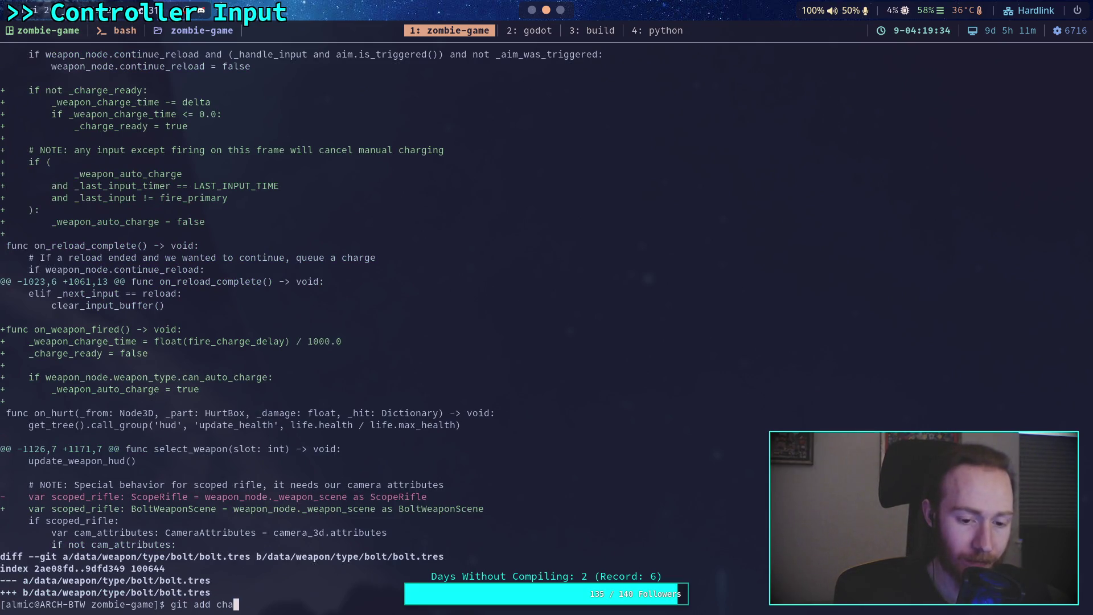
{"action": "key", "text": "Tab"}
{"action": "key", "text": "Return"}
- Check git status and the diff, then stage data/weapon/type/
{"action": "type", "text": "git status"}
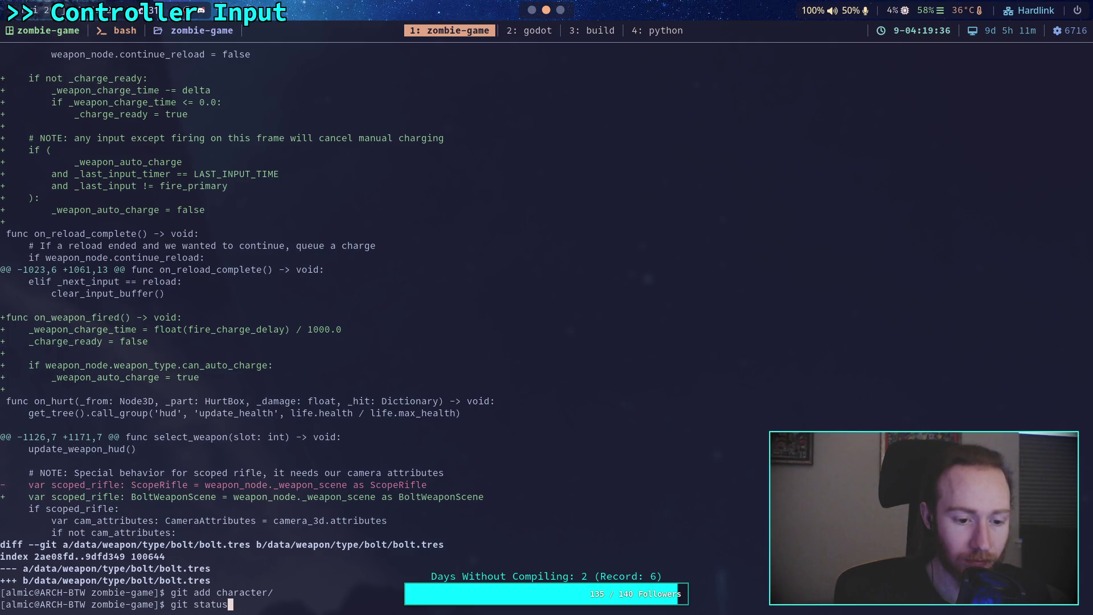
{"action": "key", "text": "Return"}
{"action": "type", "text": "git diff"}
{"action": "key", "text": "Return"}
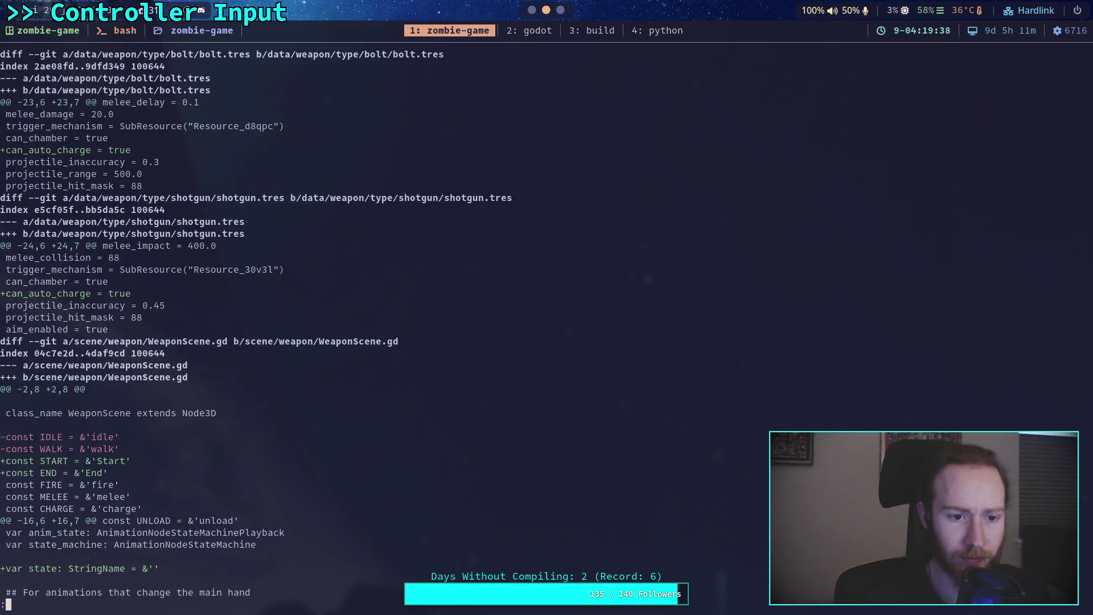
{"action": "type", "text": "qgit add ad"}
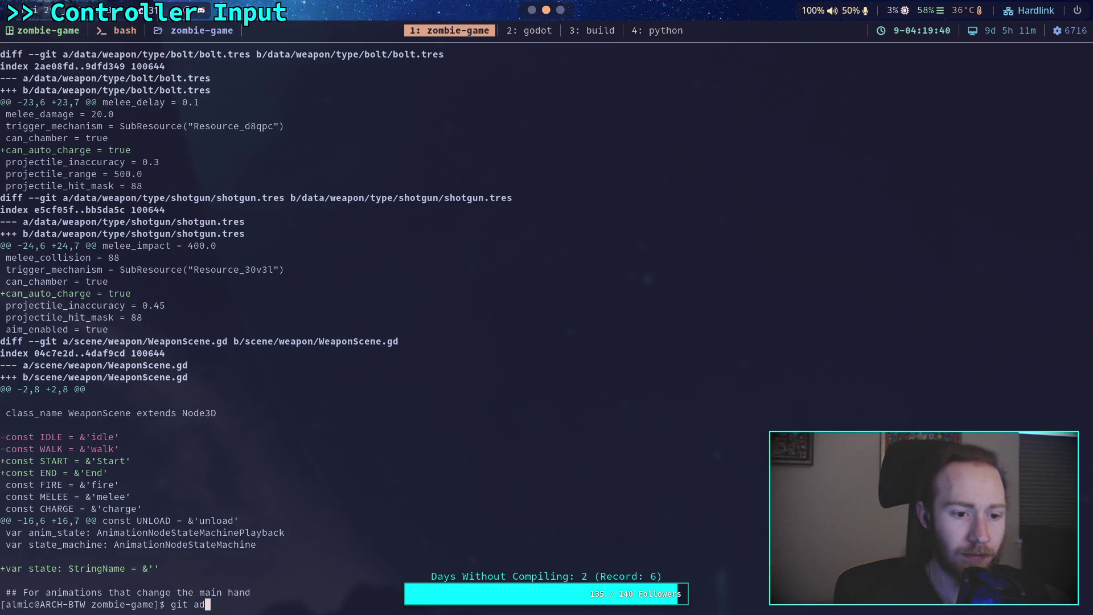
{"action": "type", "text": "data/wea"}
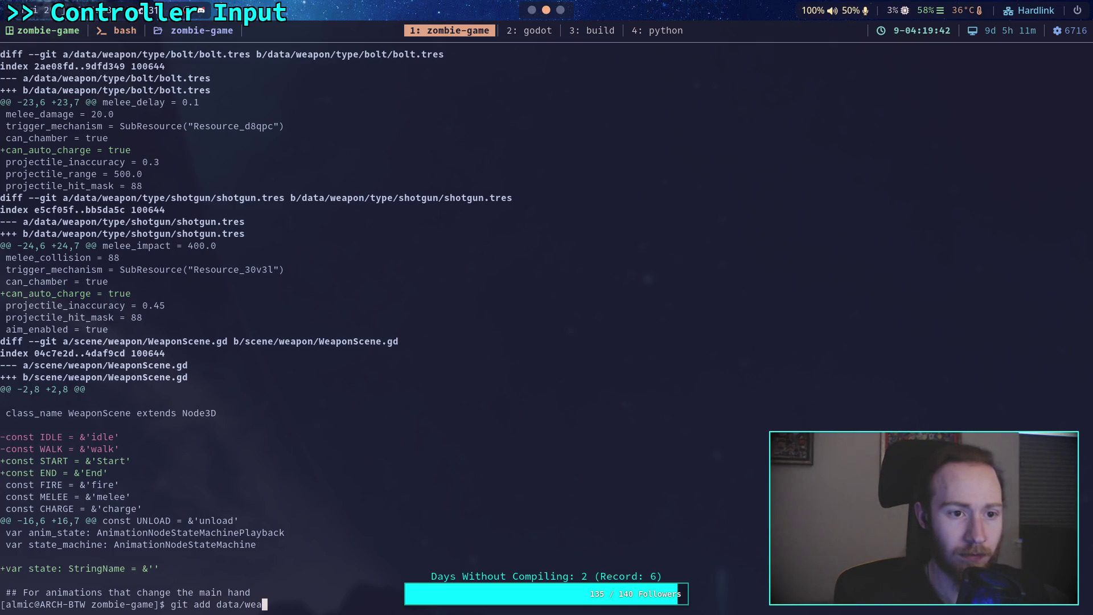
{"action": "type", "text": "pon/ype/"}
{"action": "key", "text": "Return"}
- Page the remaining diff through WeaponScene.gd and bolt rifle changes, then check git status
{"action": "type", "text": "git "}
{"action": "type", "text": "ff"}
{"action": "key", "text": "Return"}
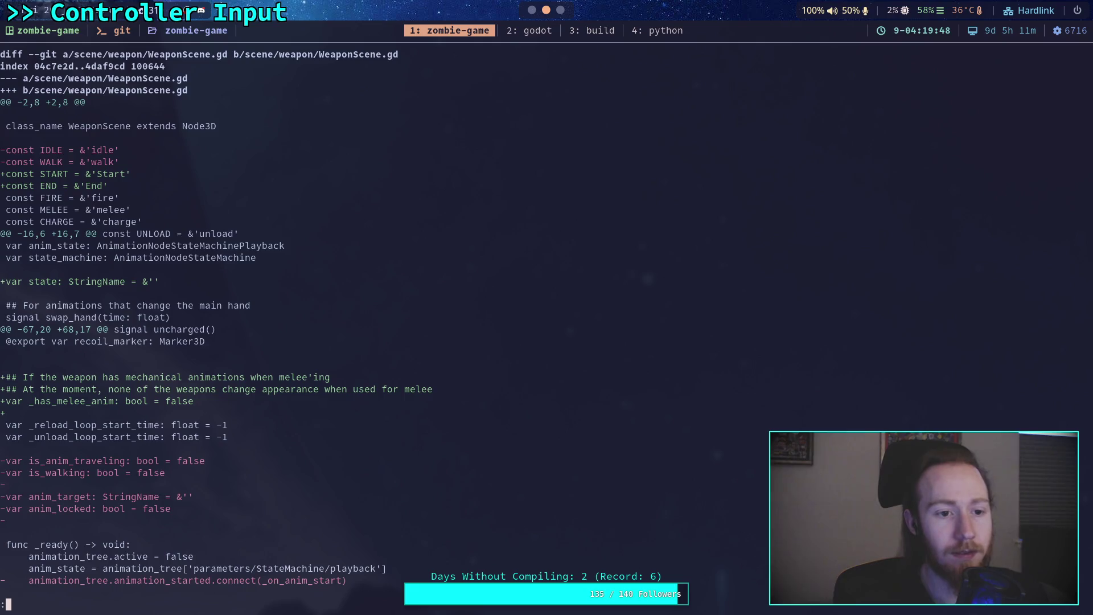
{"action": "key", "text": "space"}
{"action": "key", "text": "space"}
{"action": "key", "text": "space"}
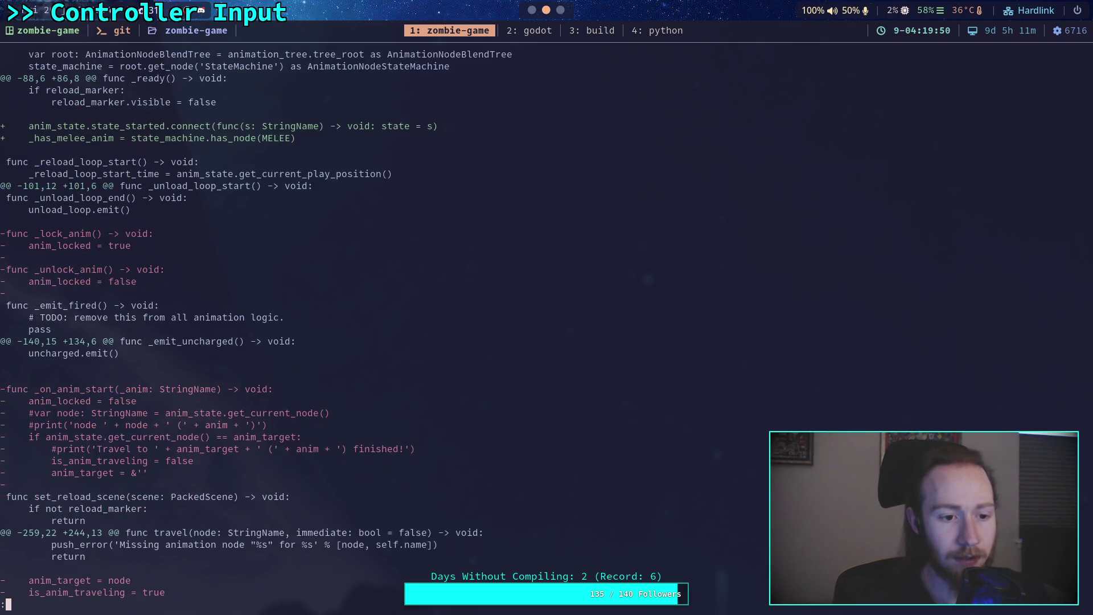
{"action": "key", "text": "space"}
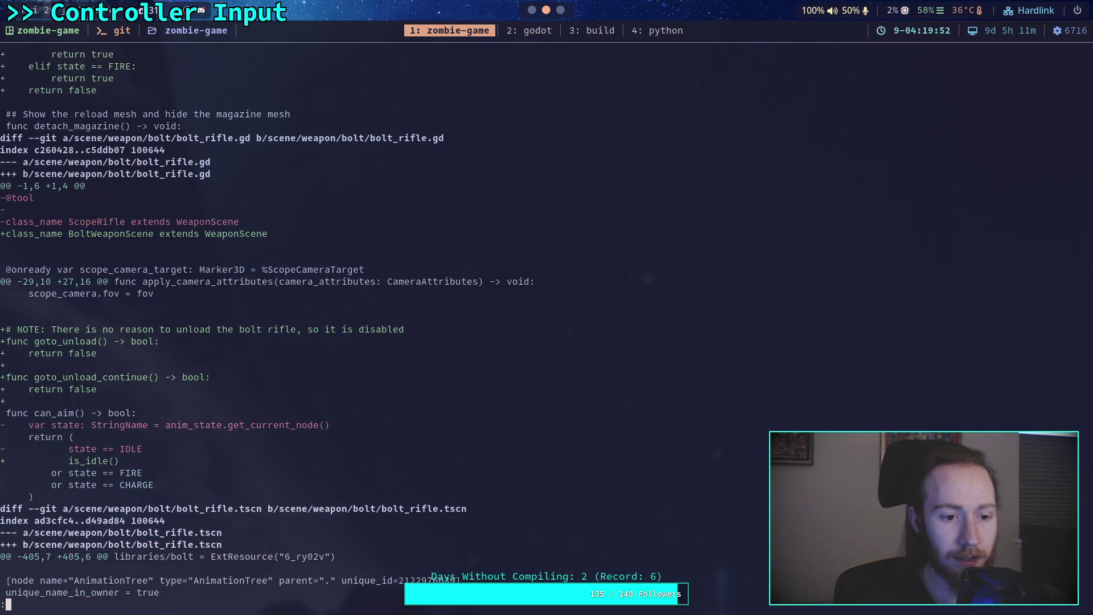
{"action": "type", "text": "qgit status"}
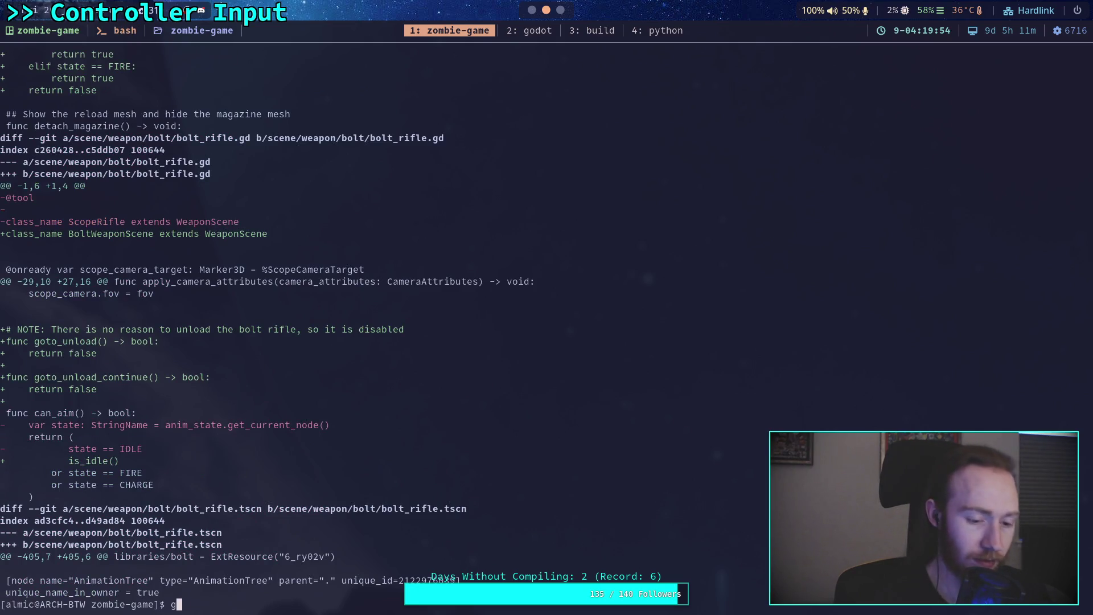
{"action": "key", "text": "Return"}
{"action": "type", "text": "git add "}
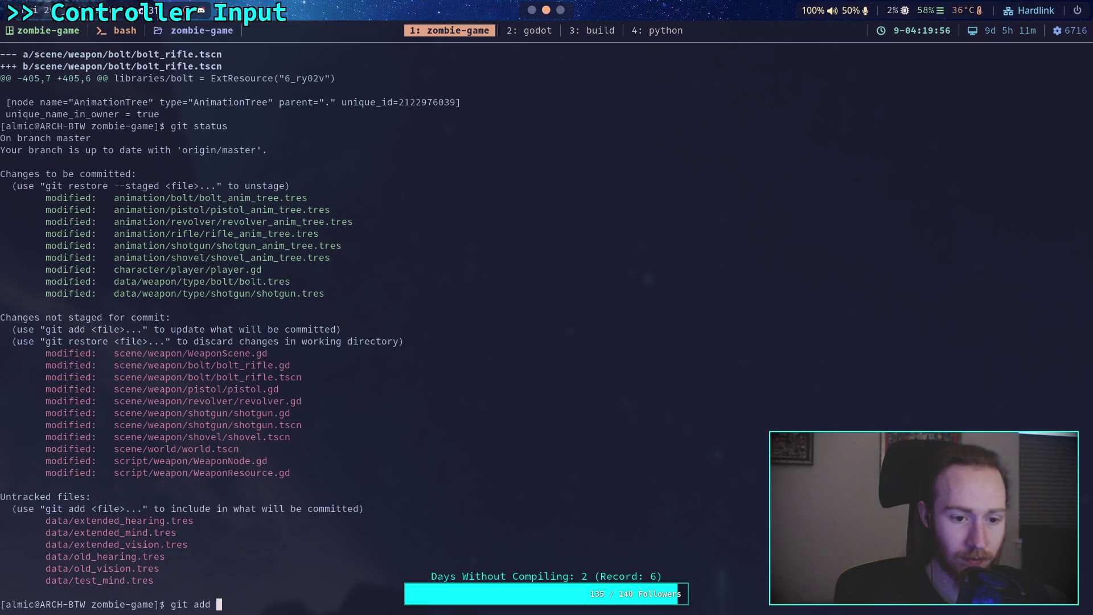
{"action": "type", "text": "scene/we"}
- Stage scene/weapon/WeaponScene.gd and view the remaining diff
{"action": "key", "text": "Tab"}
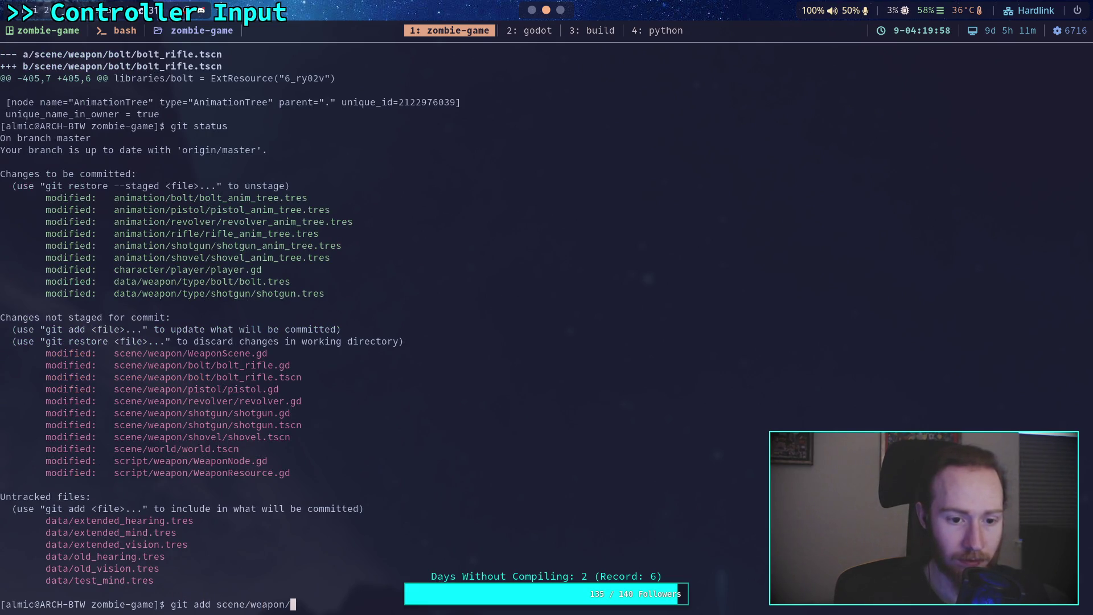
{"action": "key", "text": "Tab"}
{"action": "key", "text": "Return"}
{"action": "type", "text": "git diff"}
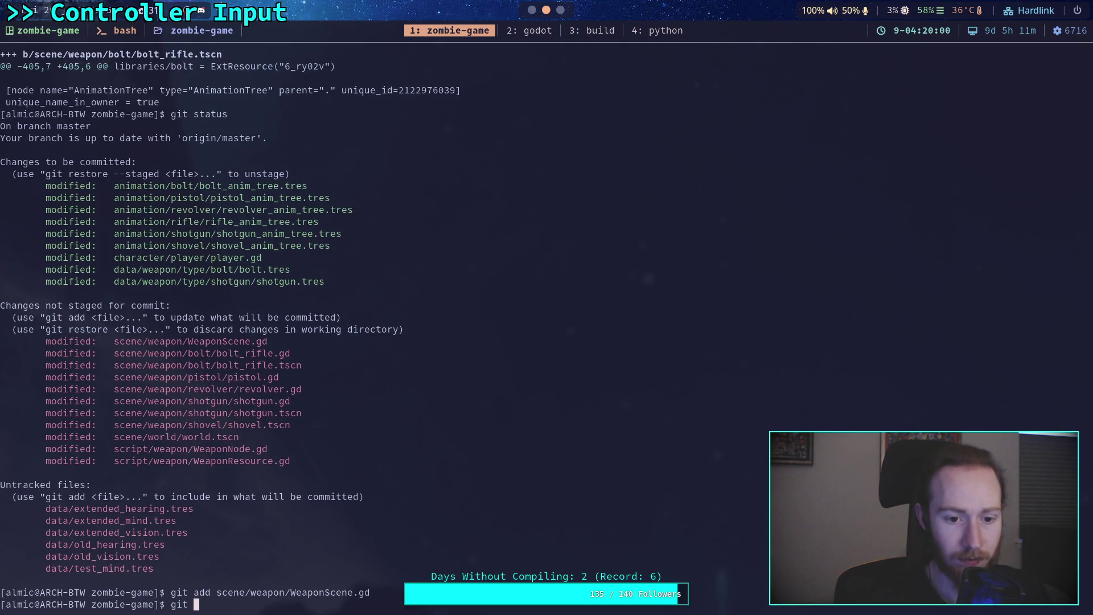
{"action": "key", "text": "Return"}
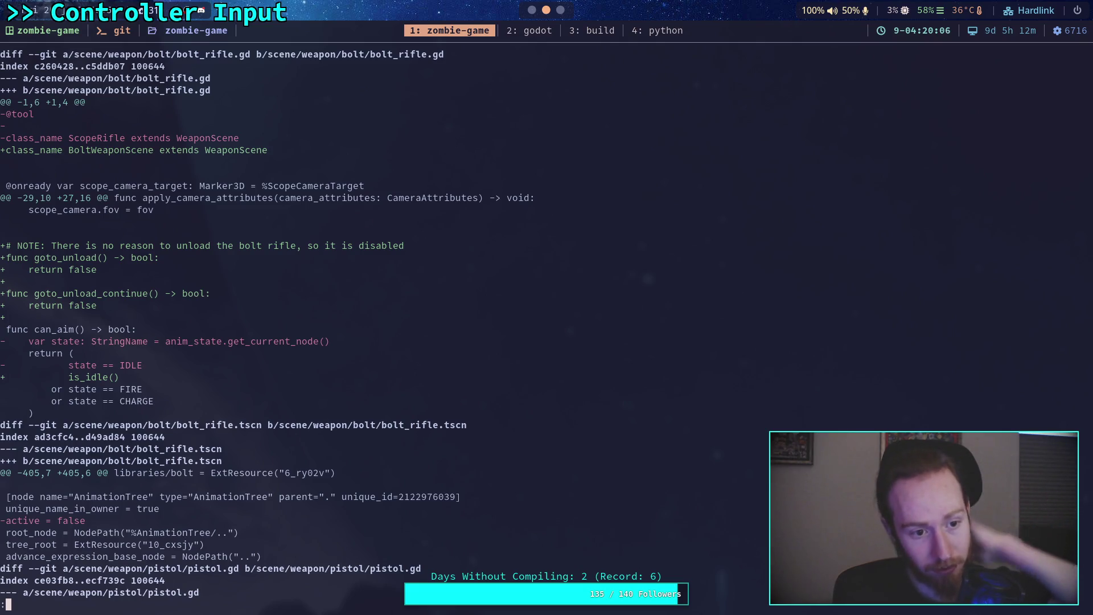
- Stage scene/weapon/bolt/bolt_rifle.gd and review the remaining unstaged diff
{"action": "type", "text": "qgit add sce"}
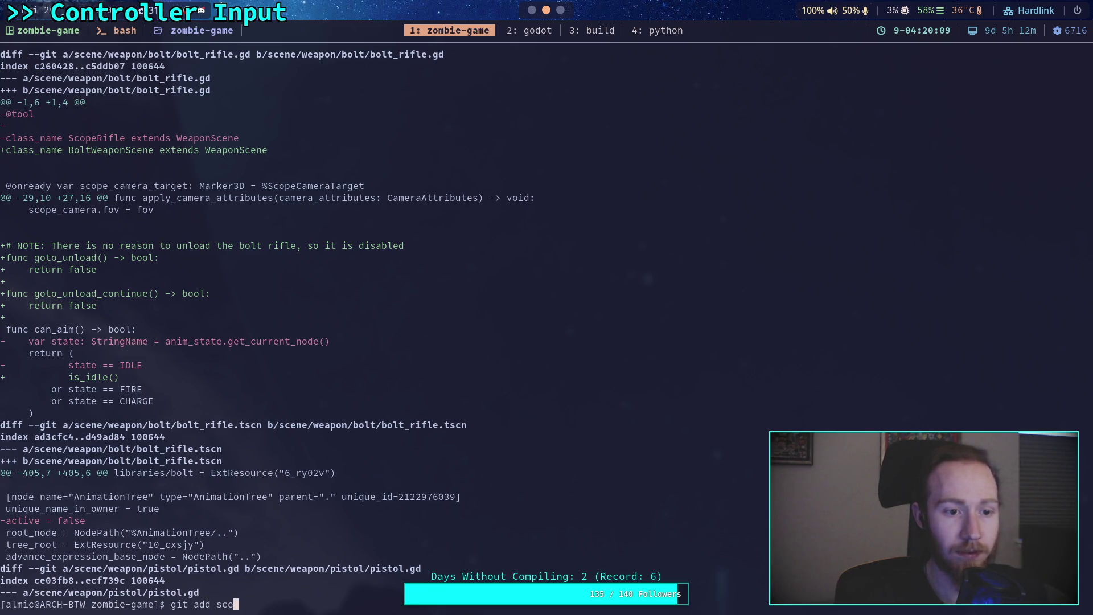
{"action": "key", "text": "Tab"}
{"action": "type", "text": "e"}
{"action": "key", "text": "Tab"}
{"action": "type", "text": "bo"}
{"action": "key", "text": "Tab"}
{"action": "type", "text": "olt_"}
{"action": "key", "text": "Tab"}
{"action": "type", "text": "d"}
{"action": "key", "text": "Return"}
{"action": "type", "text": "git diff"}
{"action": "key", "text": "Return"}
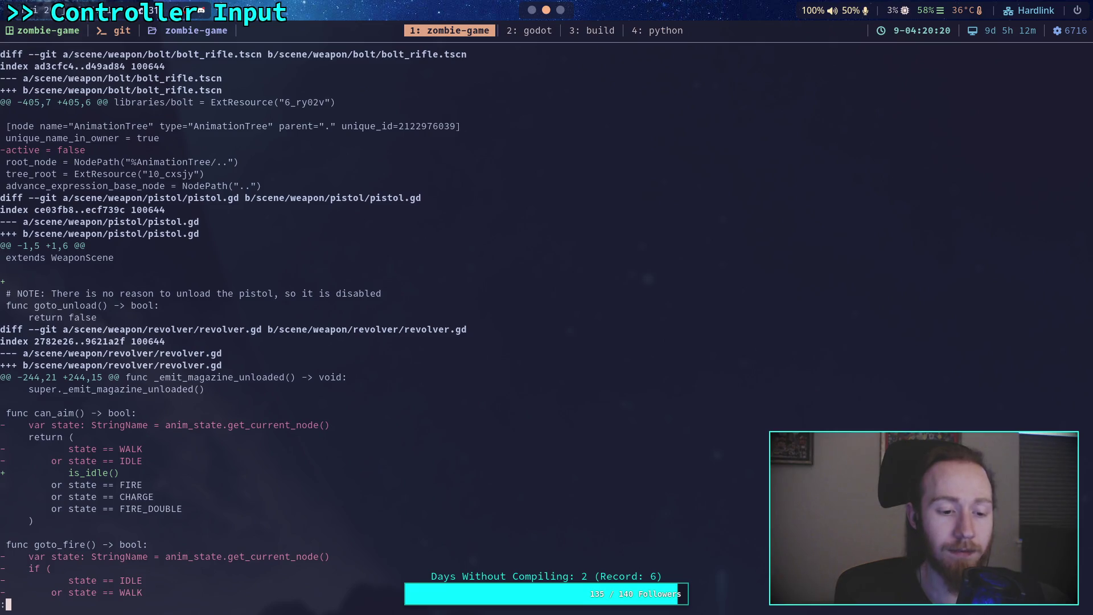
- Stage scene/weapon/bolt/bolt_rifle.tscn and show the remaining diff
{"action": "type", "text": "q"}
{"action": "type", "text": "git diff"}
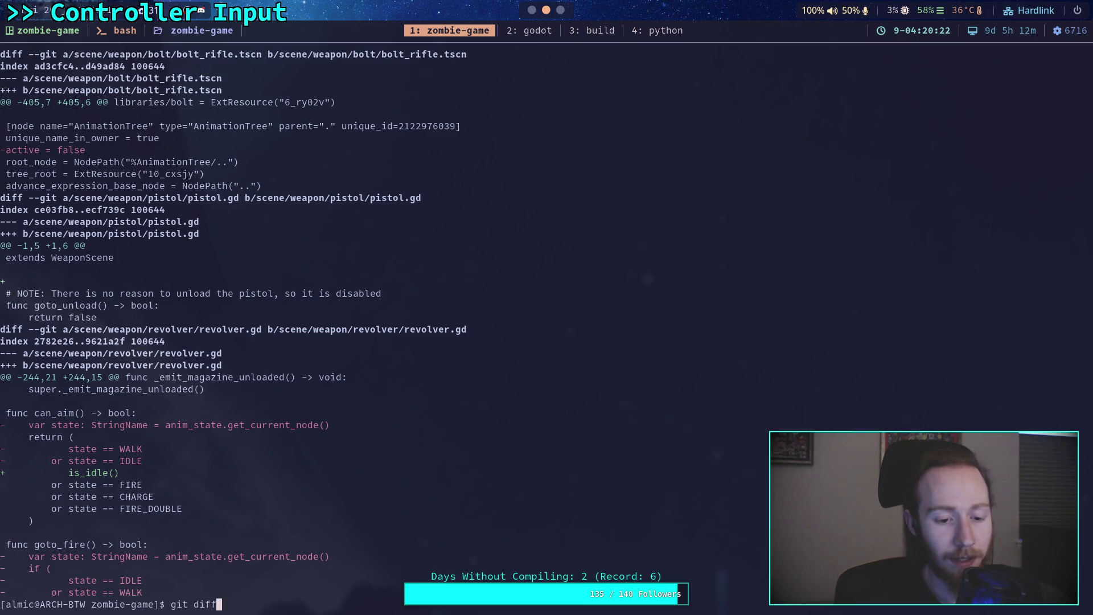
{"action": "key", "text": "BackSpace"}
{"action": "key", "text": "BackSpace"}
{"action": "key", "text": "BackSpace"}
{"action": "key", "text": "BackSpace"}
{"action": "type", "text": "add scene/weapon/bolt/bolt_rifle.gd"}
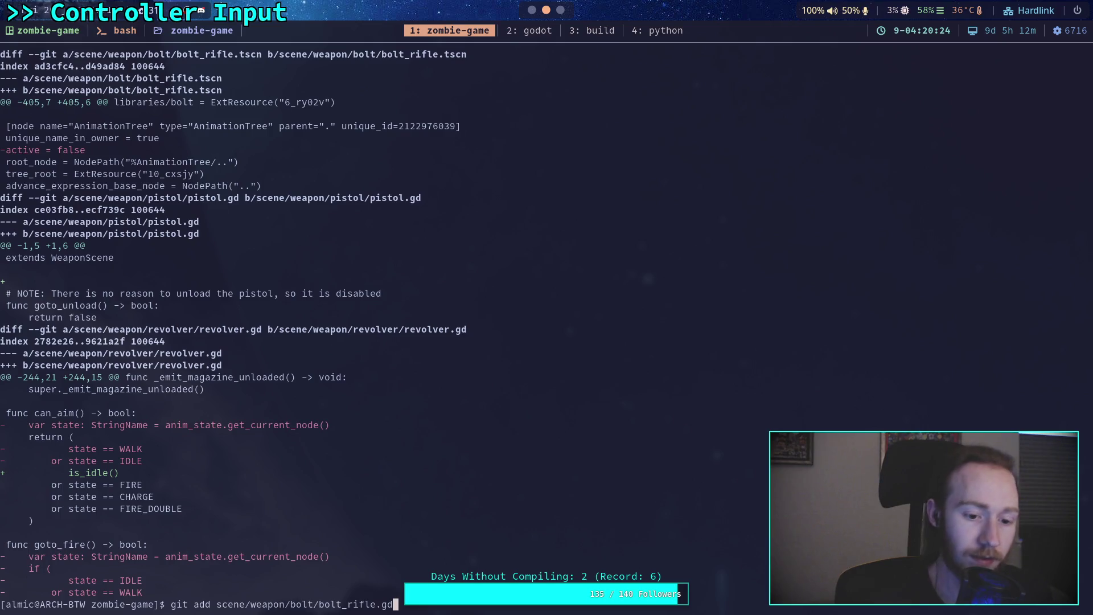
{"action": "key", "text": "Tab"}
{"action": "key", "text": "Return"}
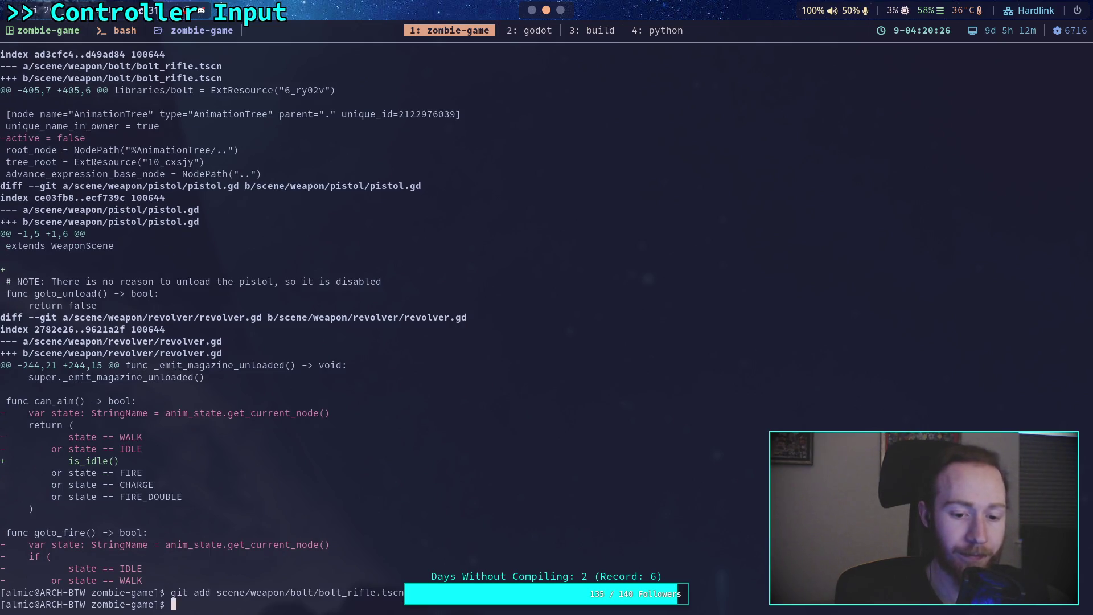
{"action": "type", "text": "git diff"}
{"action": "key", "text": "Return"}
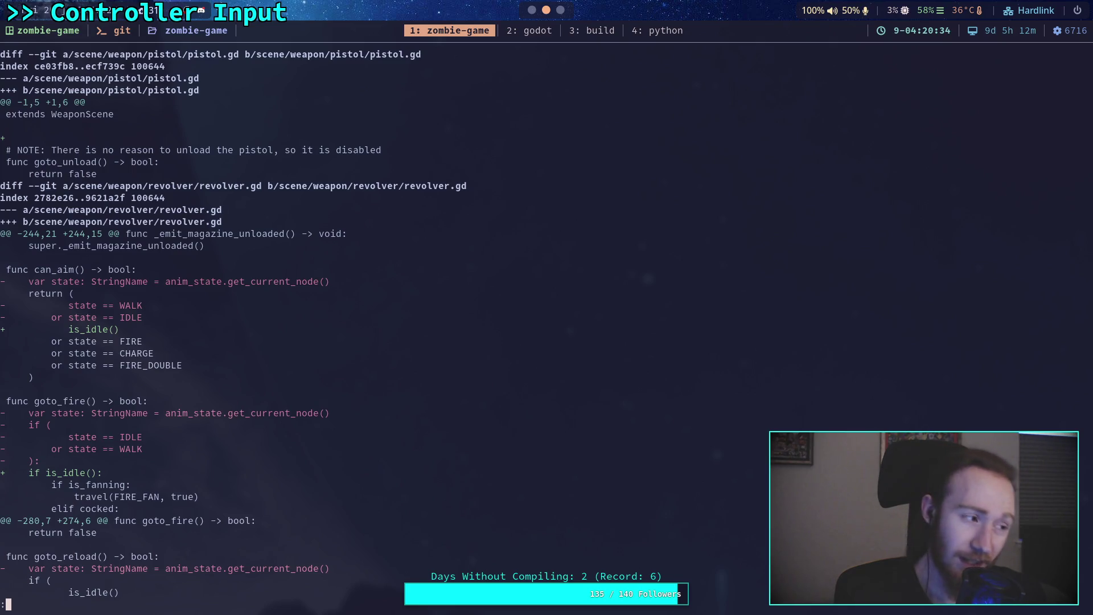
- Stage scene/weapon/pistol/pistol.gd and view the remaining revolver.gd diff
{"action": "type", "text": "qgit add scene/weapon/"}
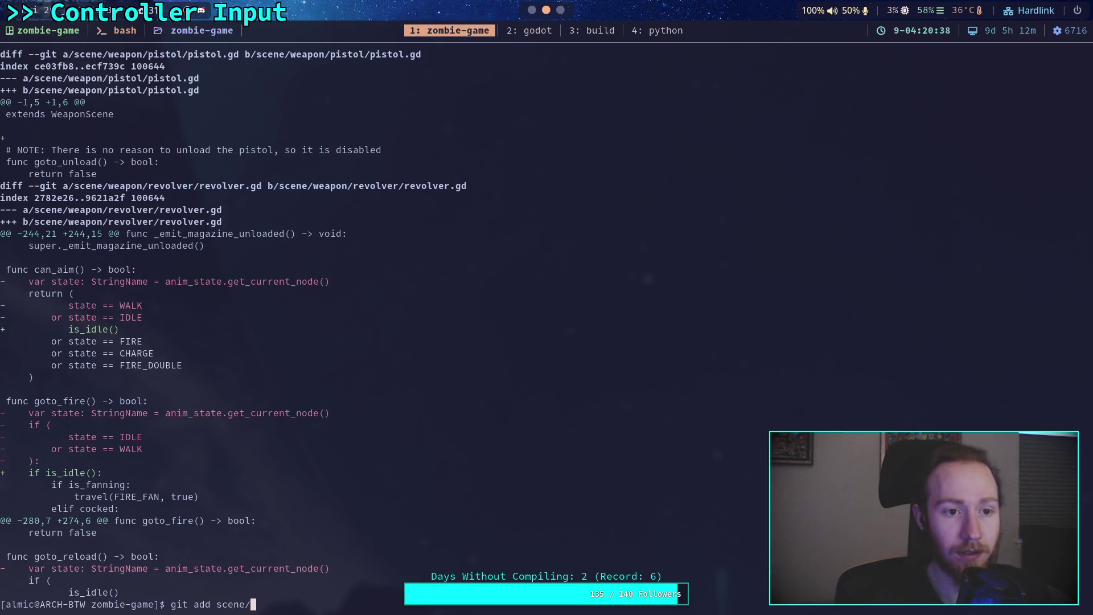
{"action": "type", "text": "i"}
{"action": "key", "text": "Tab"}
{"action": "type", "text": "i"}
{"action": "key", "text": "Tab"}
{"action": "type", "text": ".c"}
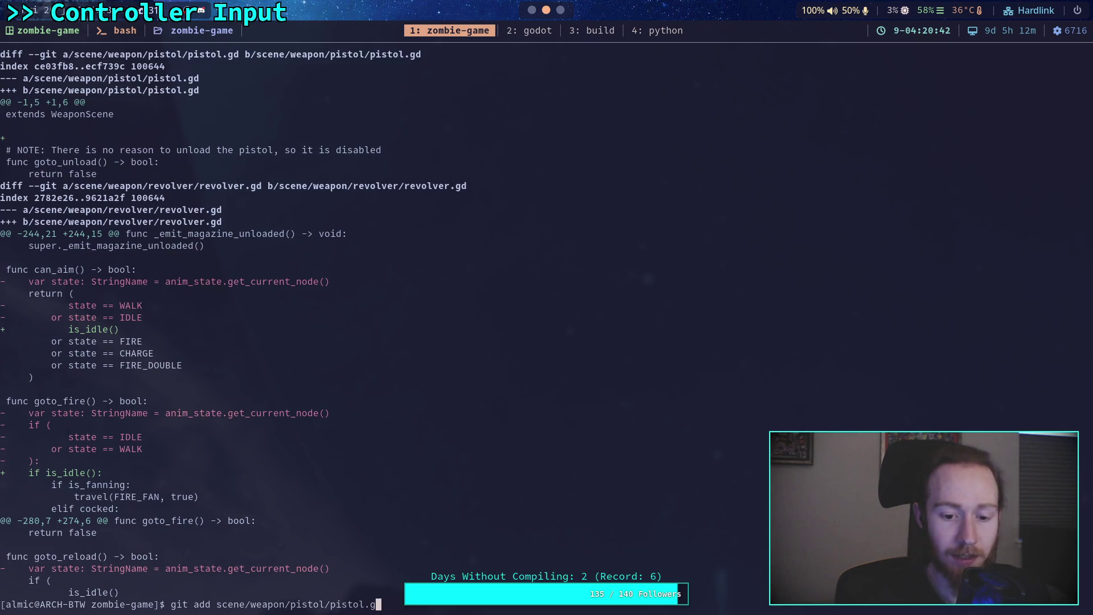
{"action": "type", "text": "d"}
{"action": "key", "text": "Return"}
{"action": "type", "text": "git diff"}
{"action": "key", "text": "Return"}
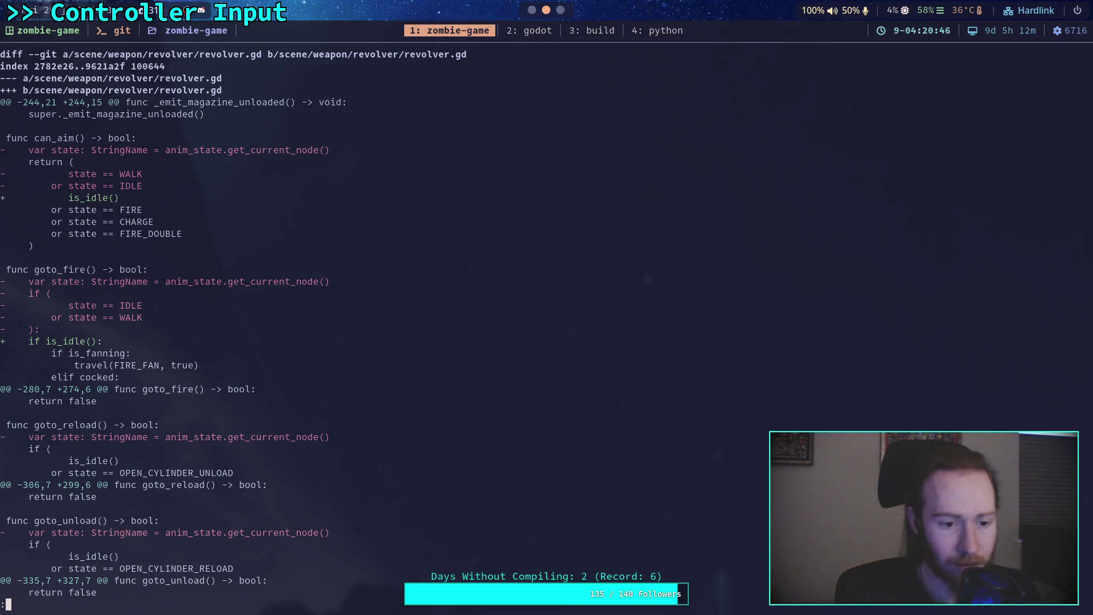
- Review the revolver.gd diff, stage revolver.gd, and show the remaining changes
{"action": "scroll", "coordinate": [365, 319], "scroll_direction": "down", "scroll_amount": 7}
{"action": "scroll", "coordinate": [364, 319], "scroll_direction": "down", "scroll_amount": 5}
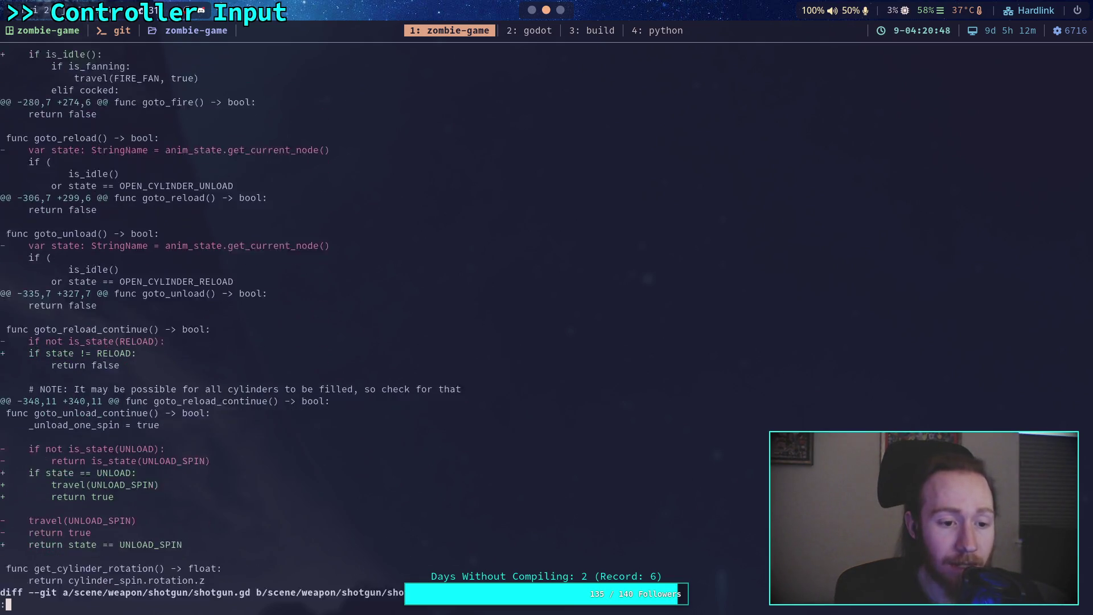
{"action": "scroll", "coordinate": [364, 319], "scroll_direction": "up", "scroll_amount": 3}
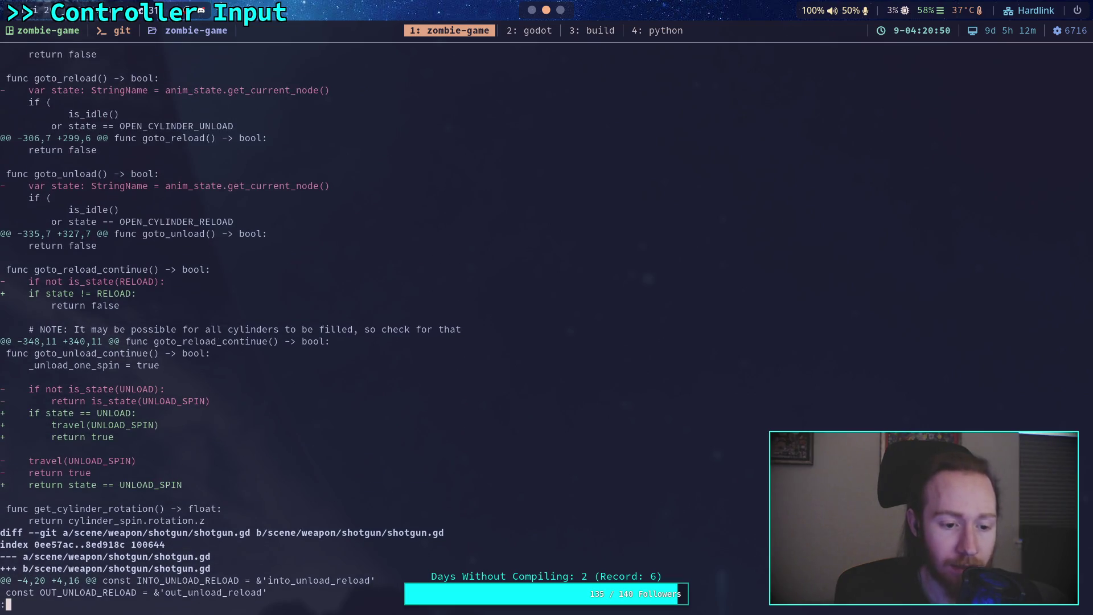
{"action": "scroll", "coordinate": [231, 324], "scroll_direction": "up", "scroll_amount": 3}
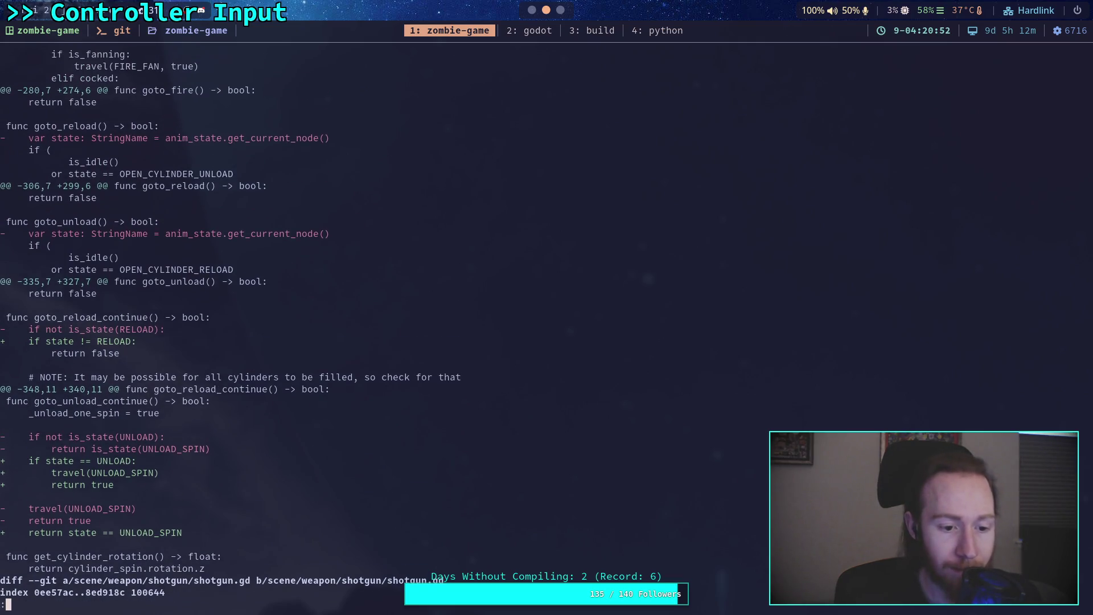
{"action": "scroll", "coordinate": [231, 324], "scroll_direction": "up", "scroll_amount": 7}
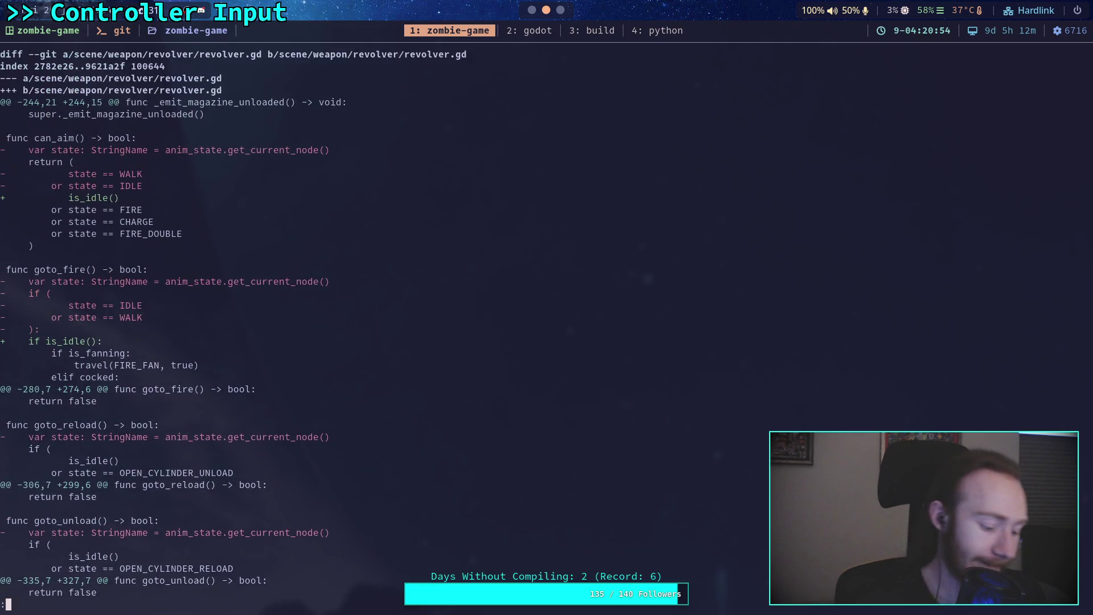
{"action": "type", "text": "qgit add scene/we"}
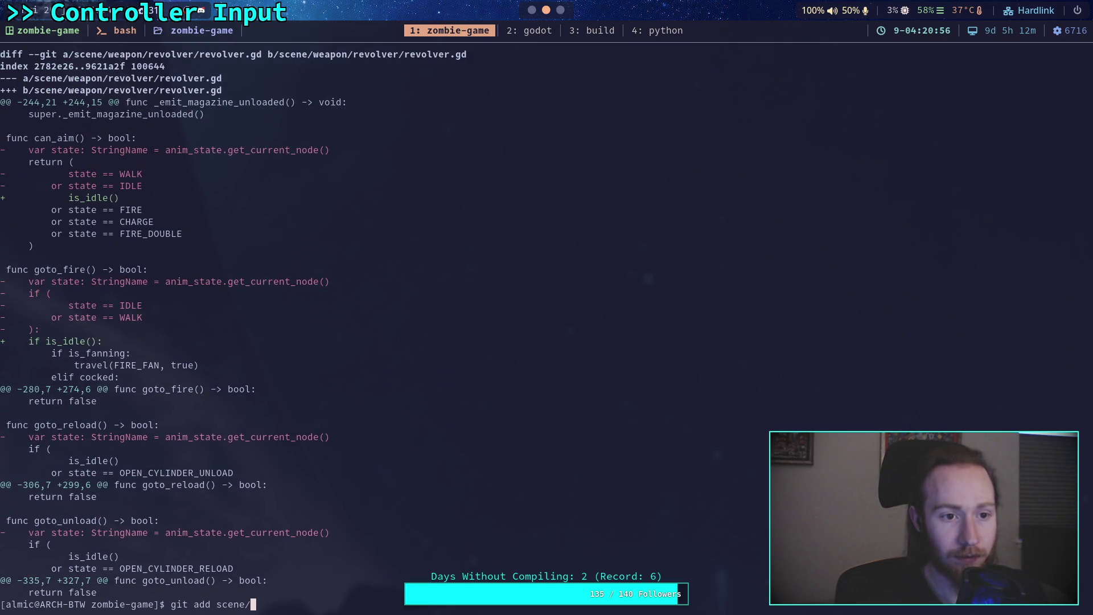
{"action": "type", "text": "apon/"}
{"action": "type", "text": "ev"}
{"action": "key", "text": "Tab"}
{"action": "type", "text": "re"}
{"action": "key", "text": "Tab"}
{"action": "key", "text": "Return"}
{"action": "type", "text": "git diff"}
{"action": "key", "text": "Return"}
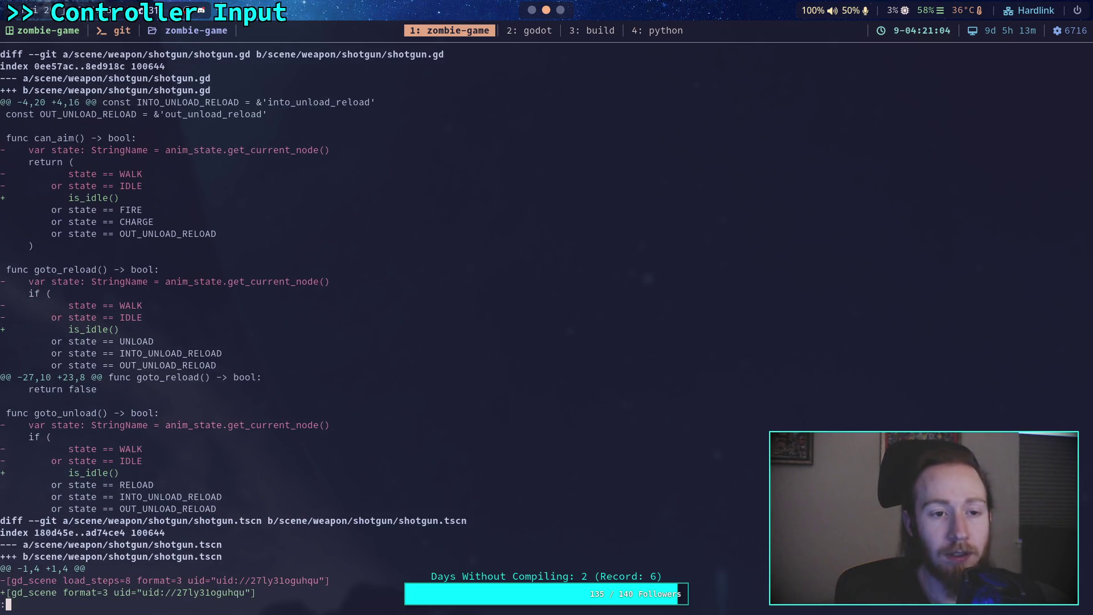
- Stage scene/weapon/shotgun/shotgun.gd
{"action": "type", "text": "qgit add scew"}
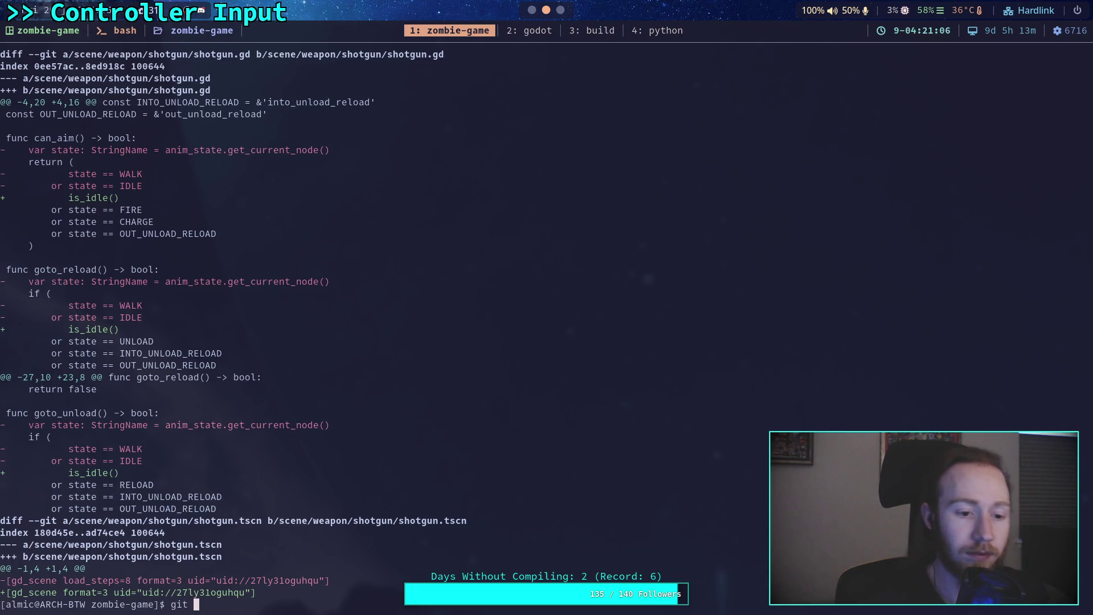
{"action": "key", "text": "BackSpace"}
{"action": "key", "text": "Tab"}
{"action": "type", "text": "we"}
{"action": "key", "text": "Tab"}
{"action": "type", "text": "sho"}
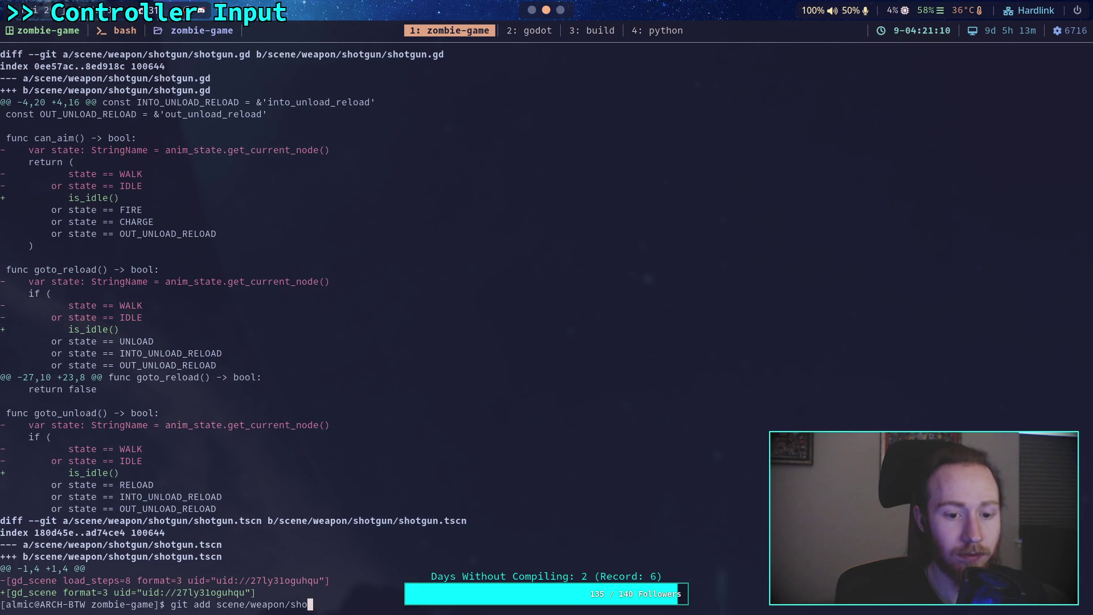
{"action": "key", "text": "Tab"}
{"action": "type", "text": "shot"}
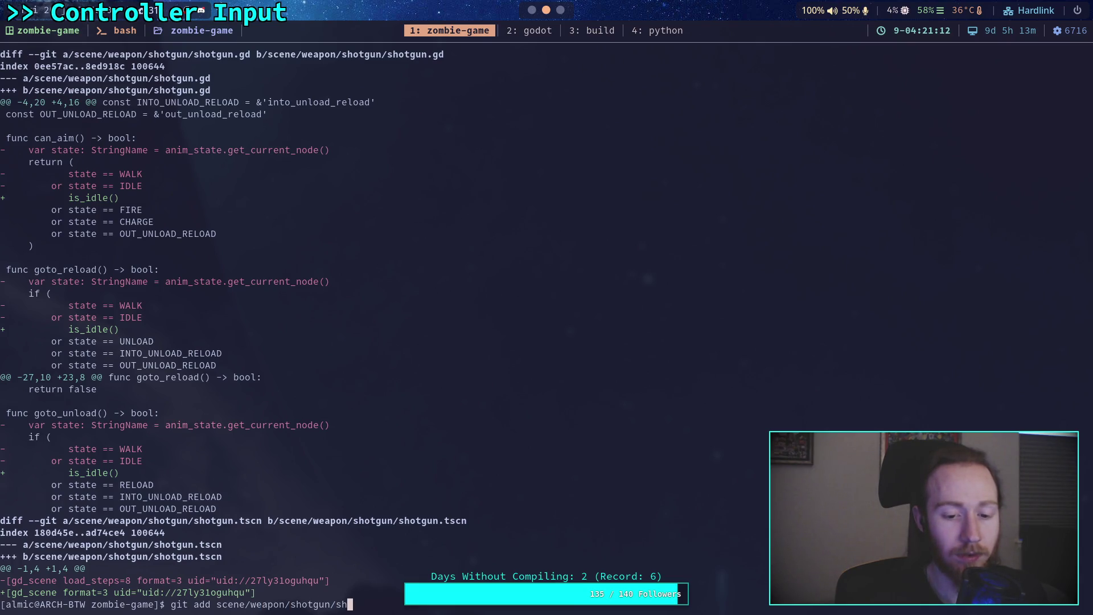
{"action": "key", "text": "Tab"}
{"action": "type", "text": "gd"}
{"action": "key", "text": "Return"}
- Run git diff and page through the unstaged shotgun.tscn changes
{"action": "type", "text": "git diff"}
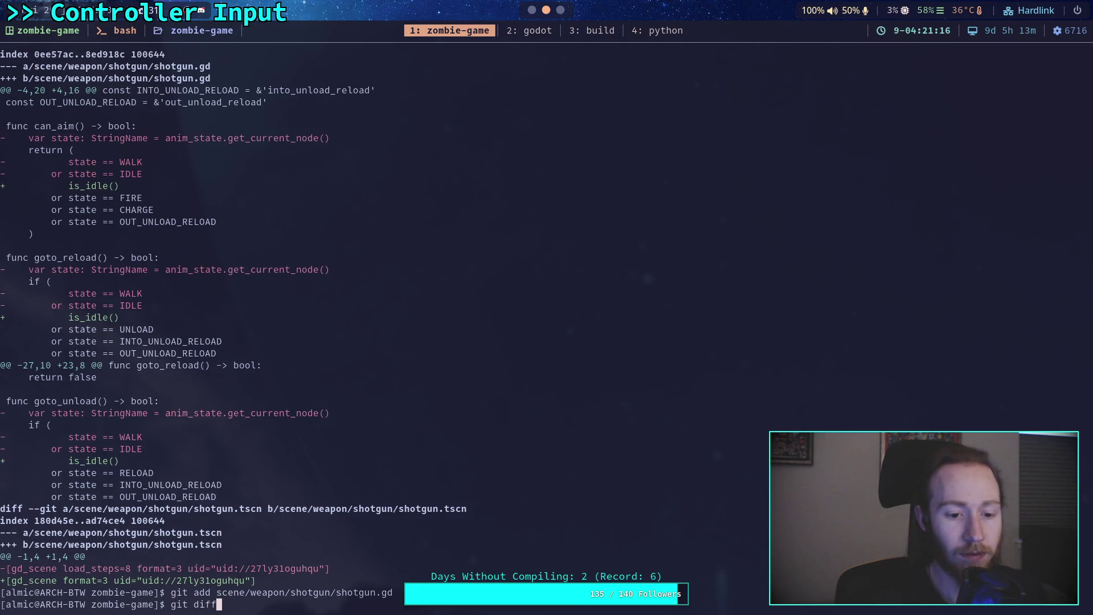
{"action": "key", "text": "Return"}
{"action": "key", "text": "Down"}
{"action": "key", "text": "Down"}
{"action": "key", "text": "Down"}
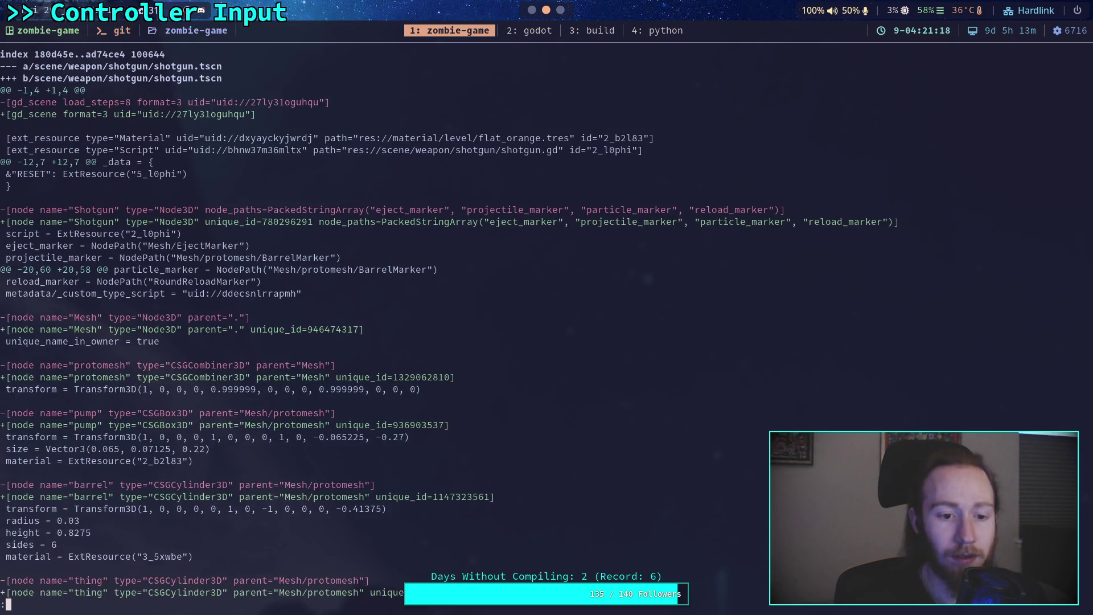
{"action": "key", "text": "Down"}
{"action": "key", "text": "Down"}
{"action": "key", "text": "Down"}
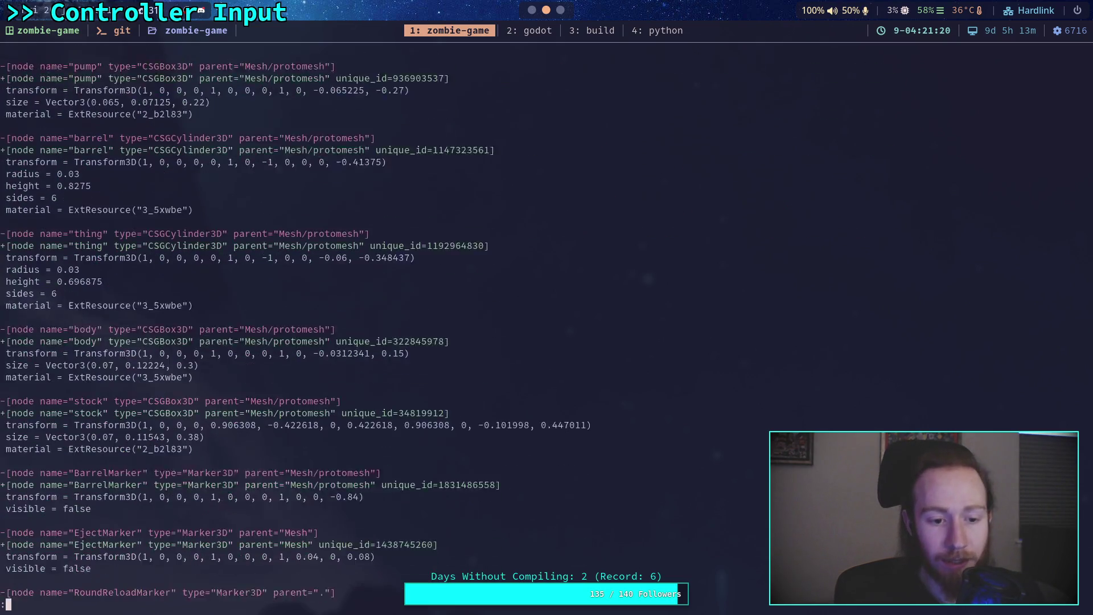
{"action": "key", "text": "Down"}
{"action": "key", "text": "Down"}
{"action": "key", "text": "Down"}
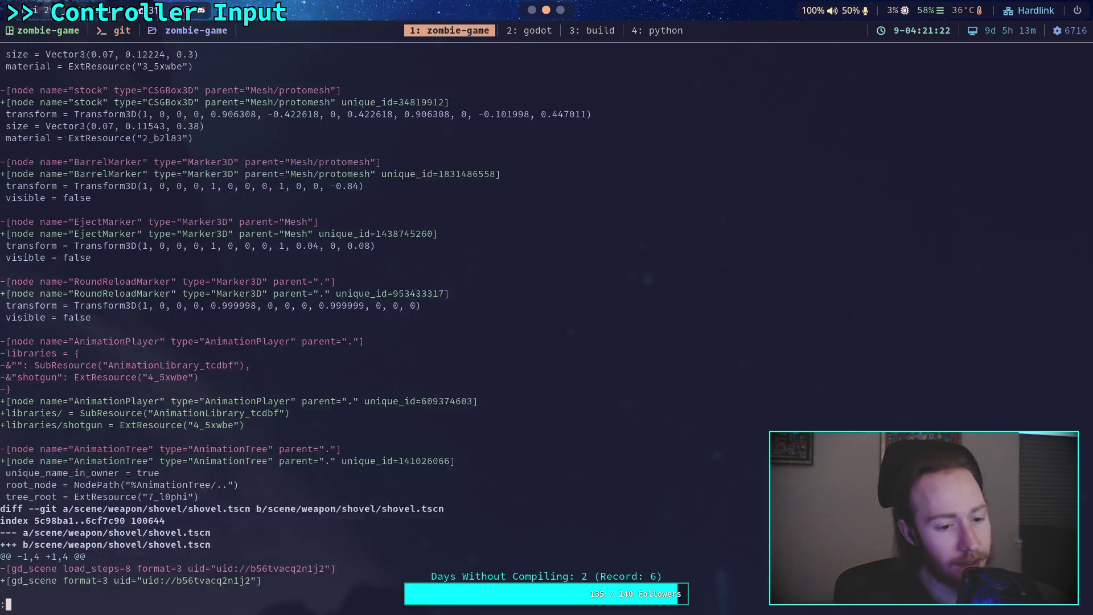
{"action": "key", "text": "Up"}
{"action": "key", "text": "Up"}
{"action": "key", "text": "Up"}
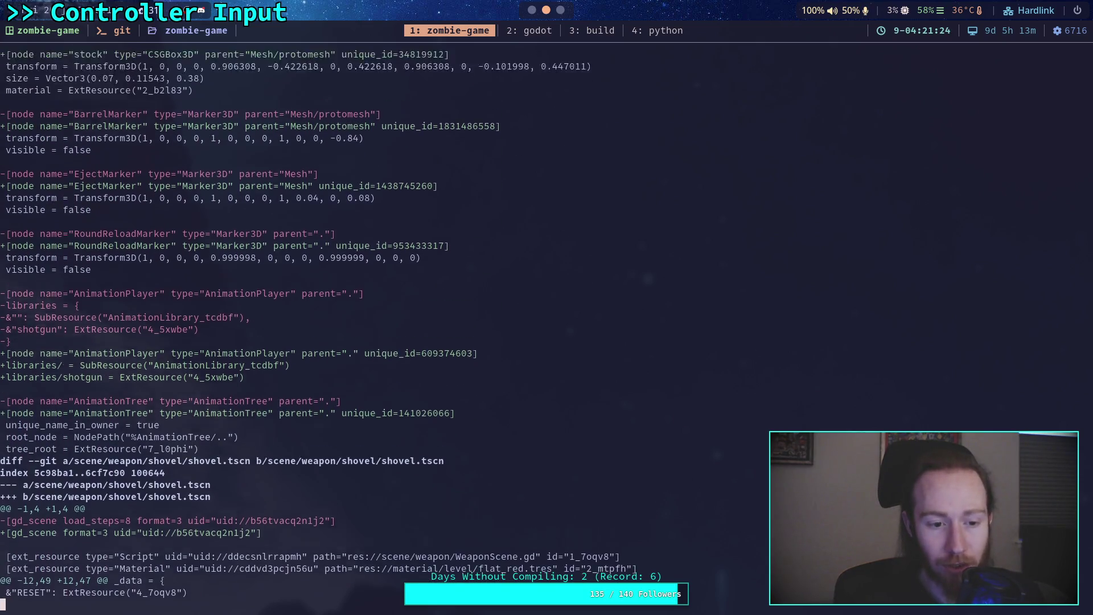
{"action": "key", "text": "Up"}
{"action": "key", "text": "Up"}
{"action": "key", "text": "Up"}
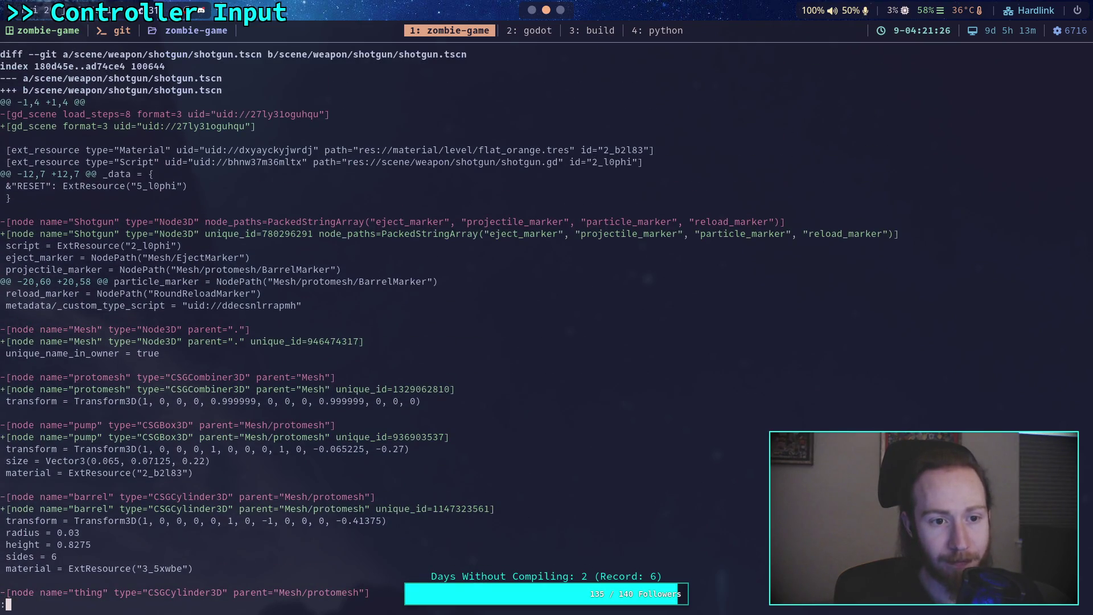
- Stage scene/weapon/shotgun/shotgun.tscn and show the remaining unstaged diff
{"action": "type", "text": "qgit add scene/weapon/sho"}
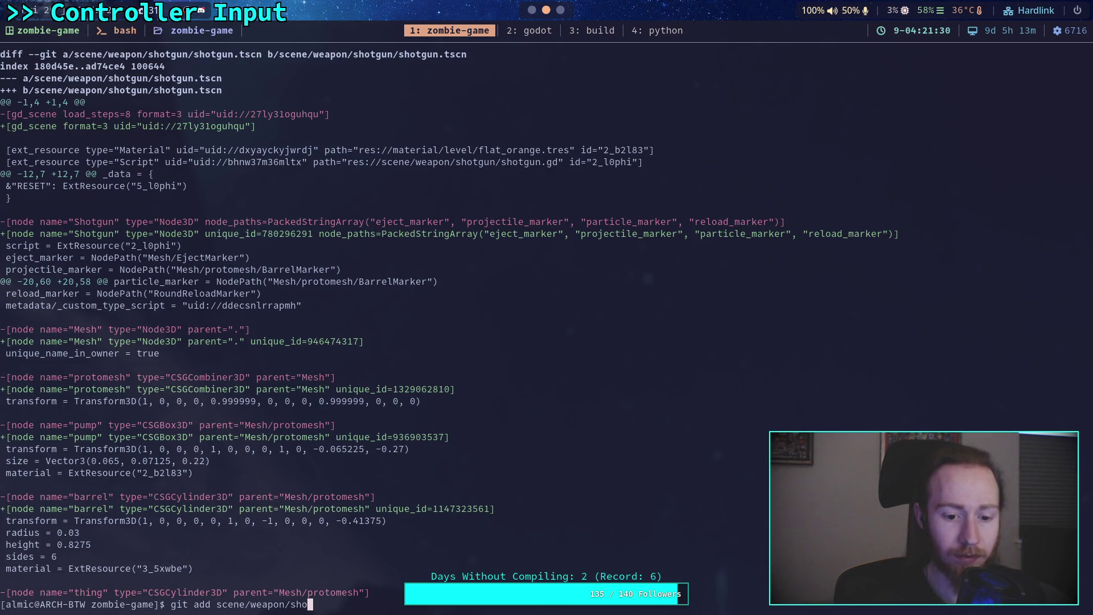
{"action": "key", "text": "BackSpace"}
{"action": "key", "text": "Tab"}
{"action": "key", "text": "Tab"}
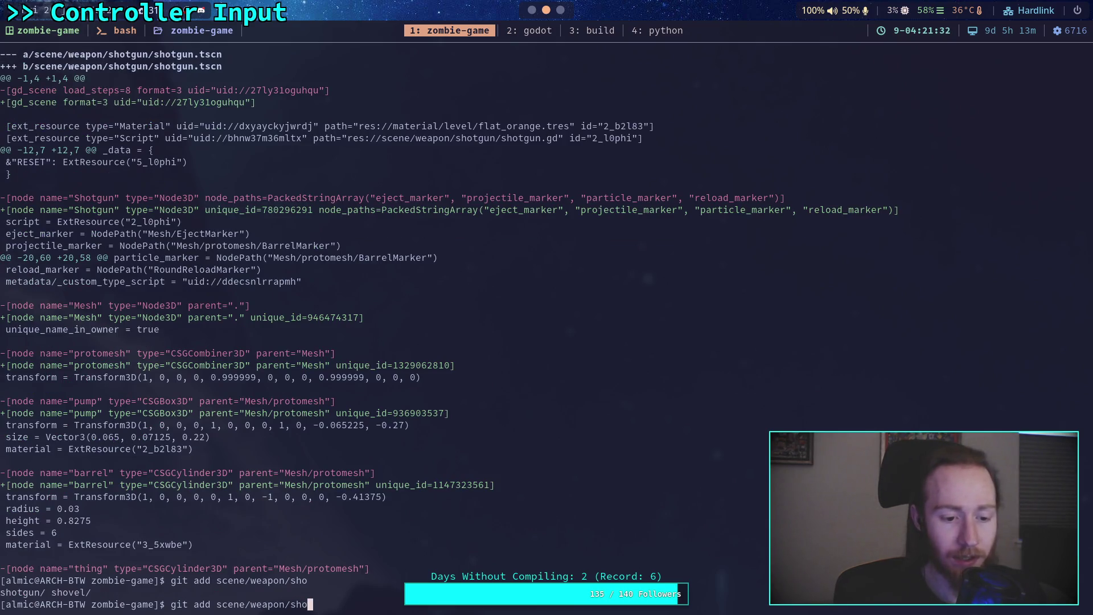
{"action": "type", "text": "t"}
{"action": "key", "text": "Tab"}
{"action": "type", "text": "st"}
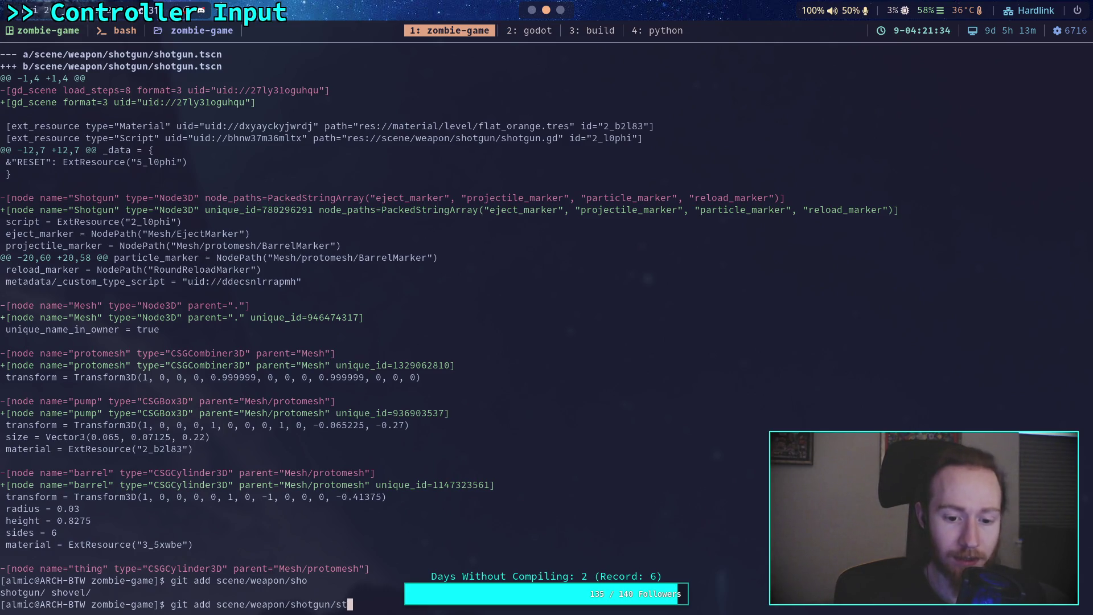
{"action": "key", "text": "Tab"}
{"action": "key", "text": "Tab"}
{"action": "key", "text": "Return"}
{"action": "type", "text": "git diff"}
{"action": "key", "text": "Return"}
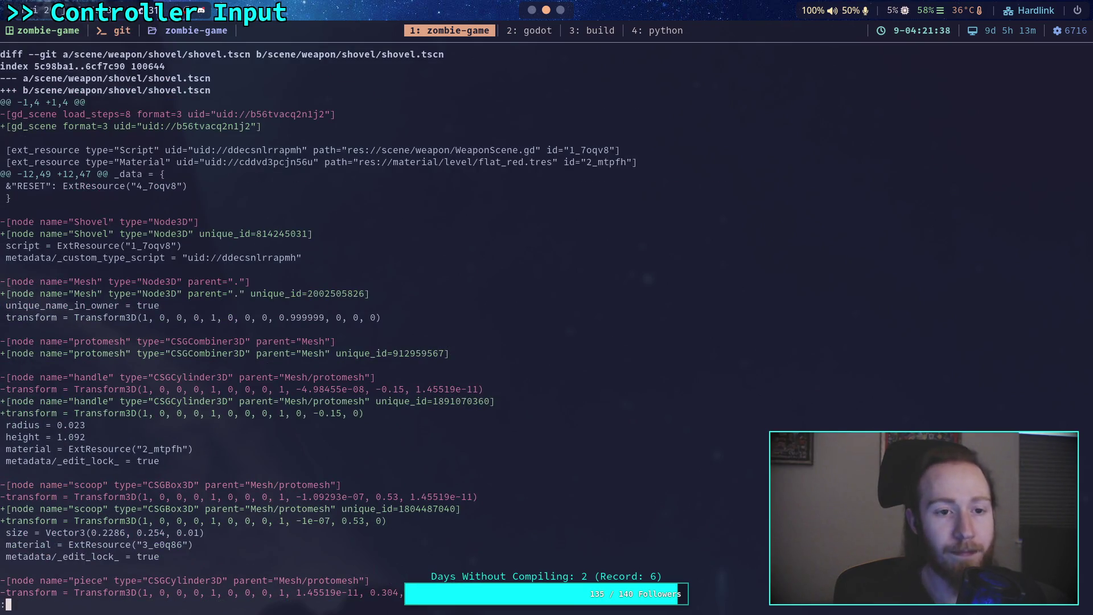
{"action": "key", "text": "Down"}
{"action": "key", "text": "Down"}
{"action": "key", "text": "Down"}
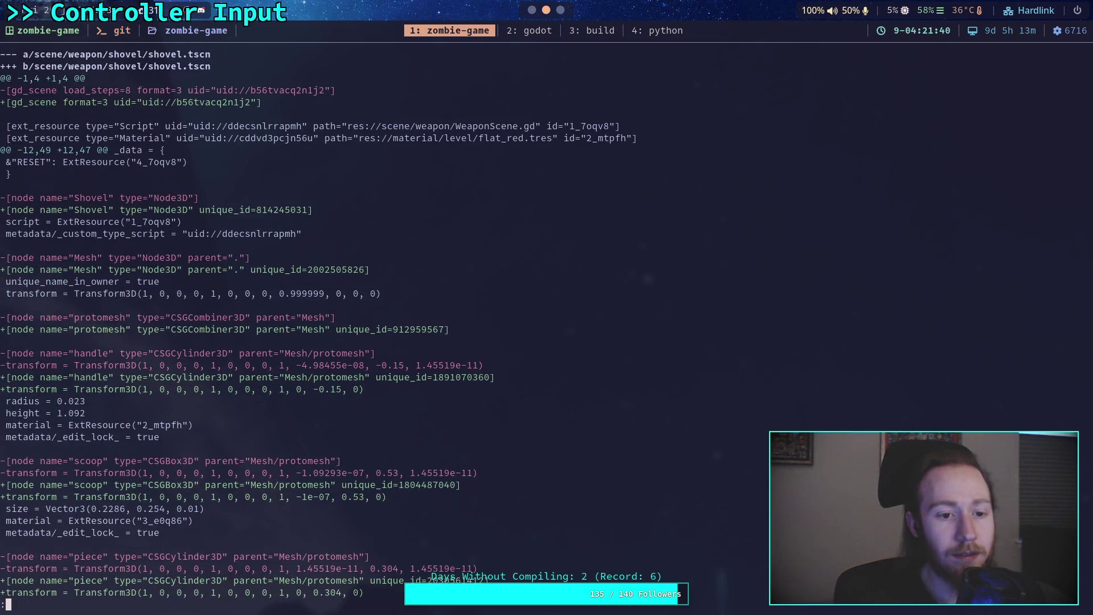
{"action": "key", "text": "Down"}
{"action": "key", "text": "Down"}
{"action": "key", "text": "Down"}
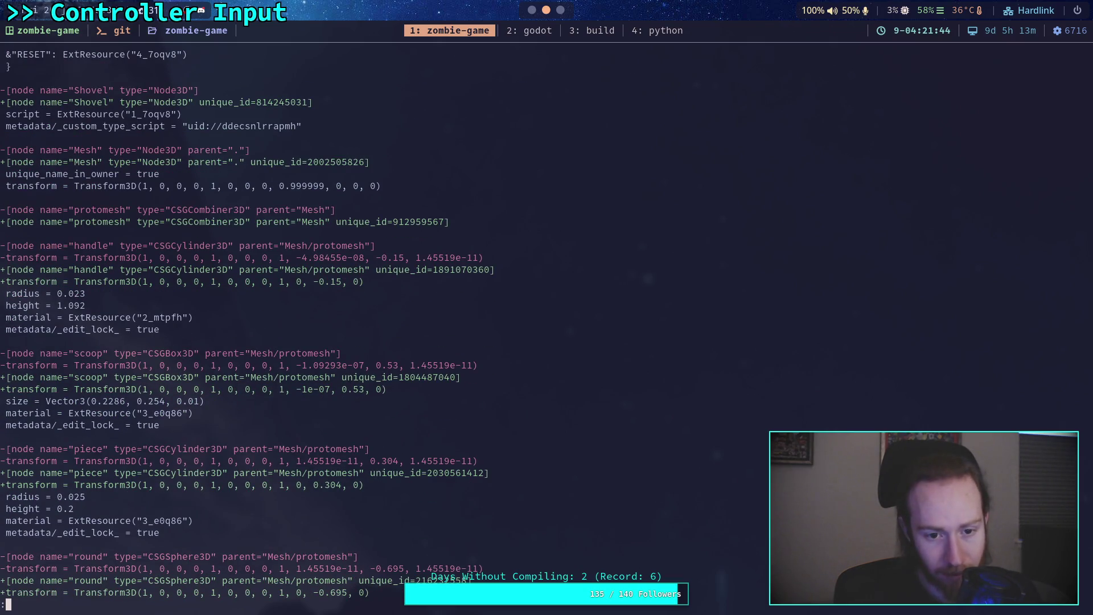
{"action": "key", "text": "Down"}
{"action": "key", "text": "Down"}
{"action": "key", "text": "Down"}
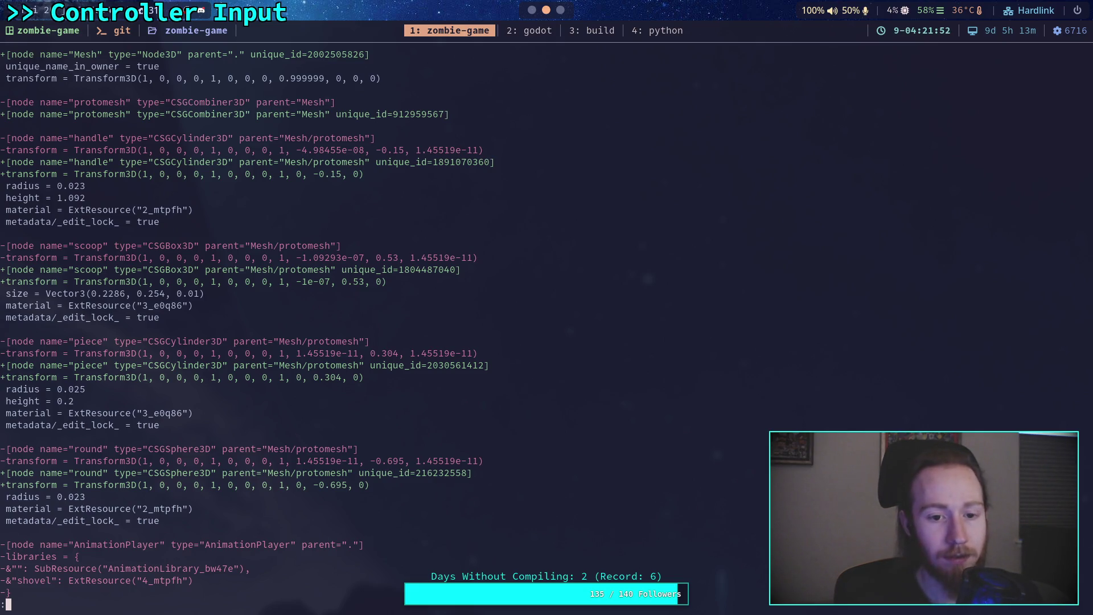
{"action": "key", "text": "Down"}
{"action": "key", "text": "Down"}
{"action": "key", "text": "Down"}
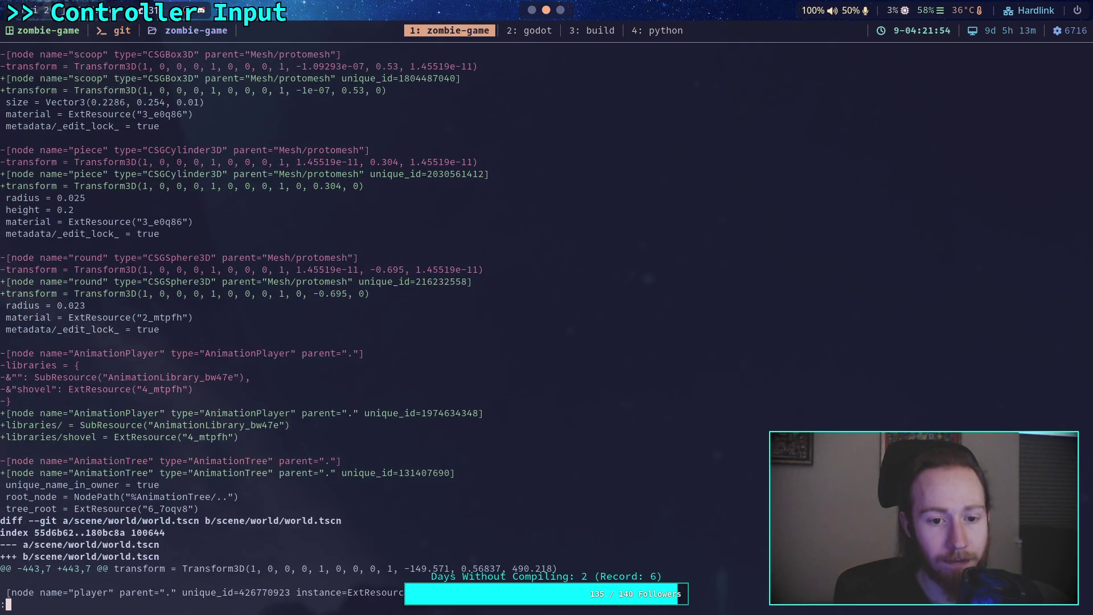
{"action": "key", "text": "Down"}
{"action": "key", "text": "Down"}
{"action": "key", "text": "Down"}
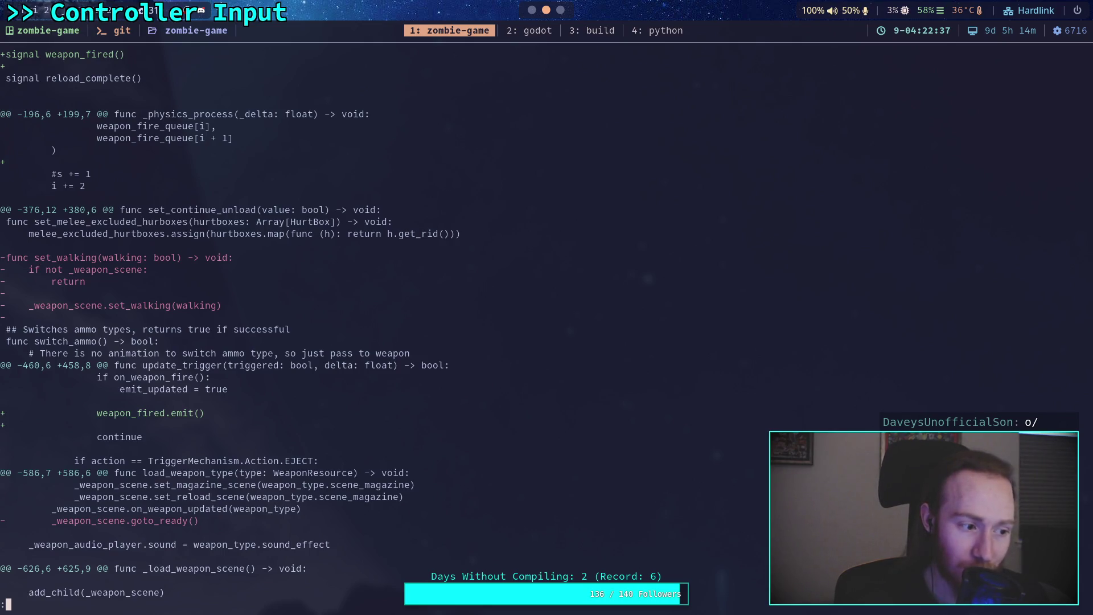
{"action": "scroll", "coordinate": [224, 324], "scroll_direction": "down", "scroll_amount": 5}
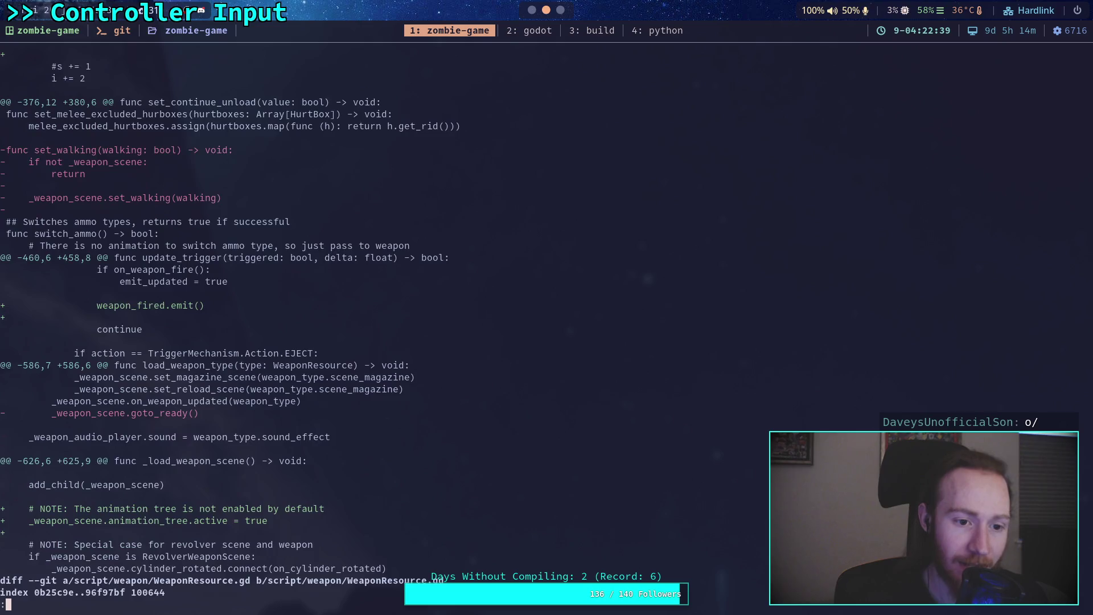
{"action": "scroll", "coordinate": [224, 323], "scroll_direction": "down", "scroll_amount": 1}
{"action": "scroll", "coordinate": [224, 323], "scroll_direction": "up", "scroll_amount": 1}
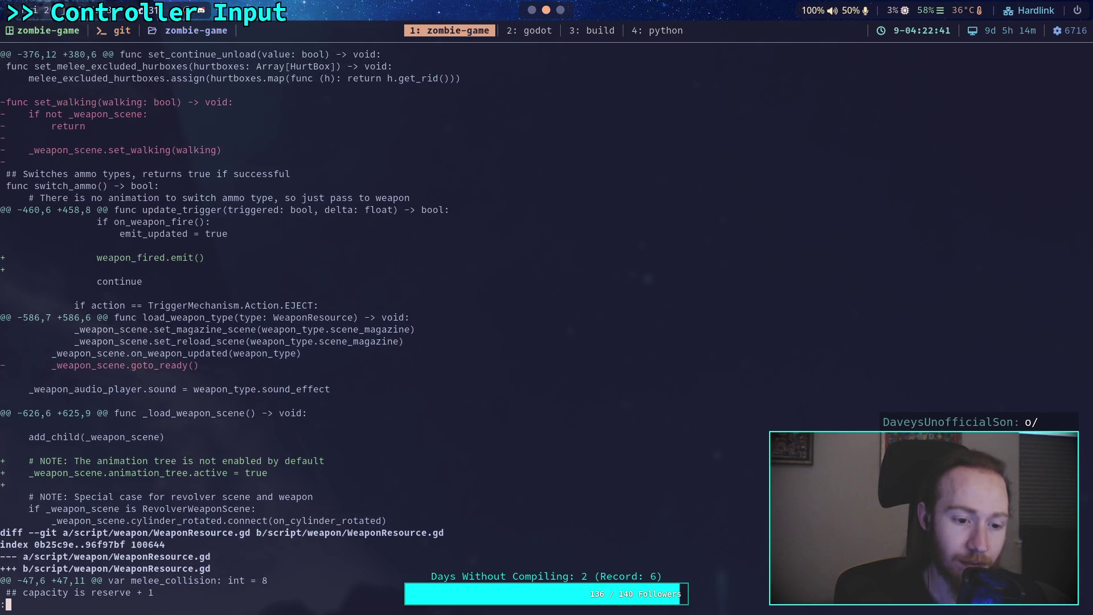
{"action": "scroll", "coordinate": [224, 323], "scroll_direction": "up", "scroll_amount": 1}
{"action": "scroll", "coordinate": [224, 324], "scroll_direction": "down", "scroll_amount": 1}
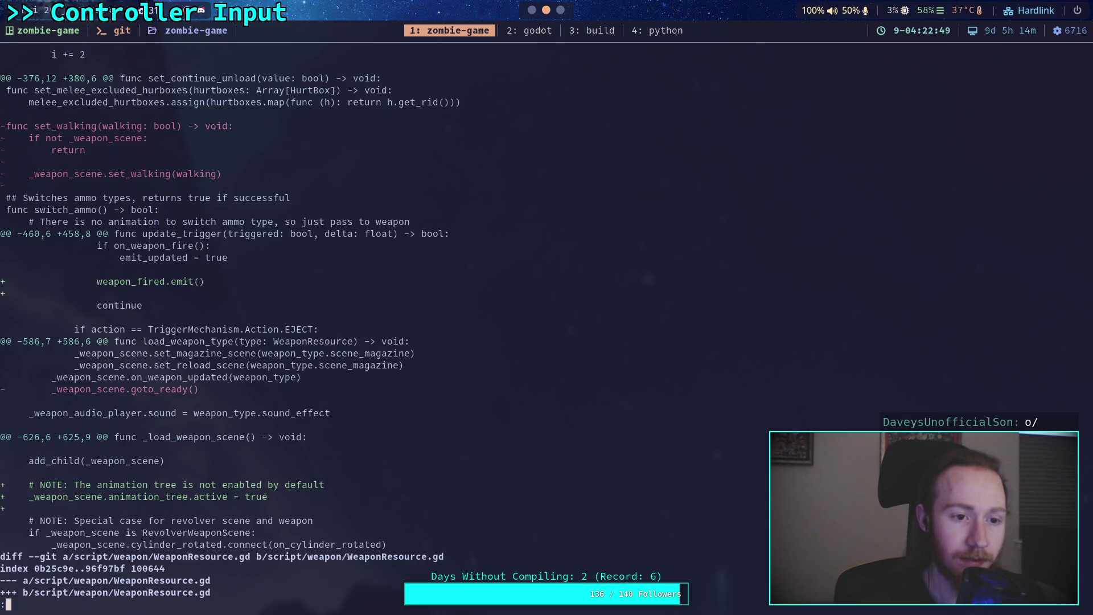
{"action": "scroll", "coordinate": [224, 323], "scroll_direction": "up", "scroll_amount": 10}
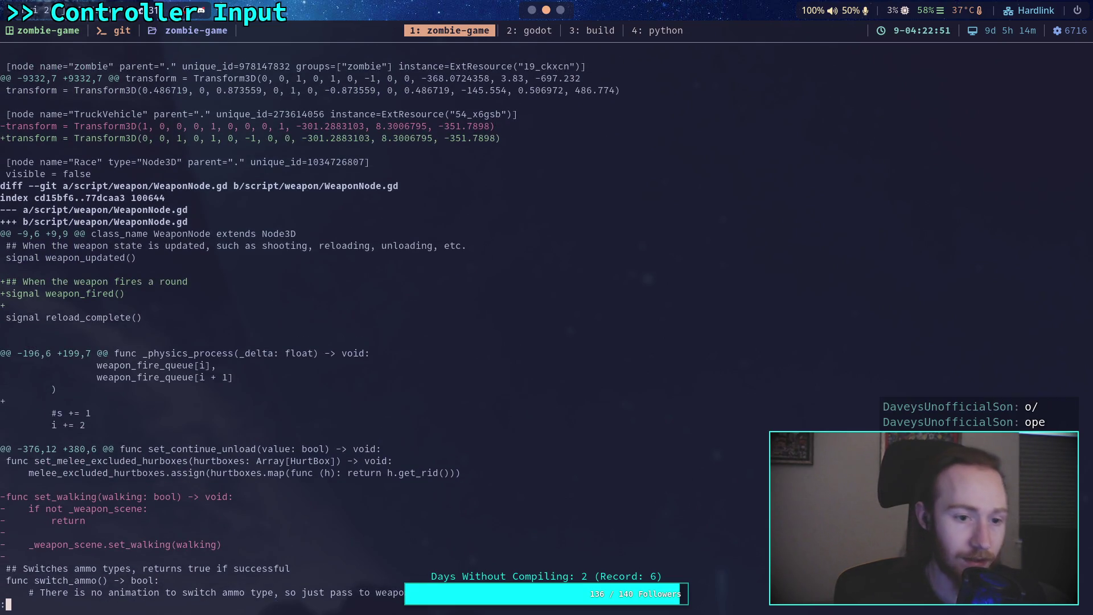
{"action": "type", "text": "qgit add sce"}
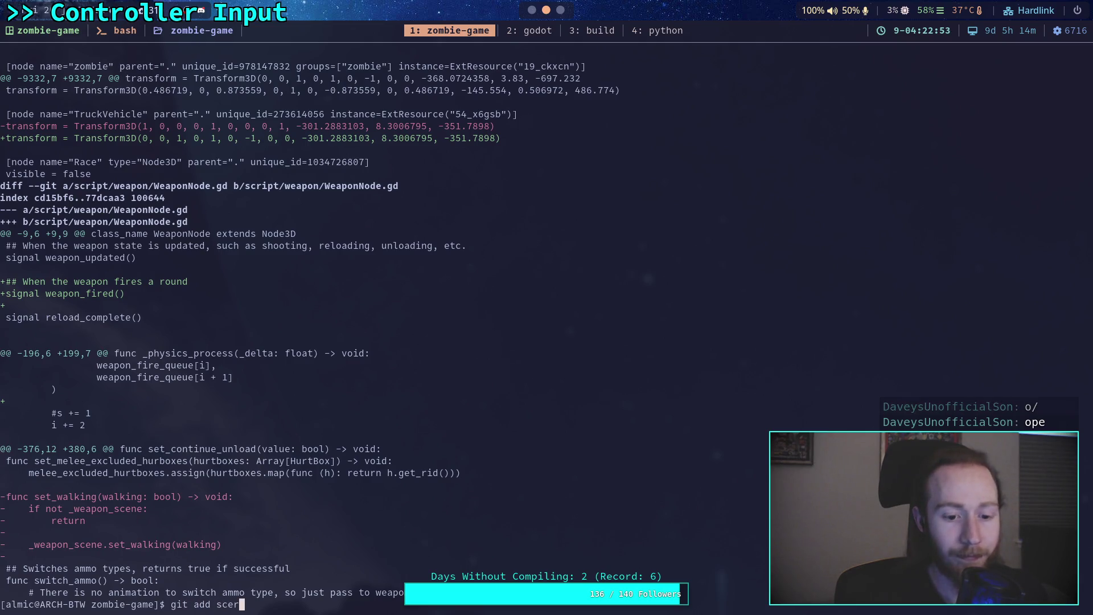
- Stage script/weapon/WeaponNode.gd and show the remaining unstaged diff
{"action": "key", "text": "BackSpace"}
{"action": "type", "text": "ript/we"}
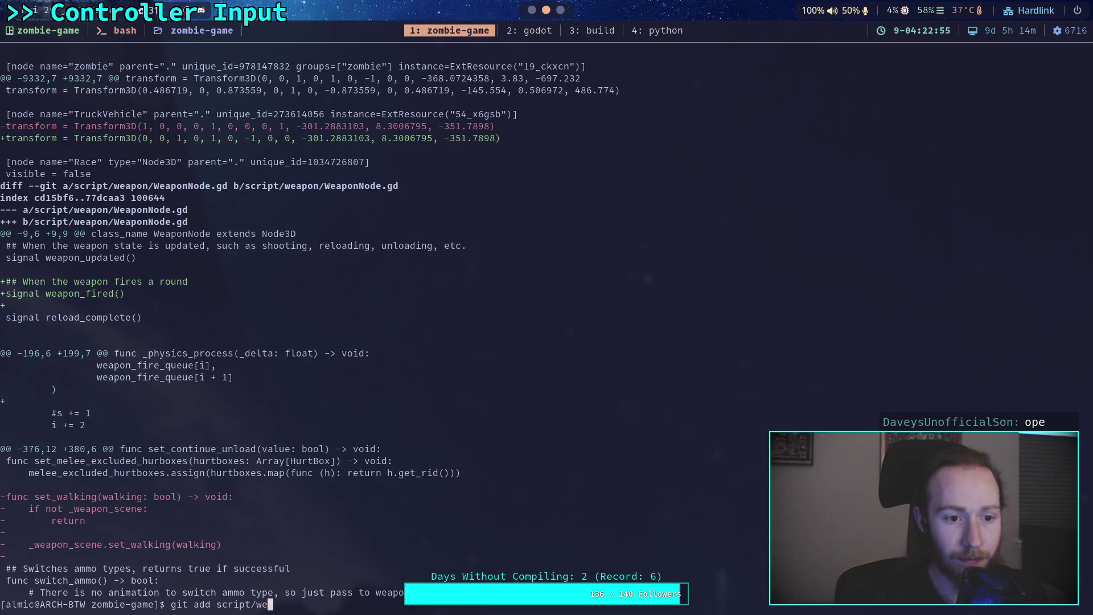
{"action": "type", "text": "apon/WeaponNode.gd"}
{"action": "key", "text": "Return"}
{"action": "type", "text": "git diff"}
{"action": "key", "text": "Return"}
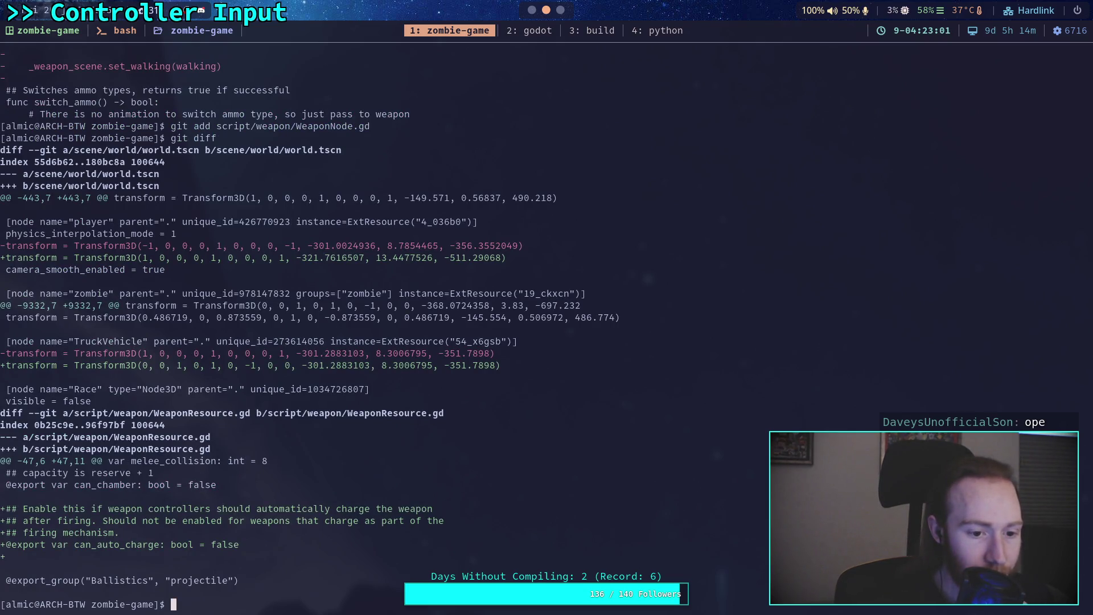
- Stage script/weapon/WeaponResource.gd and check git status for staged changes
{"action": "type", "text": "git add script/we"}
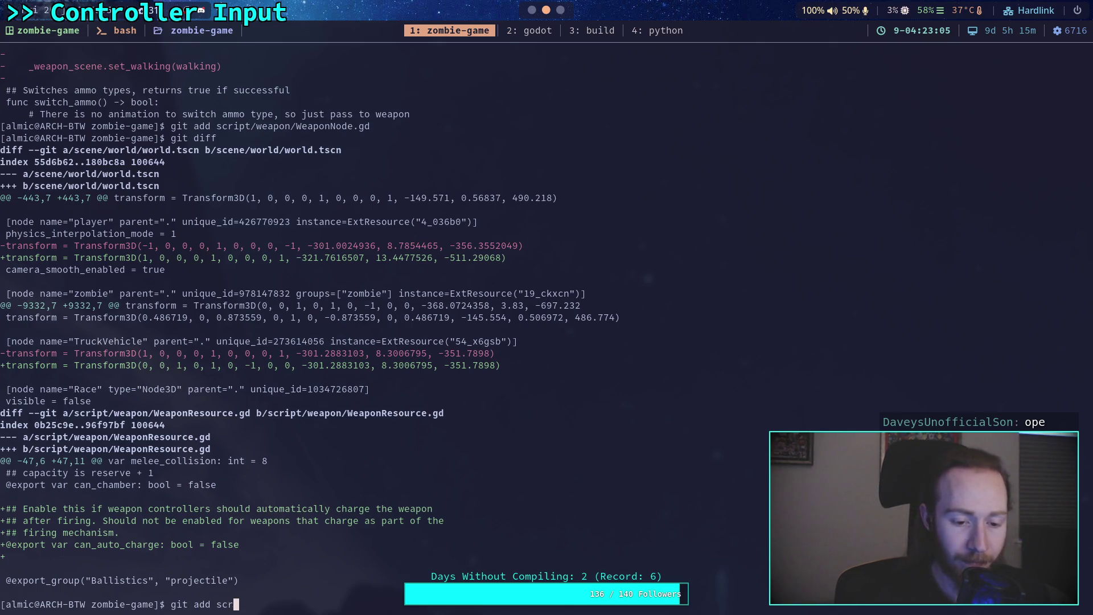
{"action": "key", "text": "Tab"}
{"action": "type", "text": "Wea"}
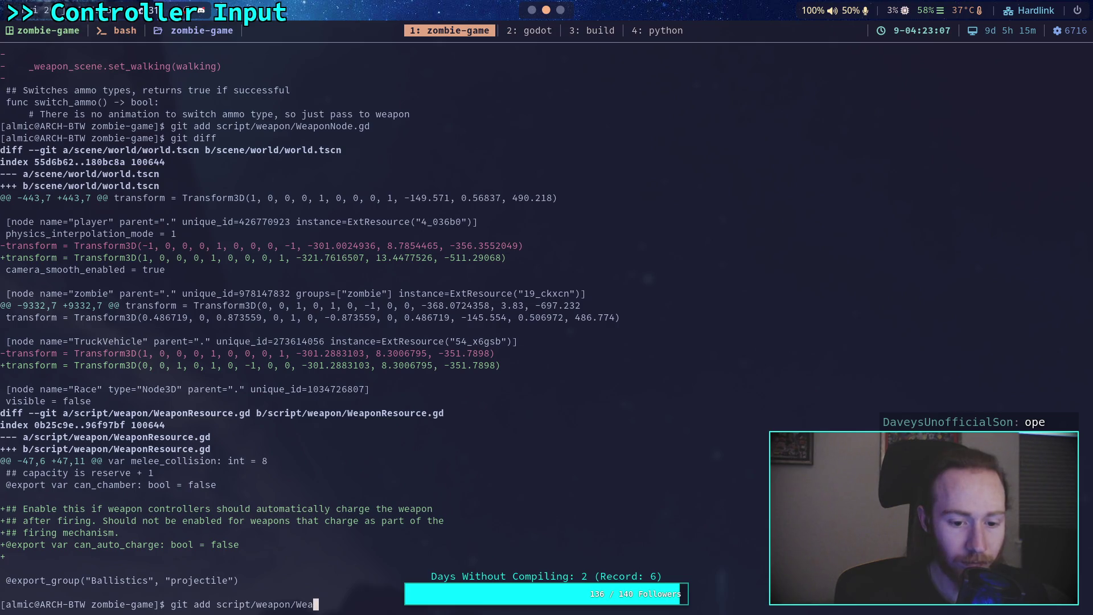
{"action": "type", "text": "ponrR"}
{"action": "key", "text": "Tab"}
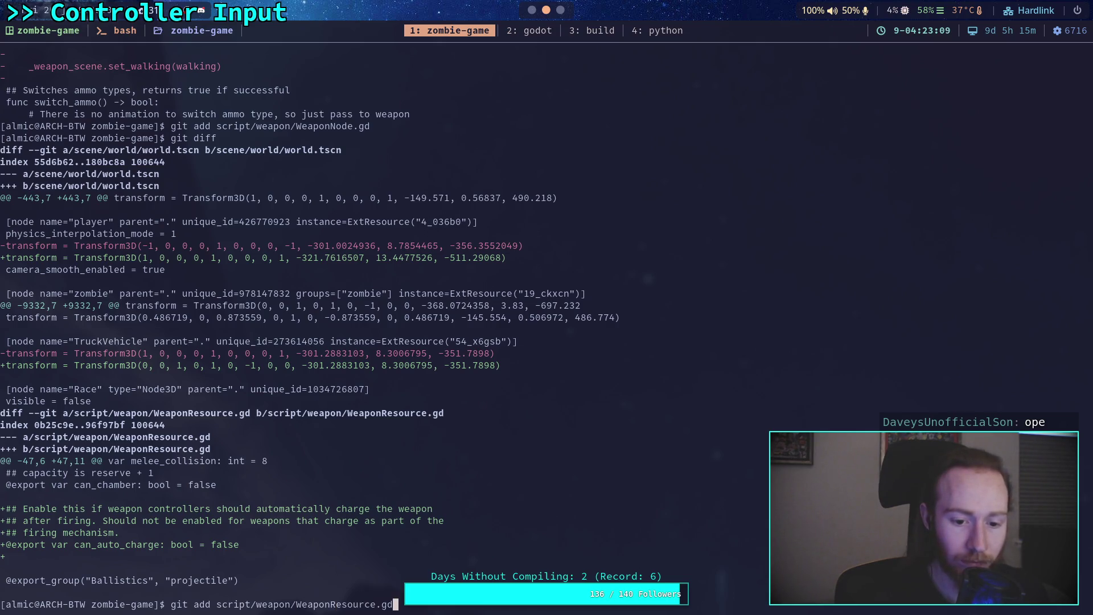
{"action": "key", "text": "Return"}
{"action": "type", "text": "git status"}
{"action": "key", "text": "Return"}
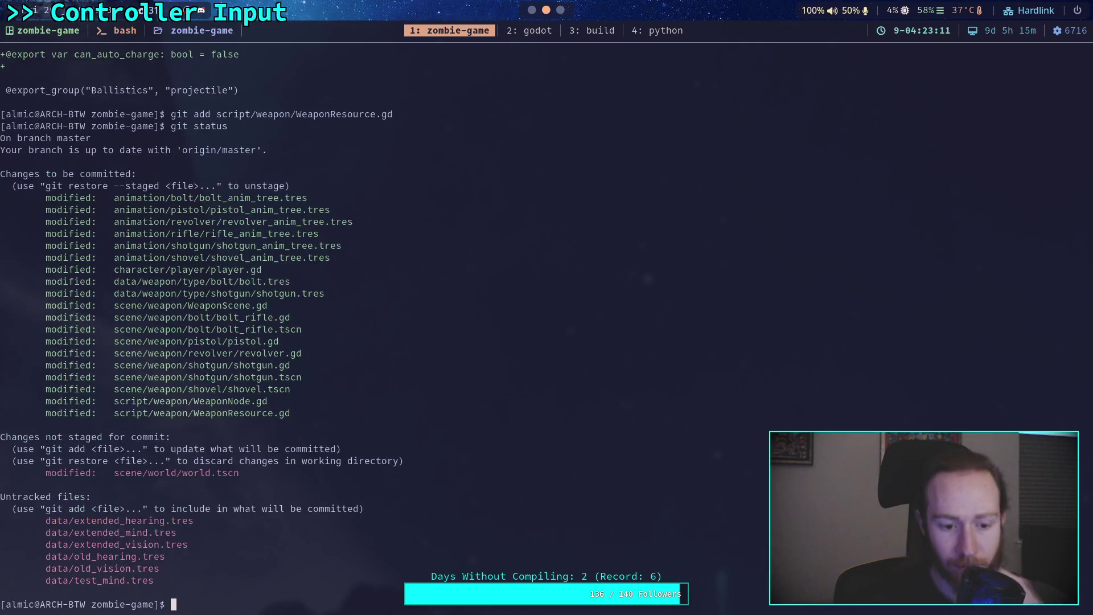
- Start git commit and enter the summary 'Cleanup animation trees, auto charging'
{"action": "type", "text": "git commit"}
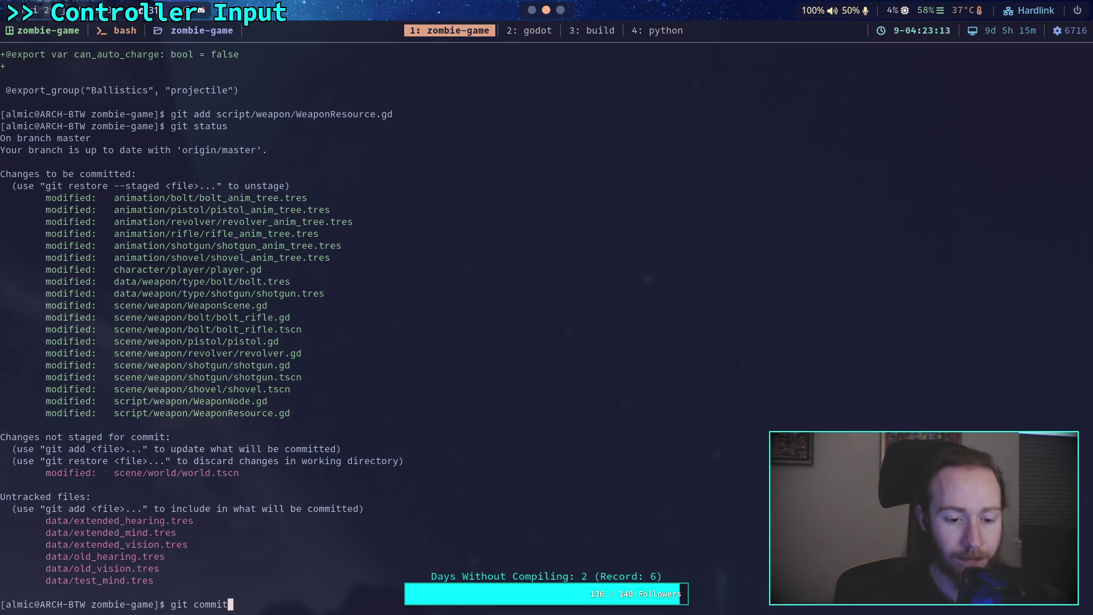
{"action": "key", "text": "Return"}
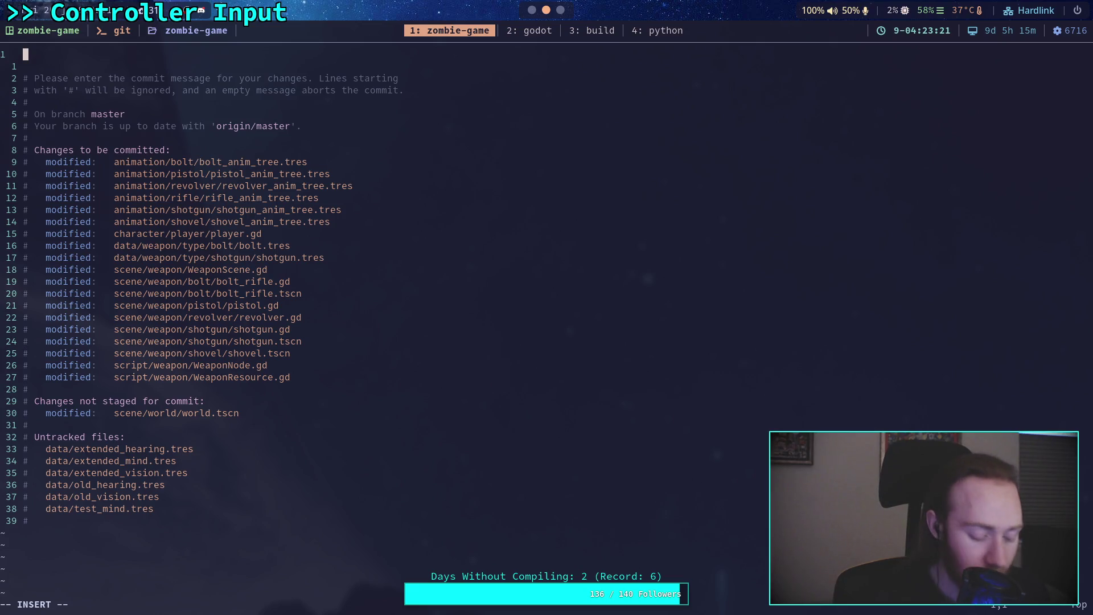
{"action": "type", "text": "Cleanup animation trees, "}
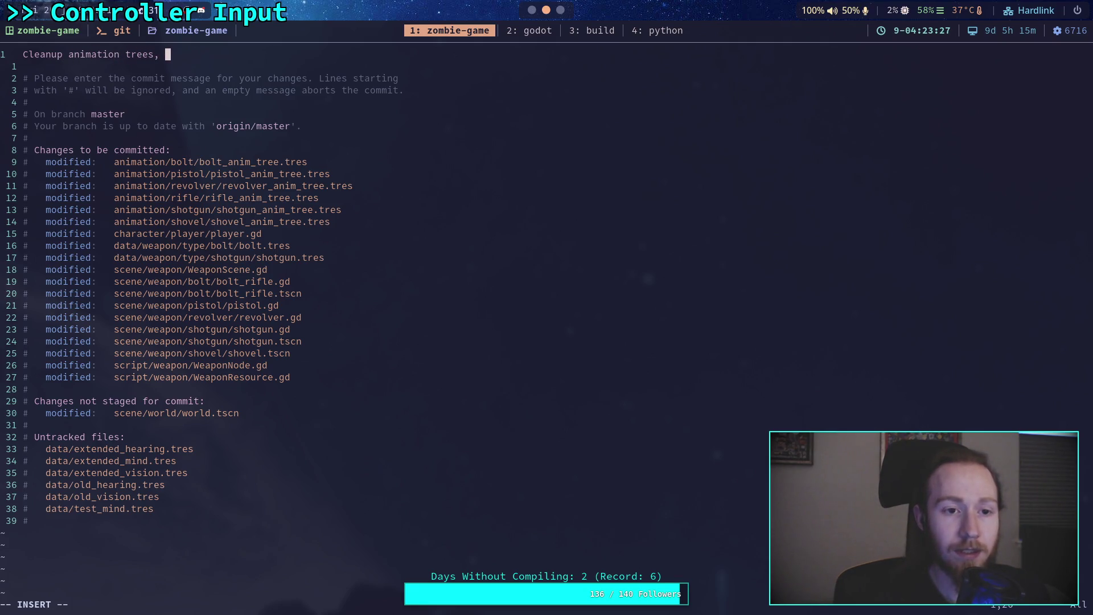
{"action": "type", "text": "auto "}
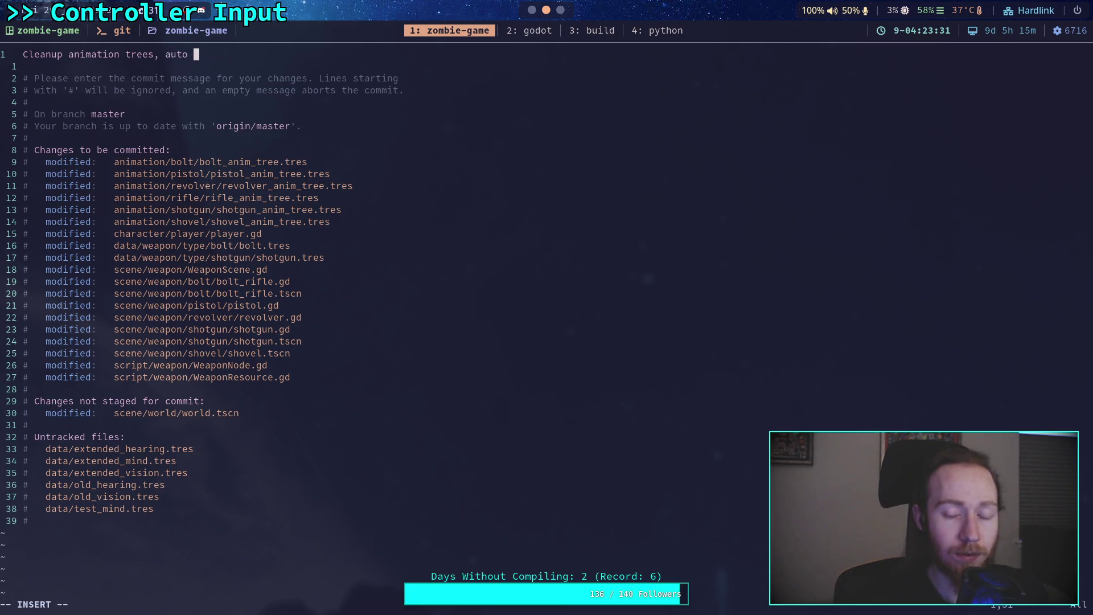
{"action": "type", "text": "charging"}
{"action": "key", "text": "Return"}
{"action": "key", "text": "Return"}
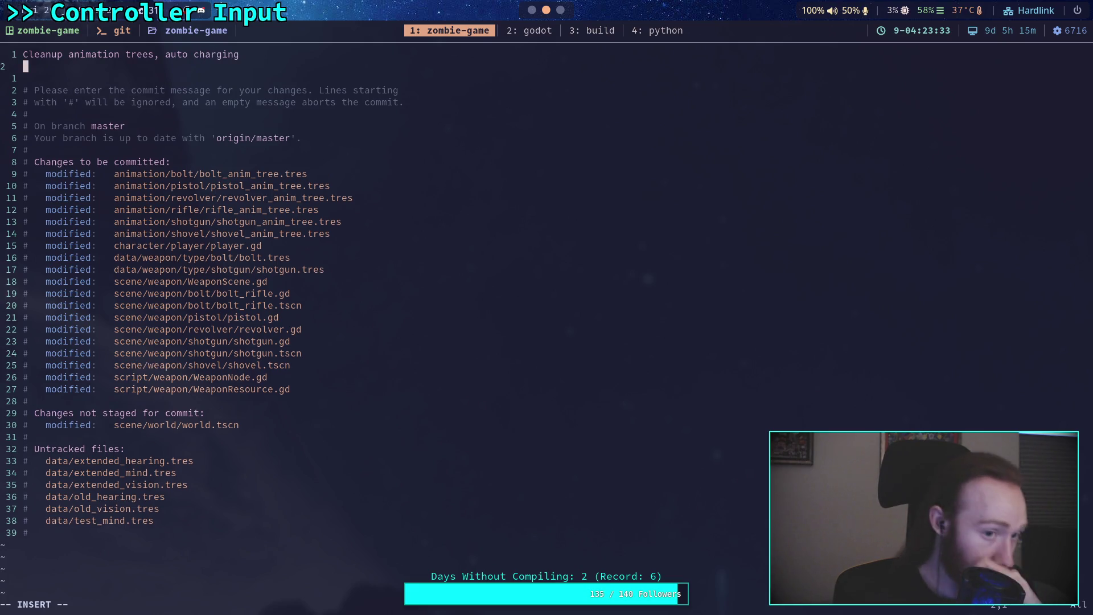
- Add a bullet: all weapon animation trees simplified, idle/walk now handled by sway
{"action": "type", "text": "- "}
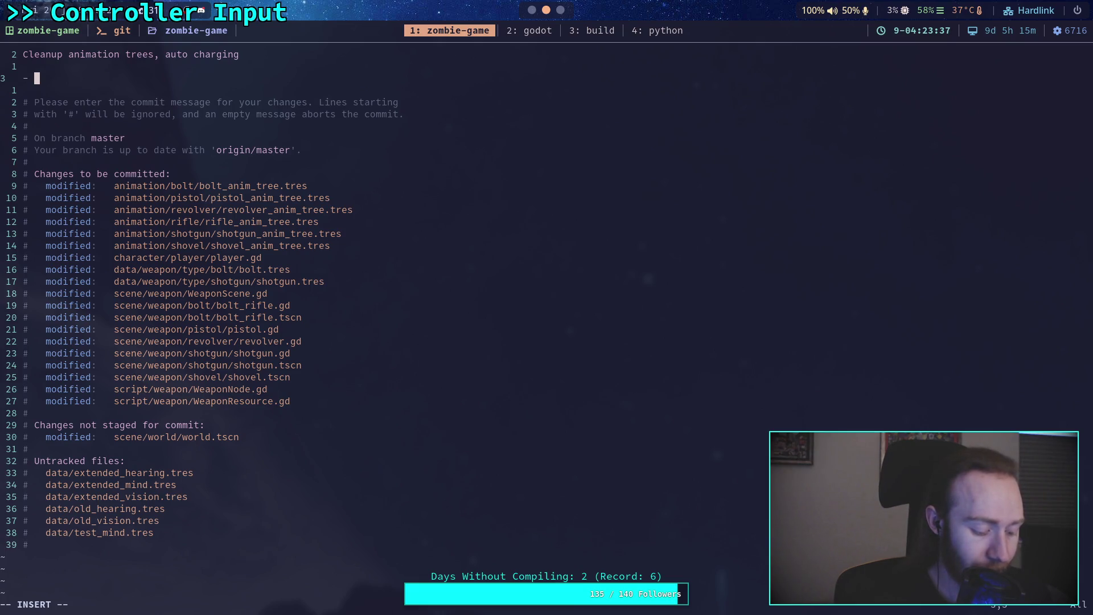
{"action": "type", "text": "Simp"}
{"action": "type", "text": "lif"}
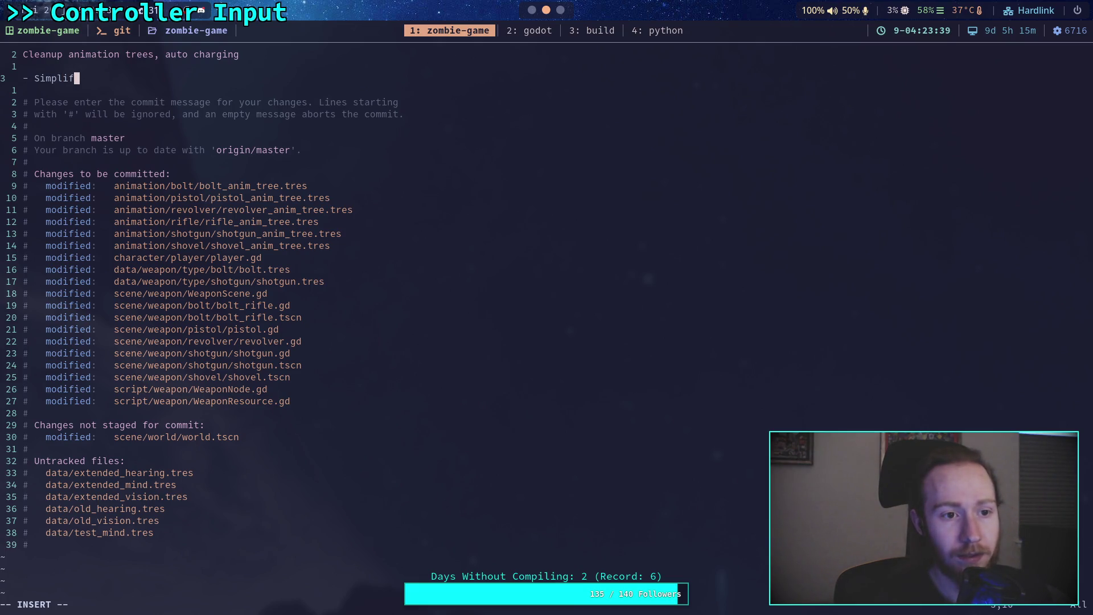
{"action": "type", "text": "iedwo"}
{"action": "key", "text": "BackSpace"}
{"action": "key", "text": "BackSpace"}
{"action": "type", "text": "all weapon an"}
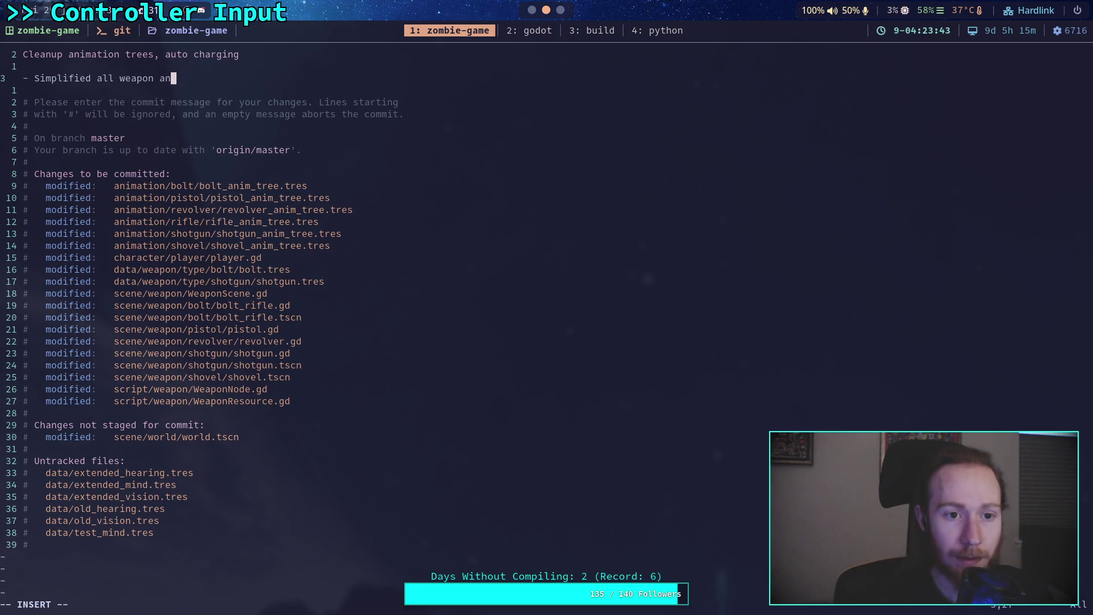
{"action": "type", "text": "imation trees"}
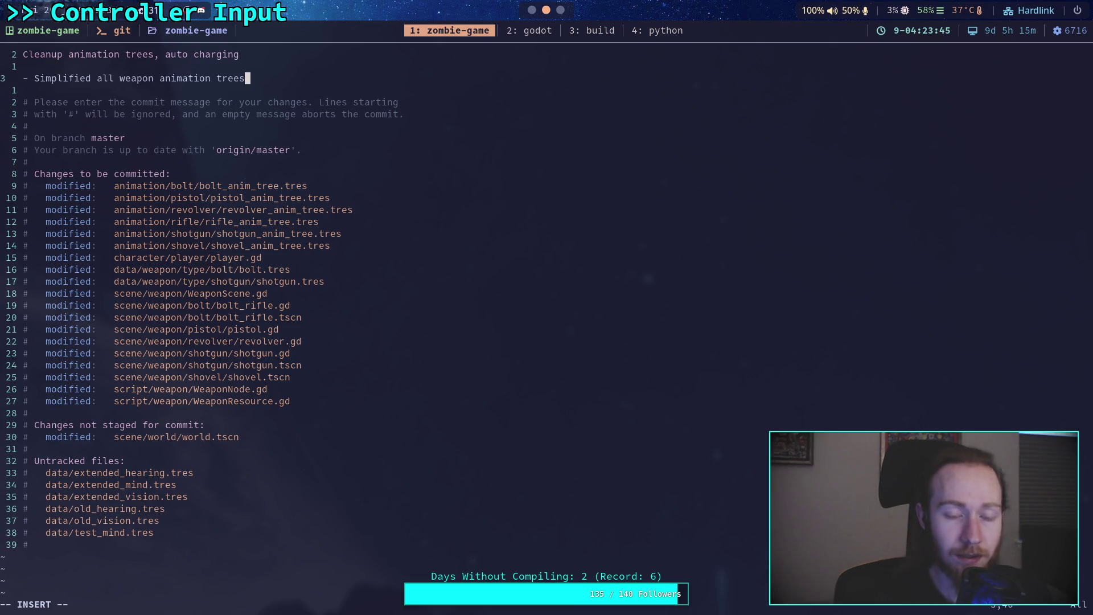
{"action": "type", "text": ", no more idle or"}
{"action": "key", "text": "Return"}
{"action": "type", "text": "walk animations"}
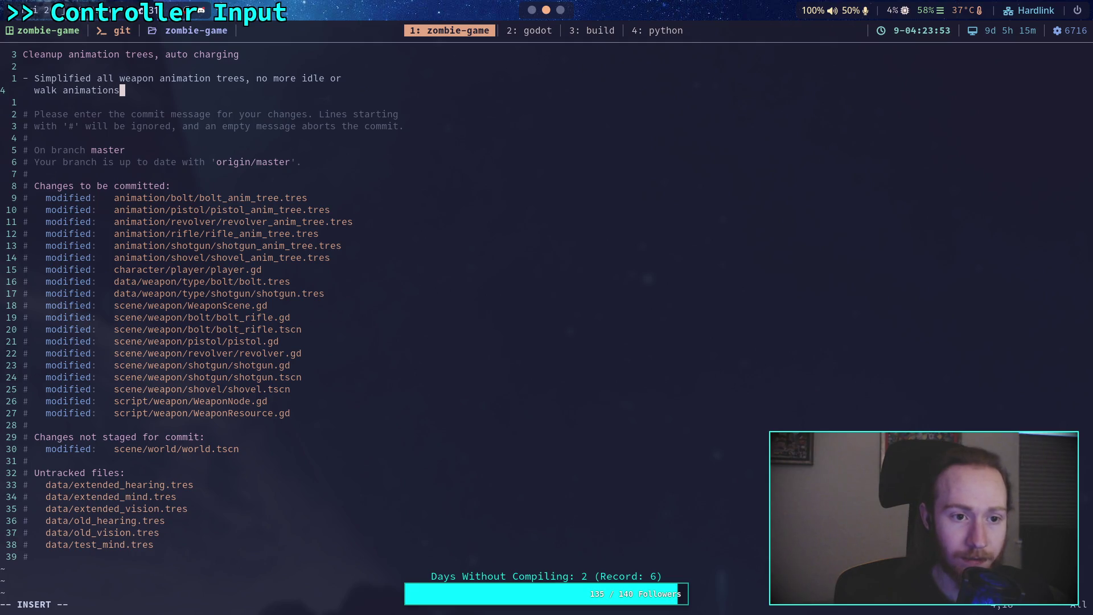
{"action": "type", "text": ". These will be handled by sway "}
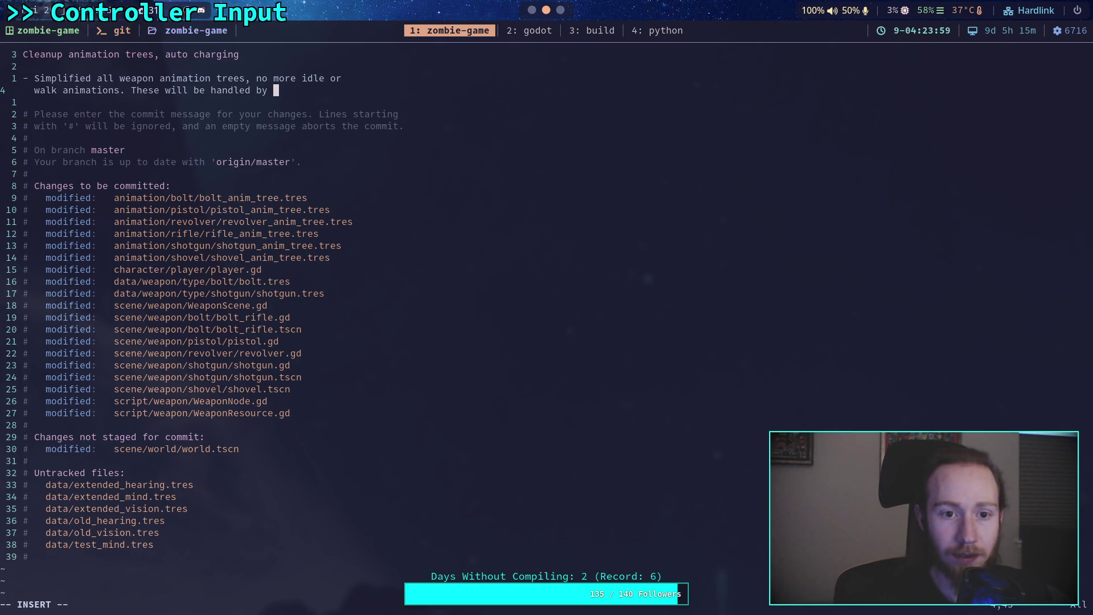
{"action": "type", "text": "in the"}
{"action": "key", "text": "Return"}
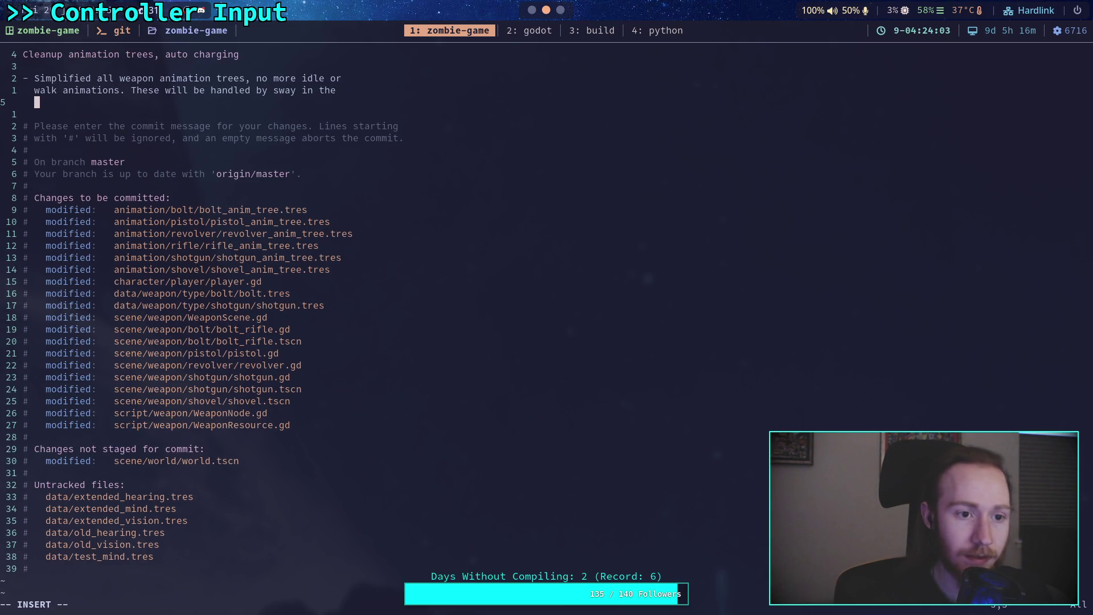
{"action": "type", "text": "ture."}
{"action": "key", "text": "Return"}
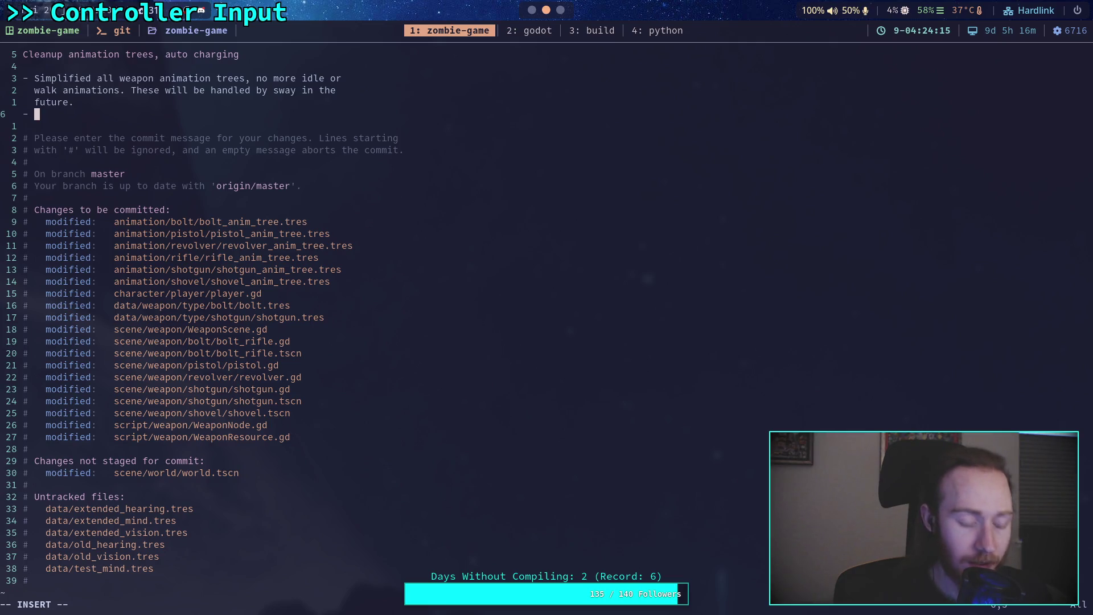
- Write a bullet saying auto charging is now resource-driven, handled by the controller
{"action": "type", "text": "We"}
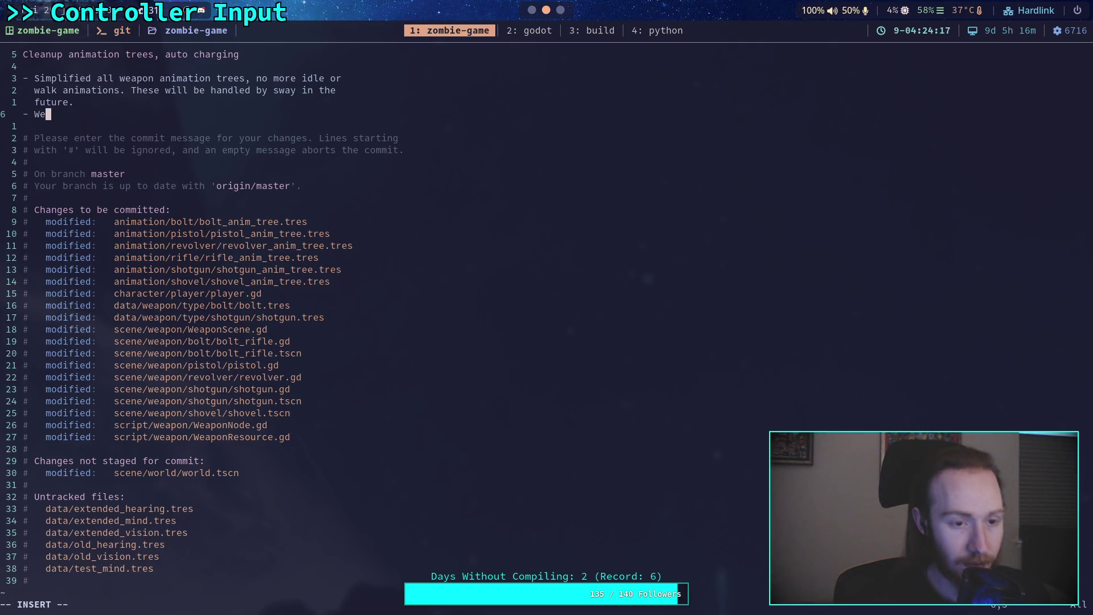
{"action": "type", "text": "apon auto "}
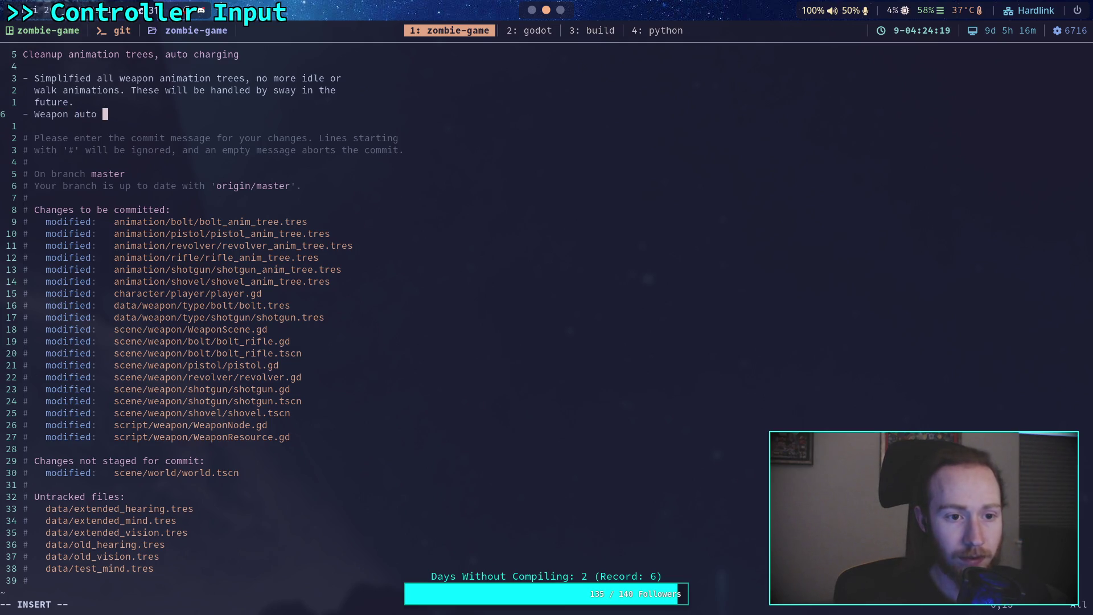
{"action": "type", "text": "charging after fire "}
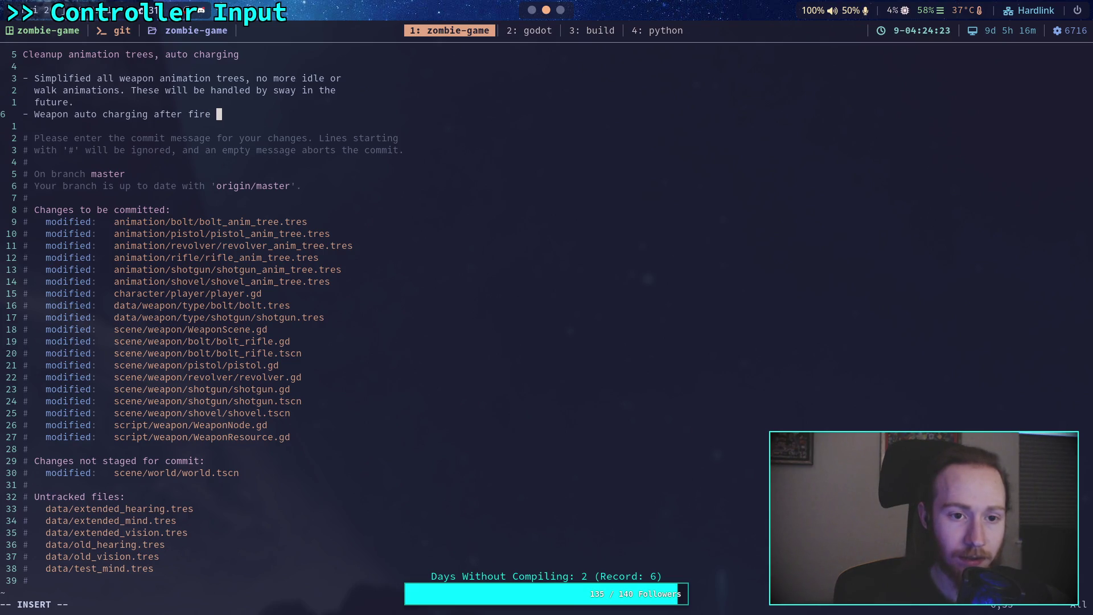
{"action": "type", "text": "is no lon"}
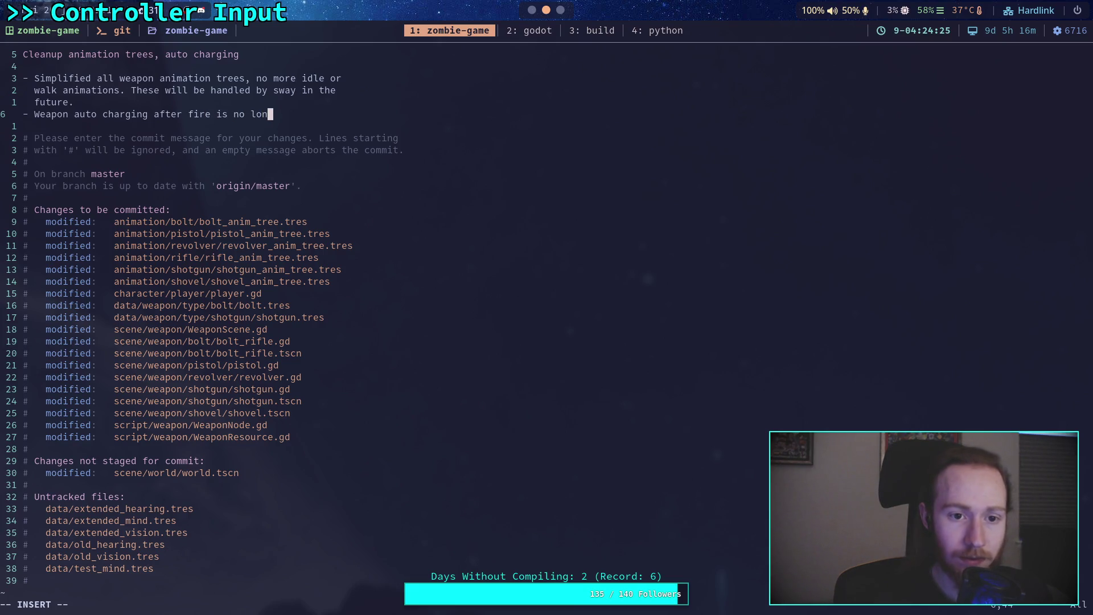
{"action": "type", "text": "ger animation"}
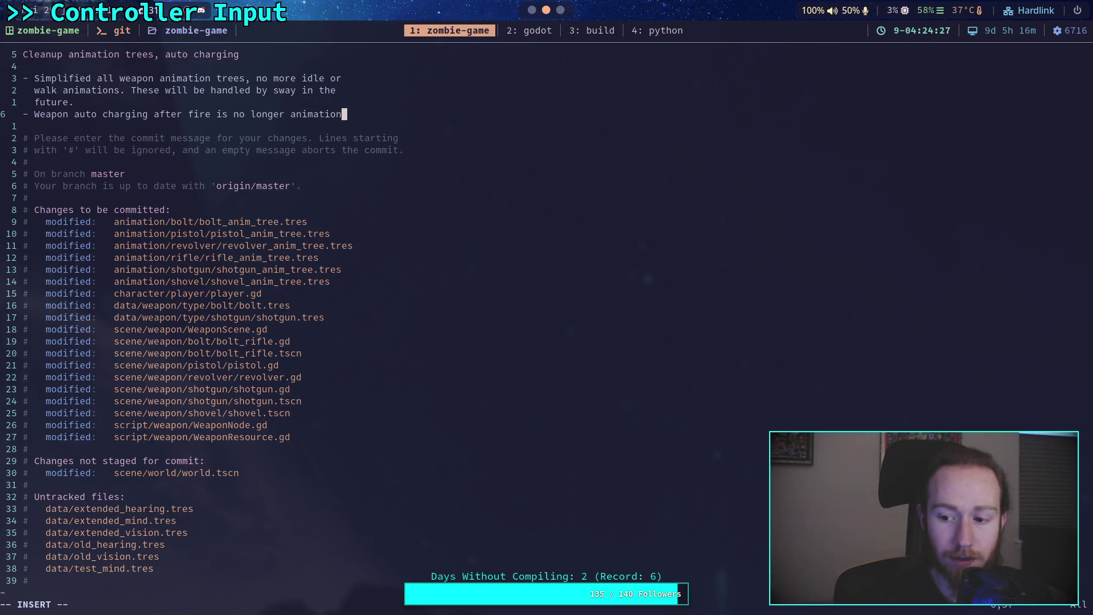
{"action": "key", "text": "Return"}
{"action": "type", "text": "determined, "}
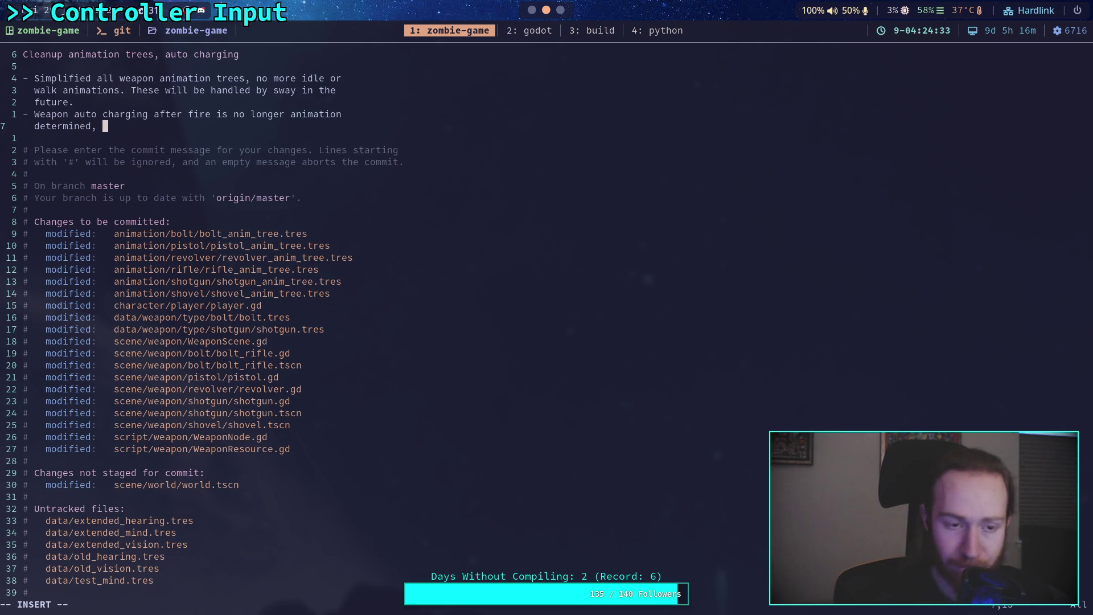
{"action": "type", "text": "instead is "}
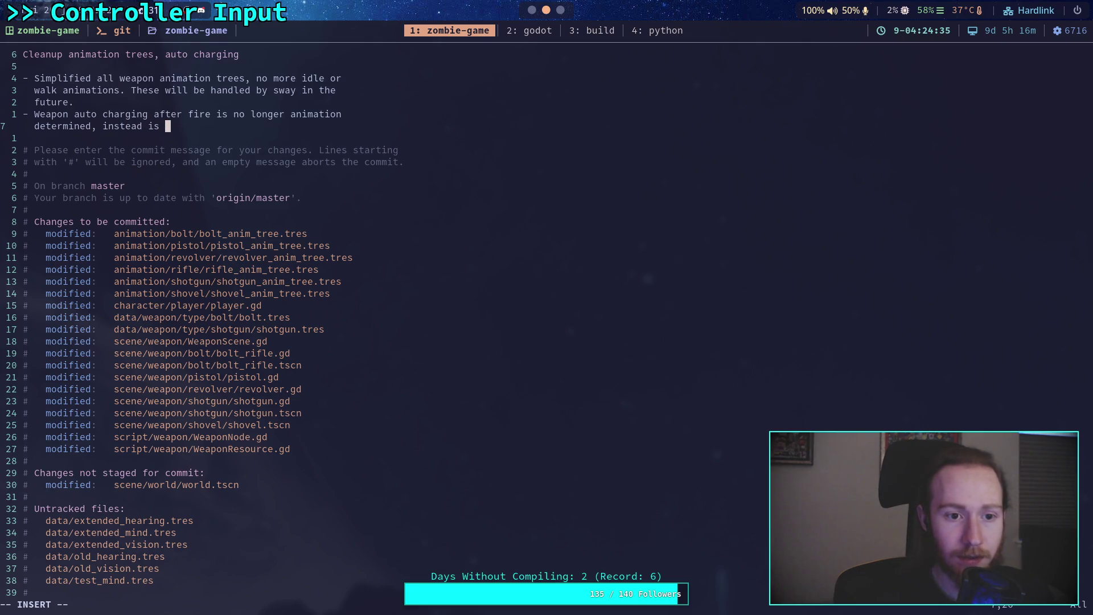
{"action": "key", "text": "BackSpace"}
{"action": "key", "text": "BackSpace"}
{"action": "type", "text": "t is on the r"}
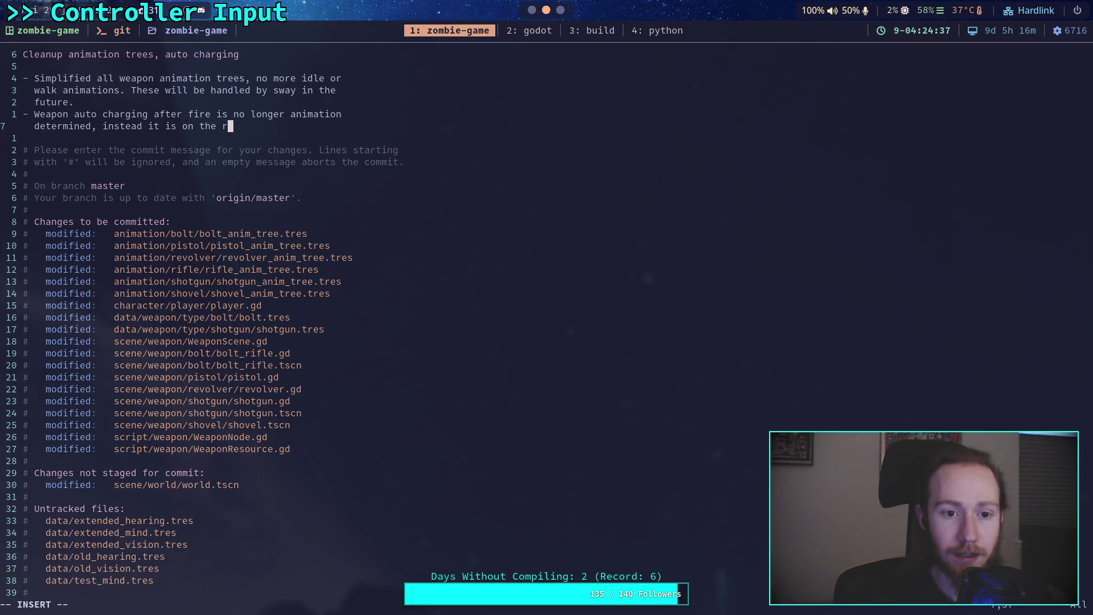
{"action": "type", "text": "esoure"}
{"action": "type", "text": "ce and the contr"}
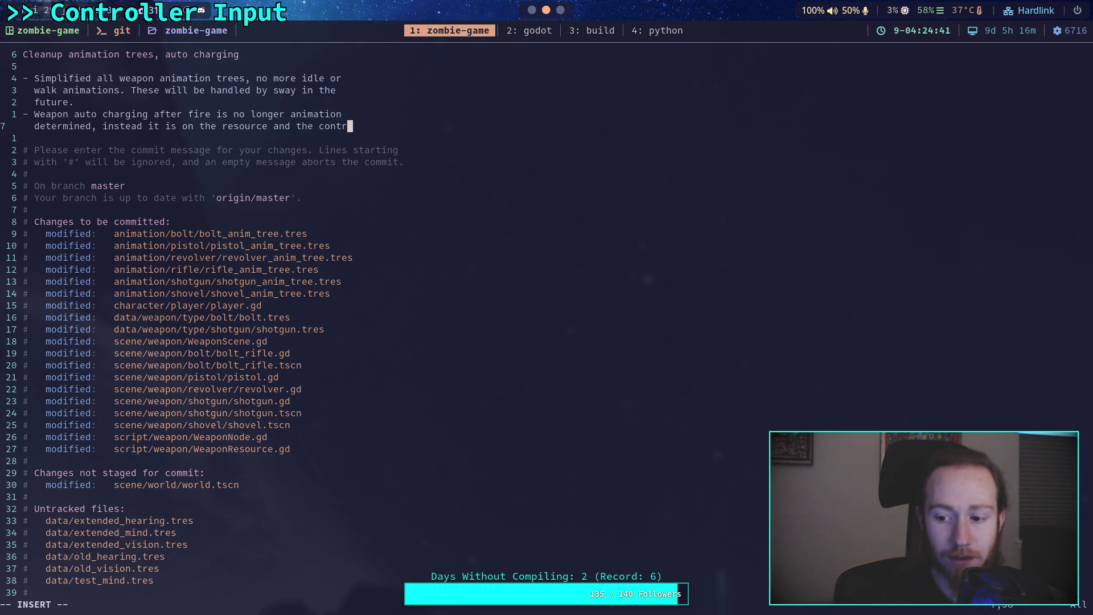
{"action": "key", "text": "BackSpace"}
{"action": "key", "text": "BackSpace"}
{"action": "key", "text": "BackSpace"}
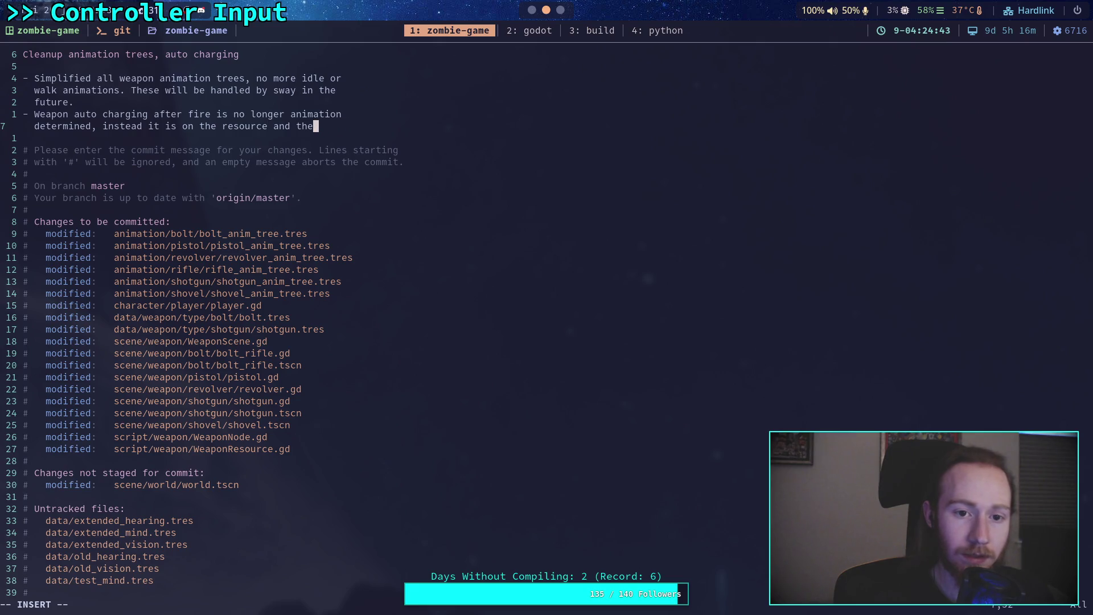
{"action": "key", "text": "Return"}
{"action": "type", "text": "controller "}
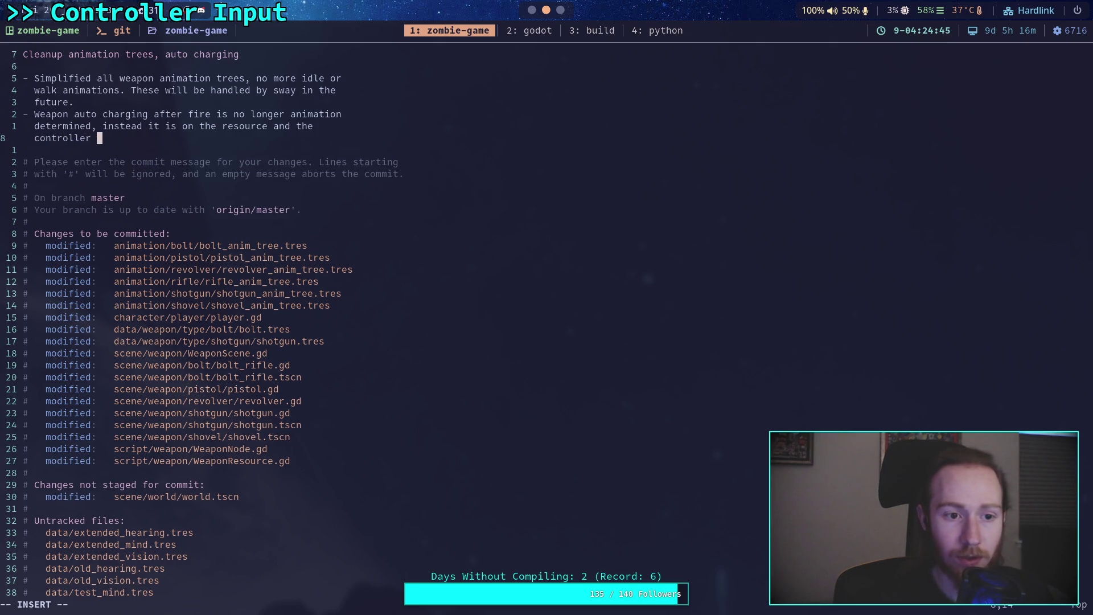
{"action": "type", "text": "handle"}
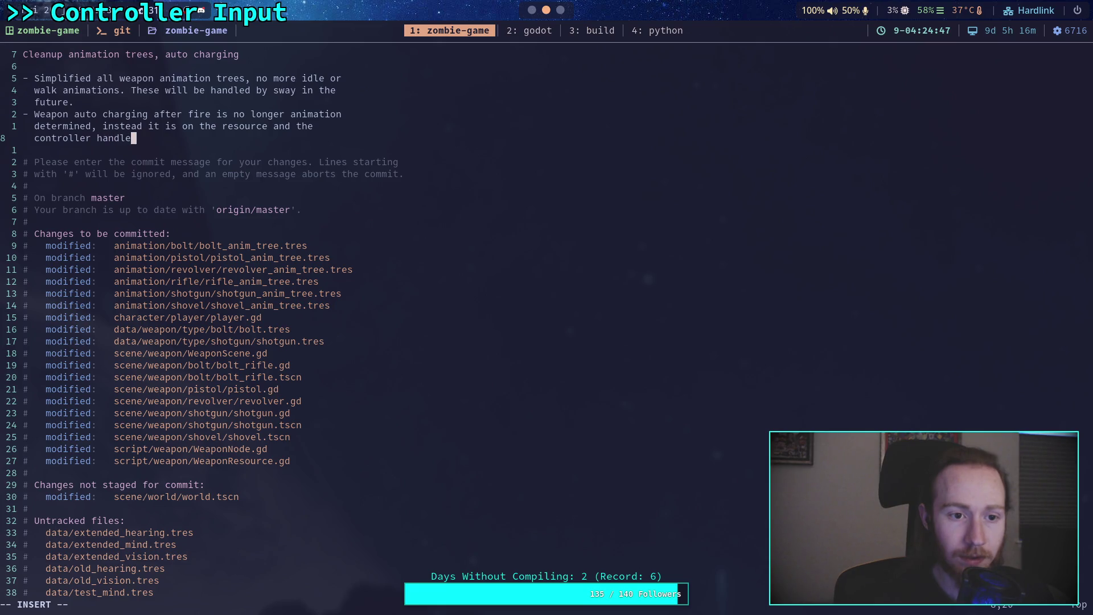
{"action": "type", "text": "s the logic"}
- Add a bullet on the new minimum time after firing before weapons can charge
{"action": "key", "text": "Return"}
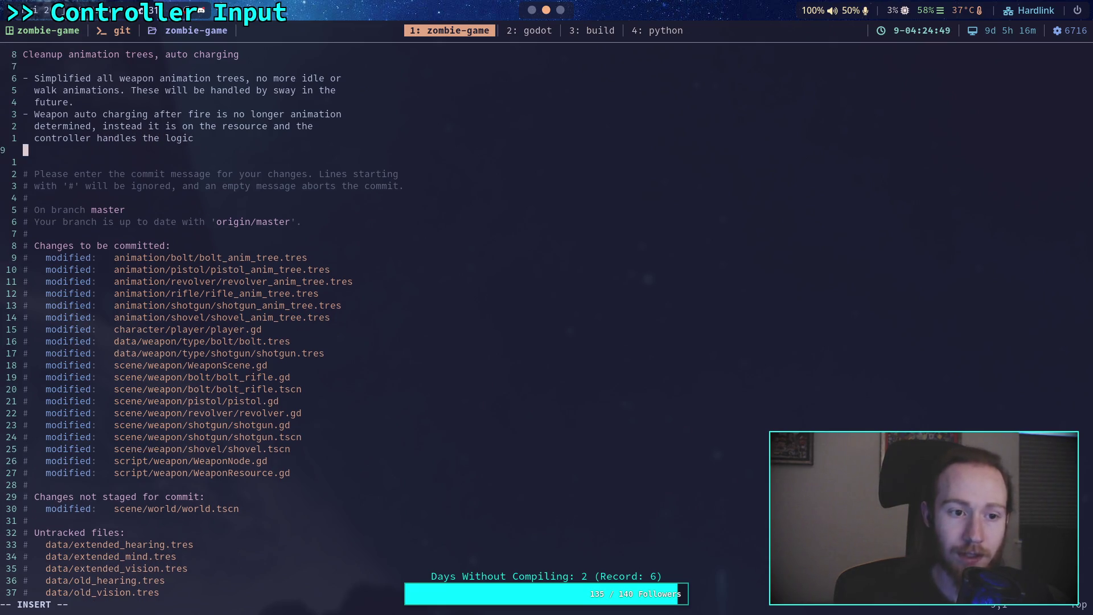
{"action": "type", "text": "-s"}
{"action": "key", "text": "BackSpace"}
{"action": "key", "text": "BackSpace"}
{"action": "type", "text": "ADd"}
{"action": "key", "text": "BackSpace"}
{"action": "key", "text": "BackSpace"}
{"action": "key", "text": "BackSpace"}
{"action": "type", "text": "ddi"}
{"action": "key", "text": "BackSpace"}
{"action": "type", "text": "ed "}
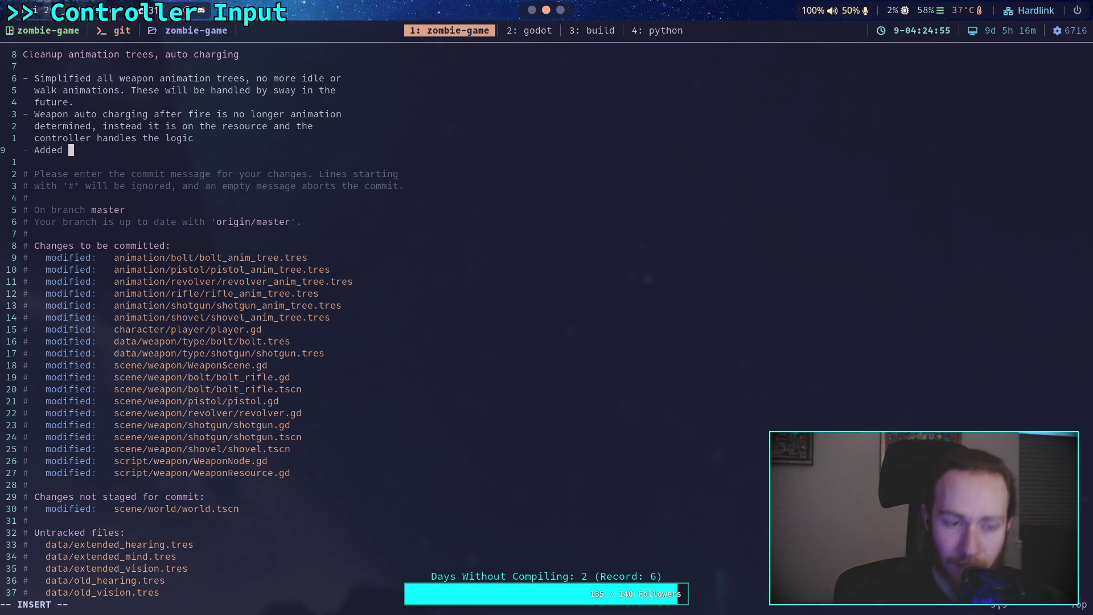
{"action": "type", "text": "minimum "}
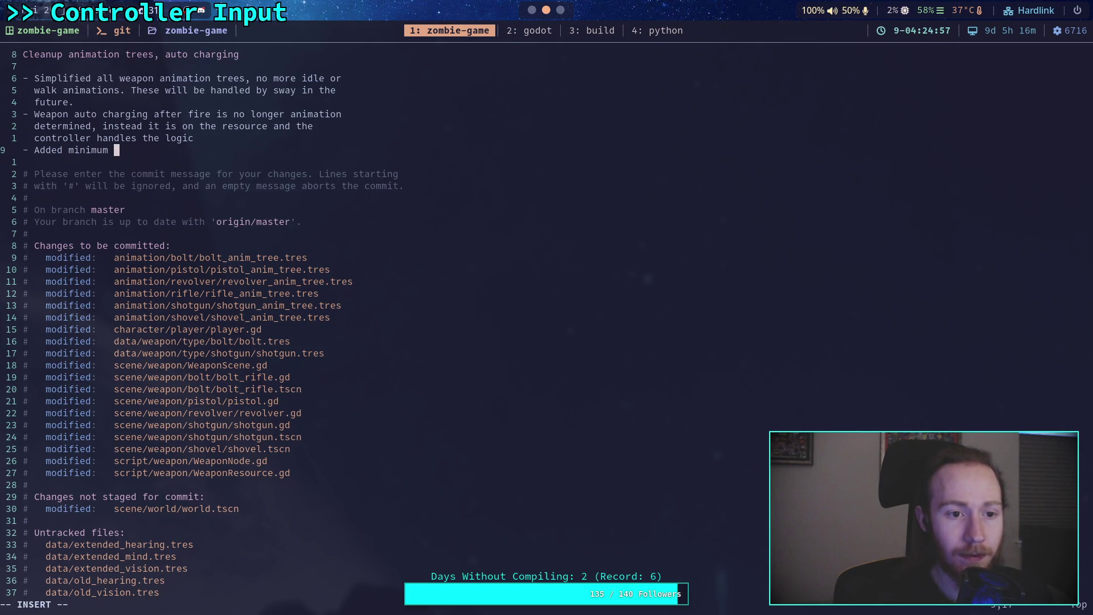
{"action": "type", "text": "time after "}
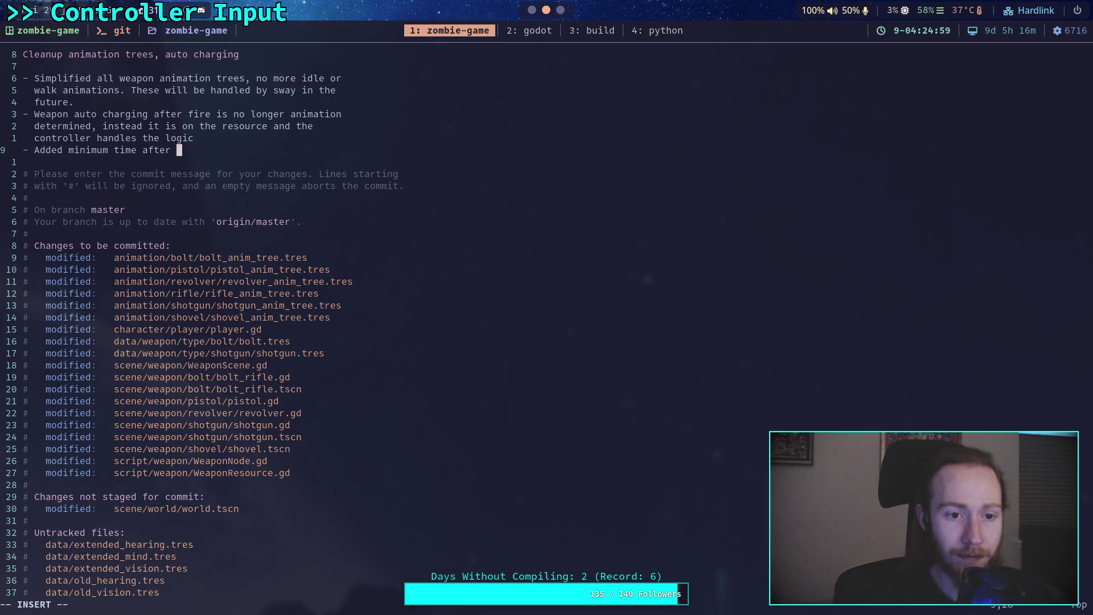
{"action": "type", "text": "firing before "}
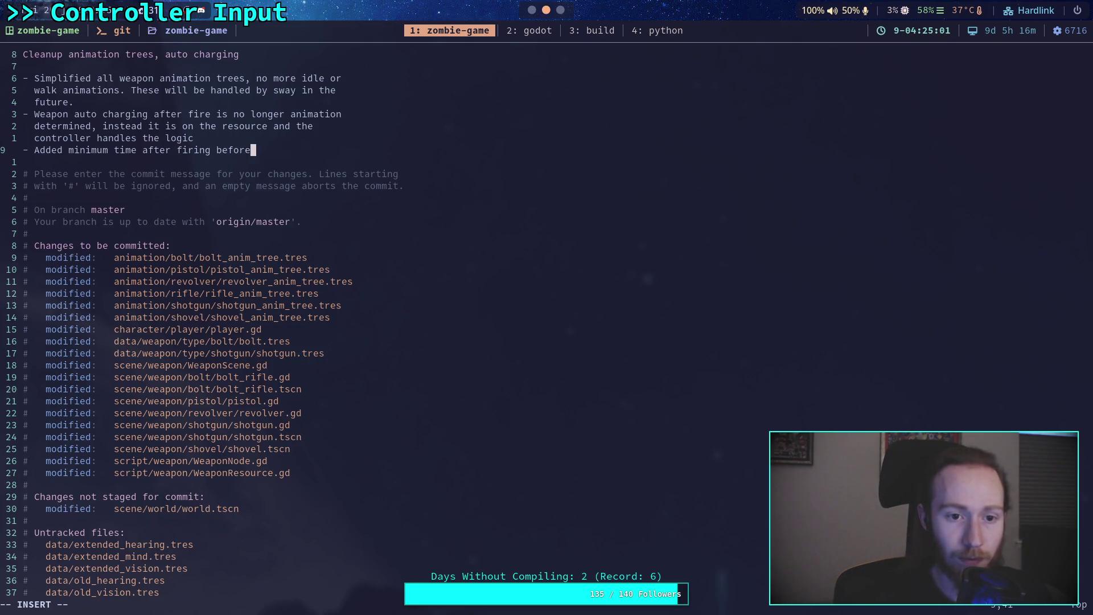
{"action": "type", "text": "e"}
{"action": "type", "text": "eapons can be"}
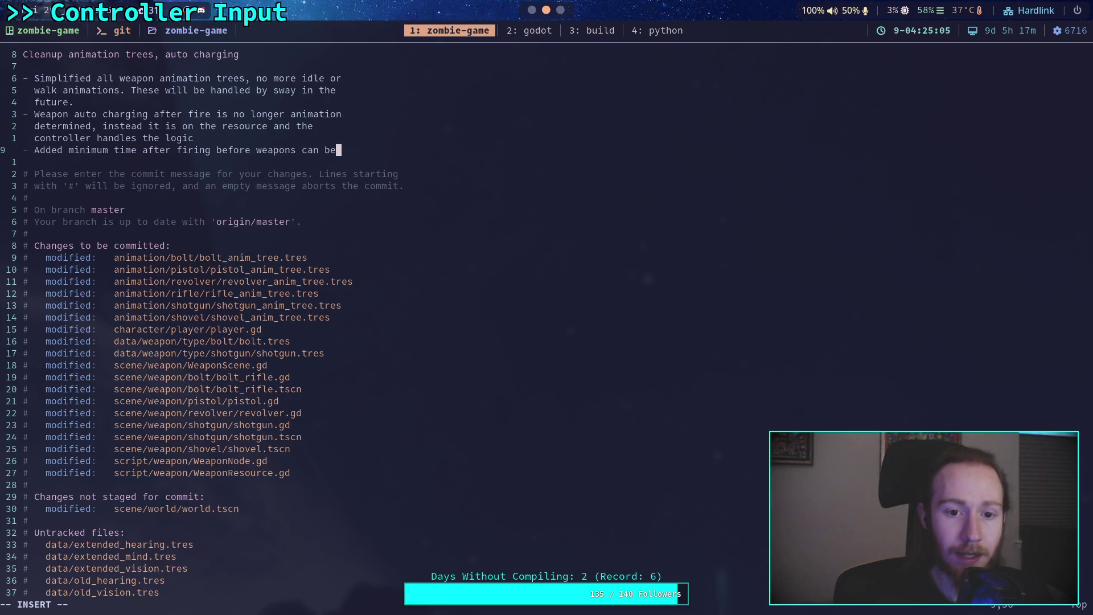
{"action": "type", "text": " charged. "}
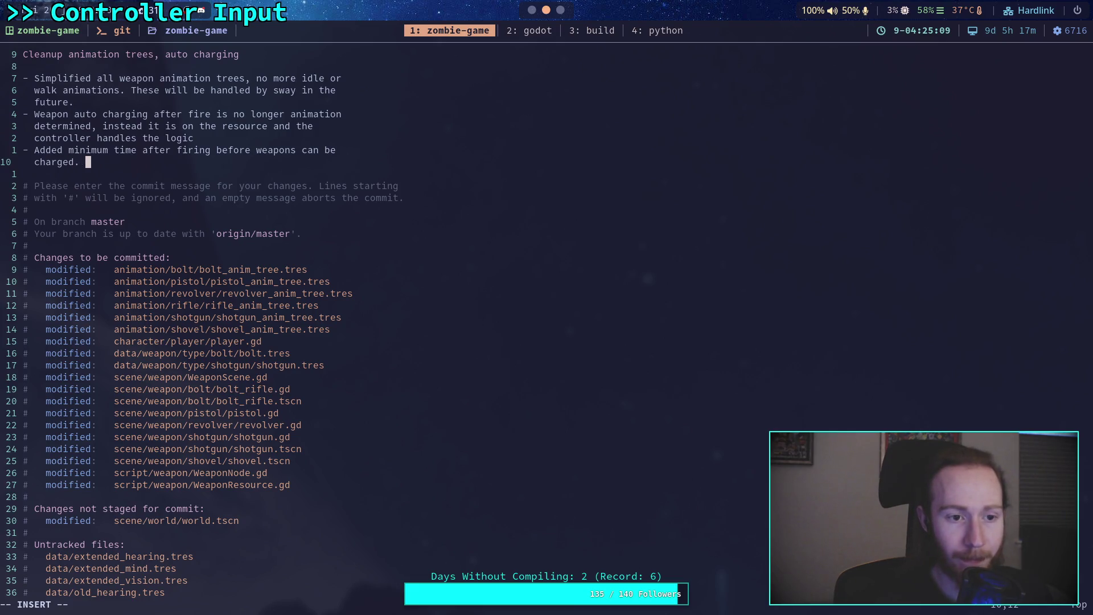
{"action": "type", "text": "Player "}
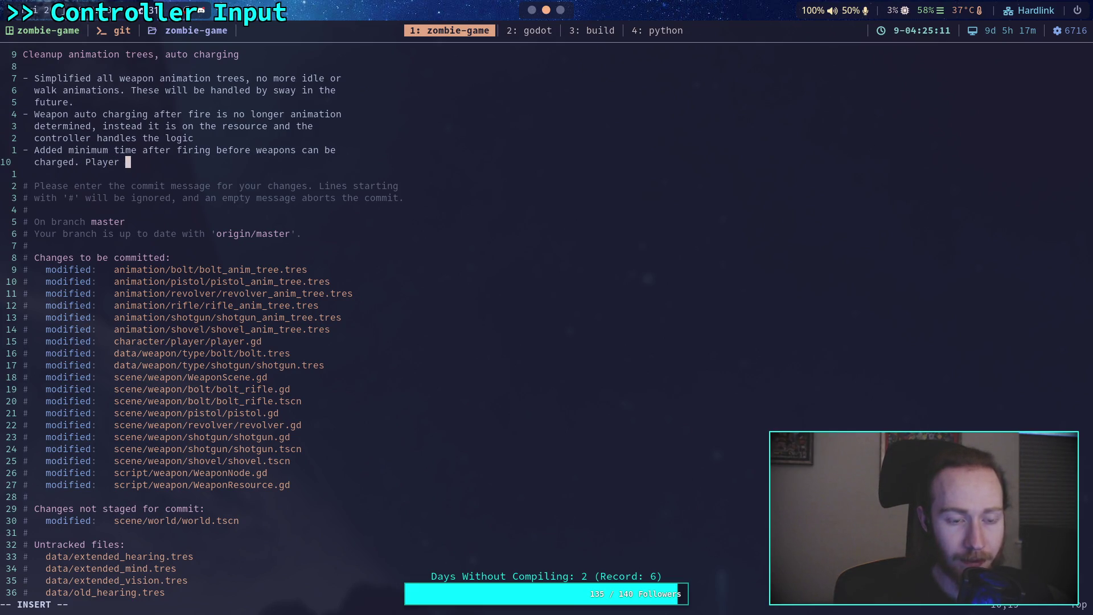
{"action": "type", "text": "aut"}
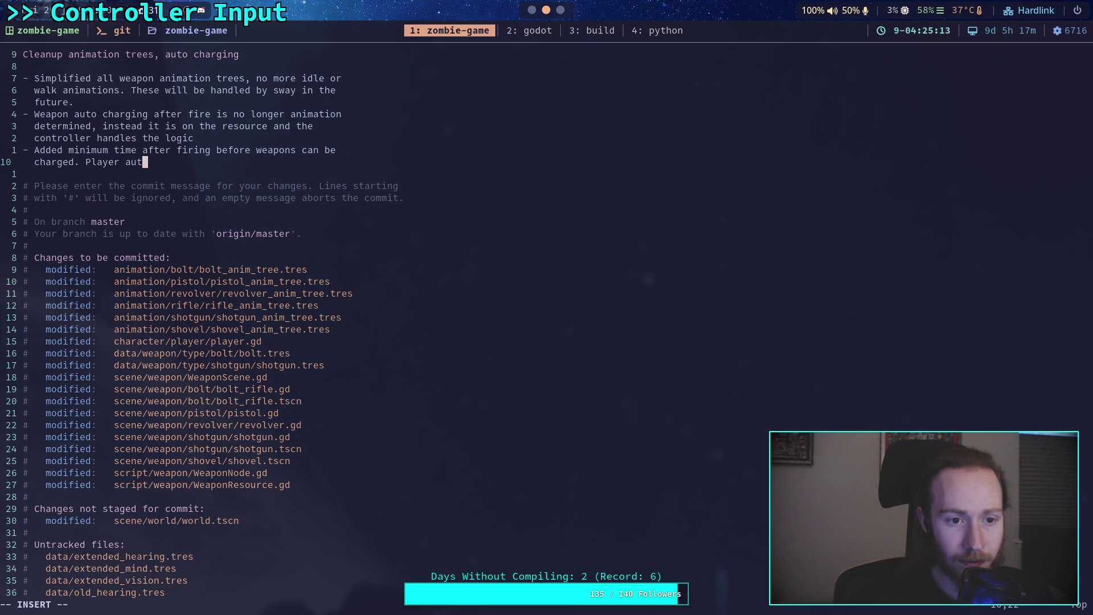
{"action": "type", "text": "omatically ch"}
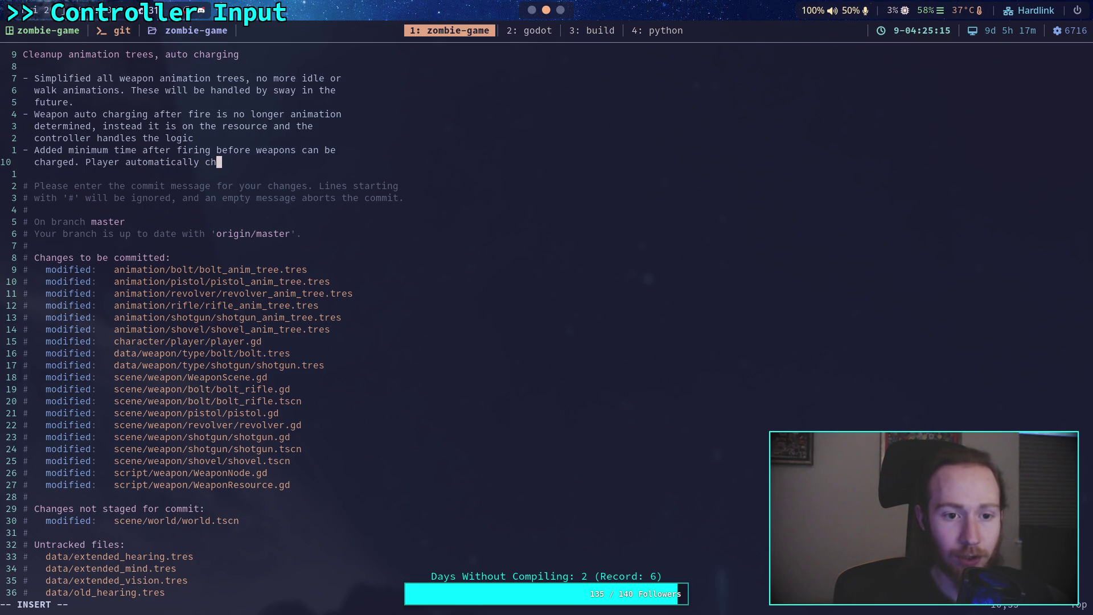
{"action": "type", "text": "arges wea"}
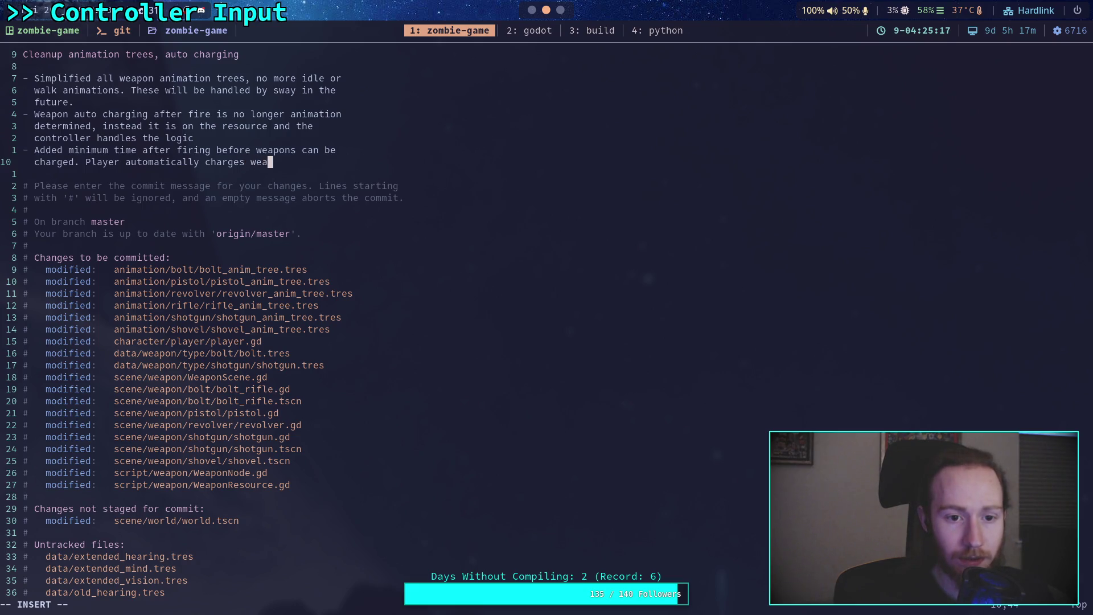
{"action": "type", "text": "pons whe"}
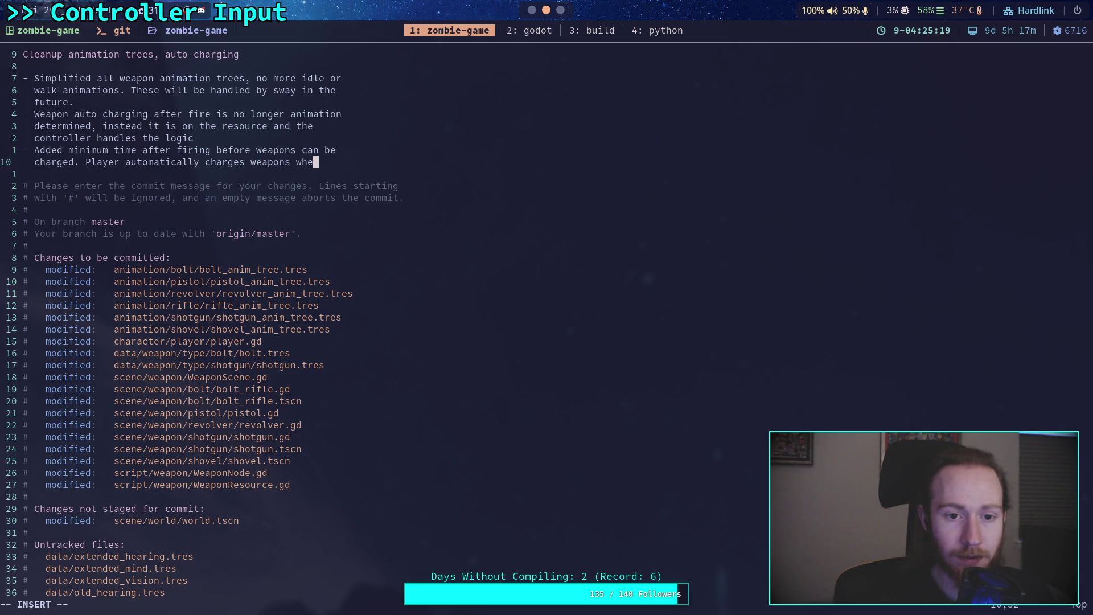
{"action": "type", "text": "n recoil"}
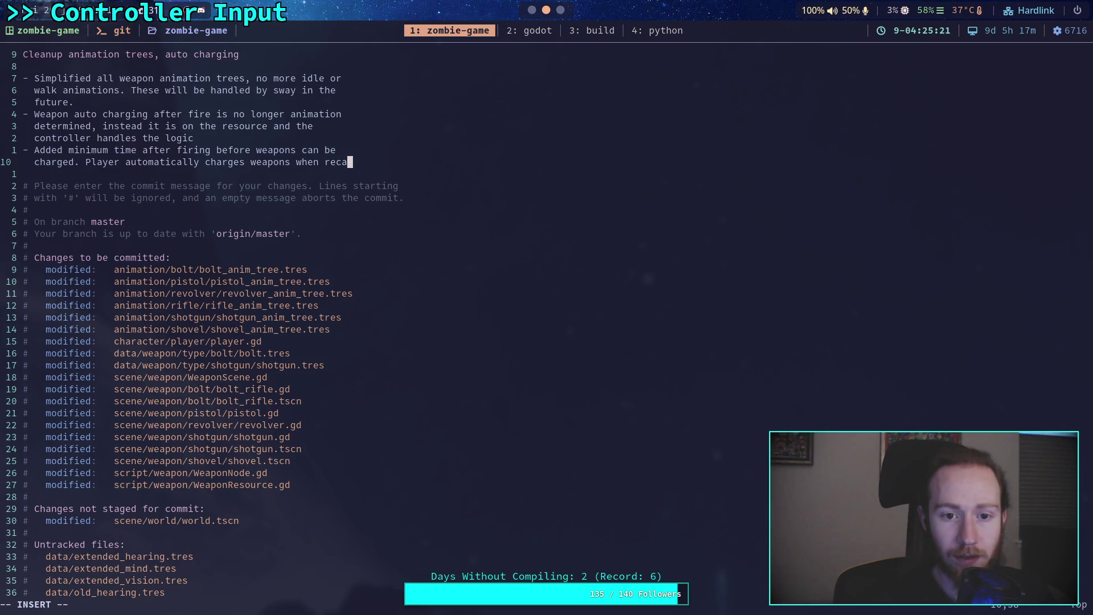
{"action": "key", "text": "Return"}
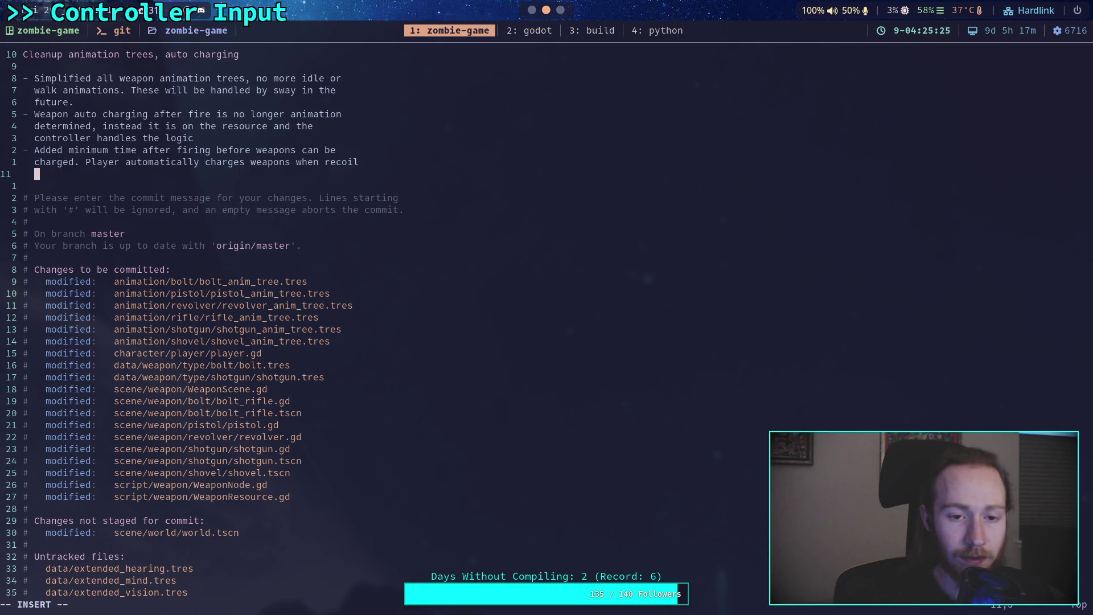
{"action": "type", "text": "is done."}
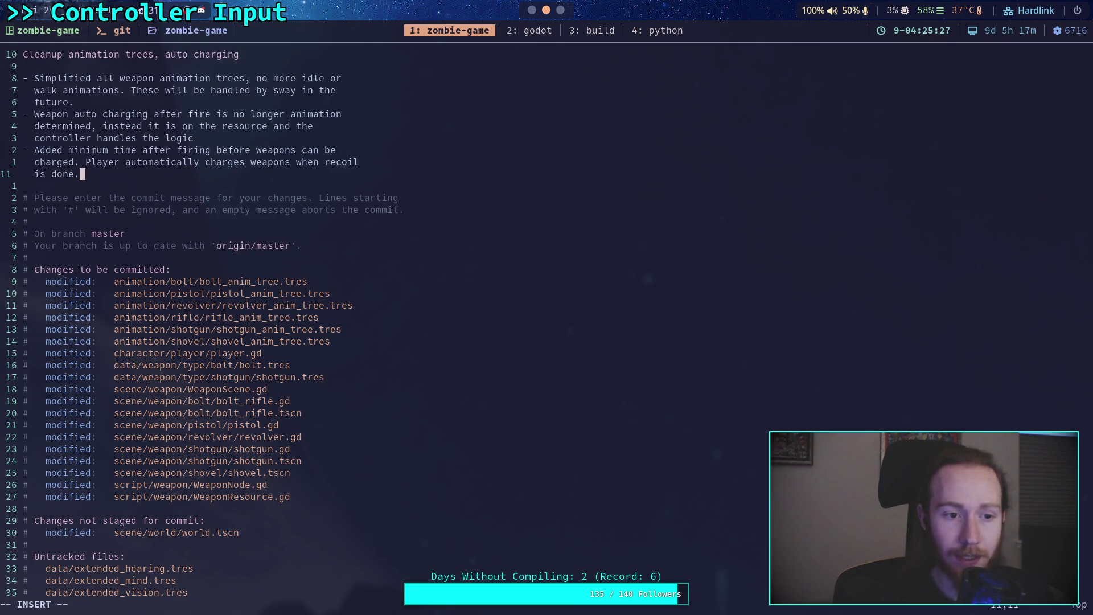
- Add a bullet fixing instant charging after firing, then save with :wq
{"action": "key", "text": "Return"}
{"action": "type", "text": "-"}
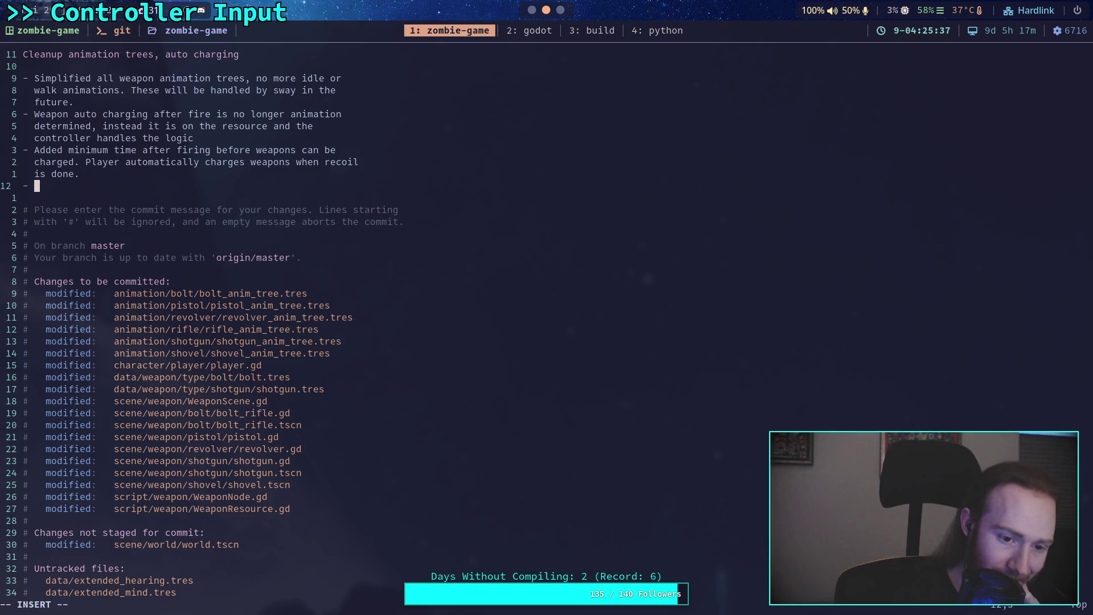
{"action": "type", "text": "Fu"}
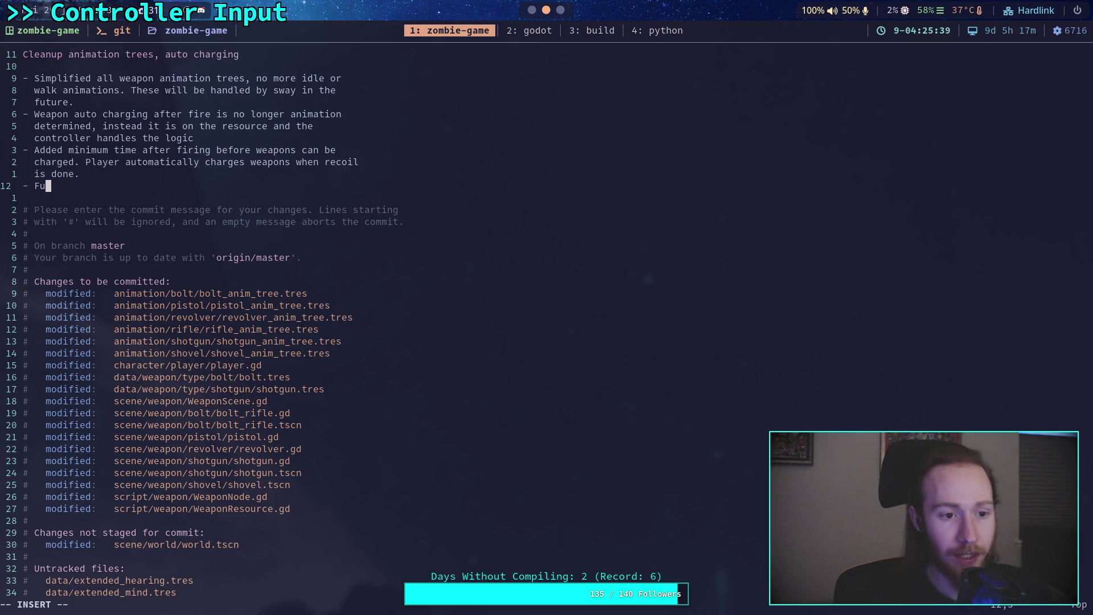
{"action": "type", "text": "x bug allowing "}
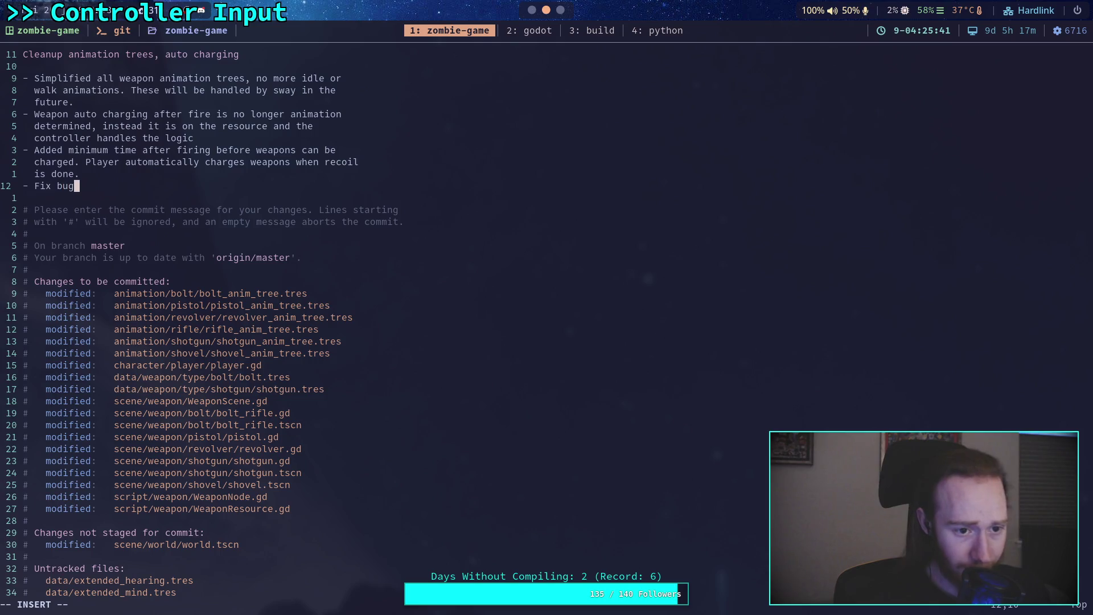
{"action": "type", "text": "in"}
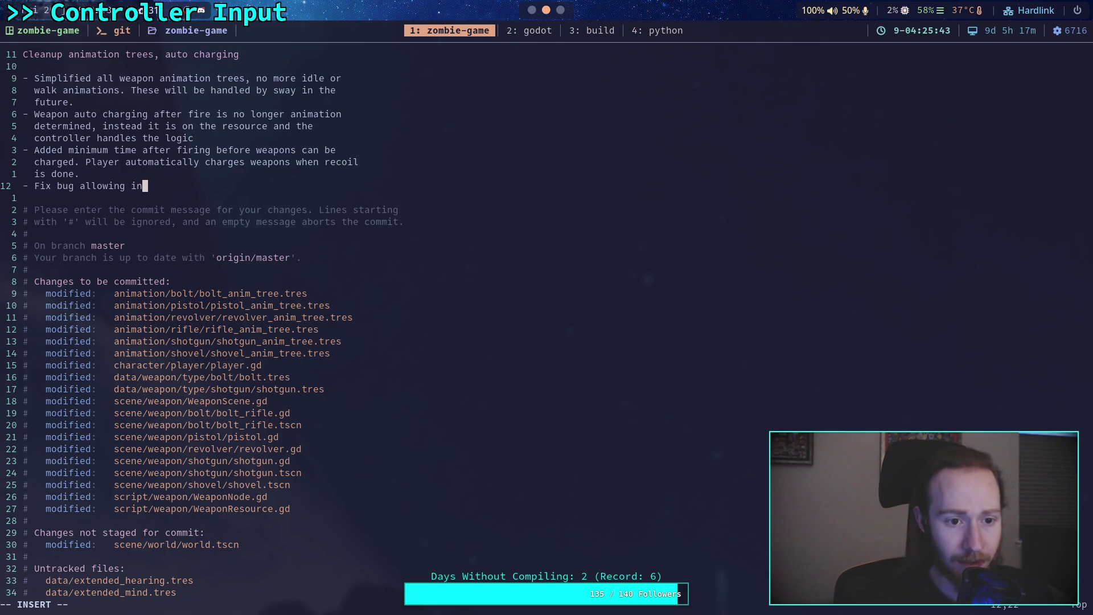
{"action": "type", "text": "stant charg"}
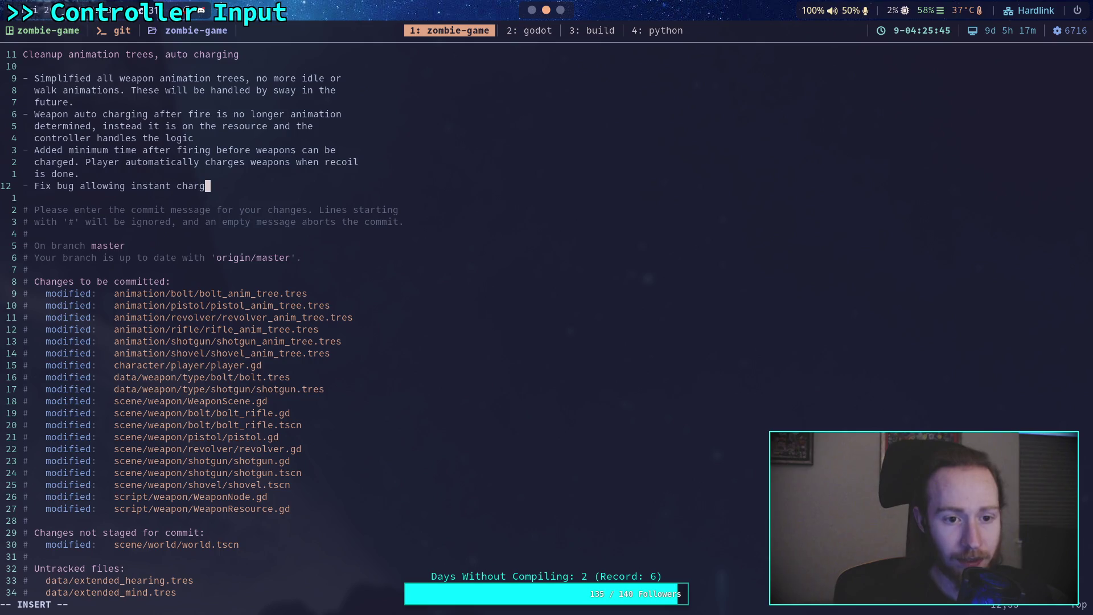
{"action": "type", "text": "ing after "}
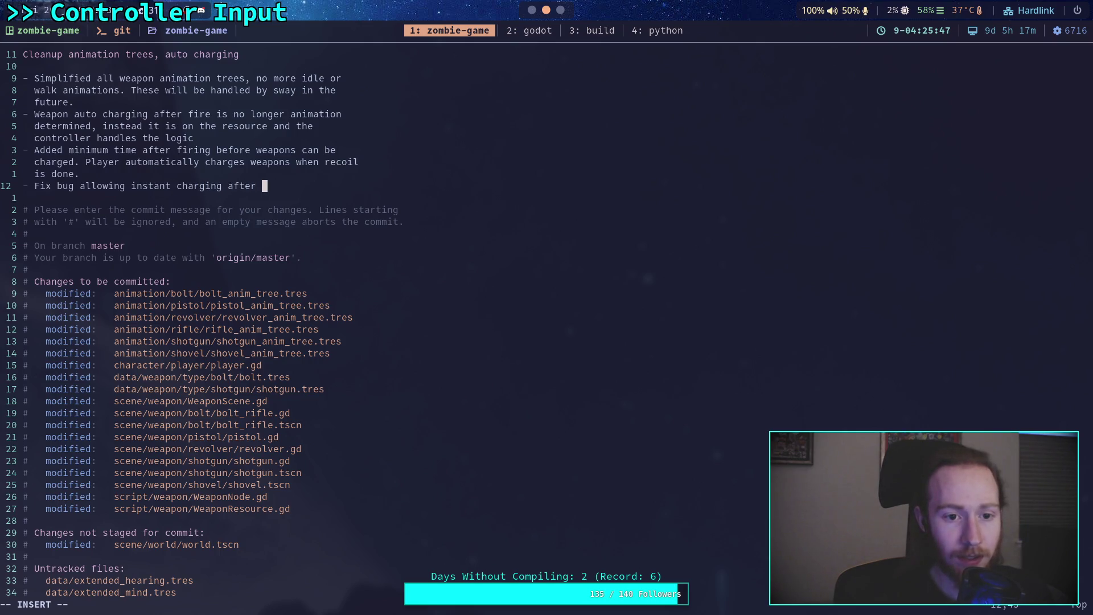
{"action": "type", "text": "weapon firing"}
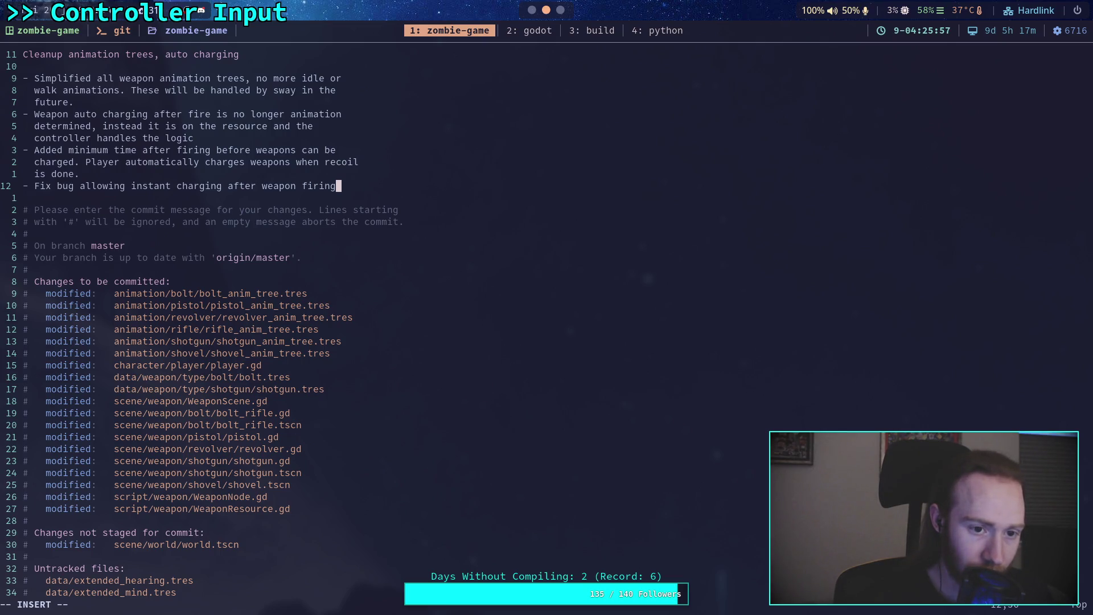
{"action": "key", "text": "Return"}
{"action": "type", "text": "(the mim"}
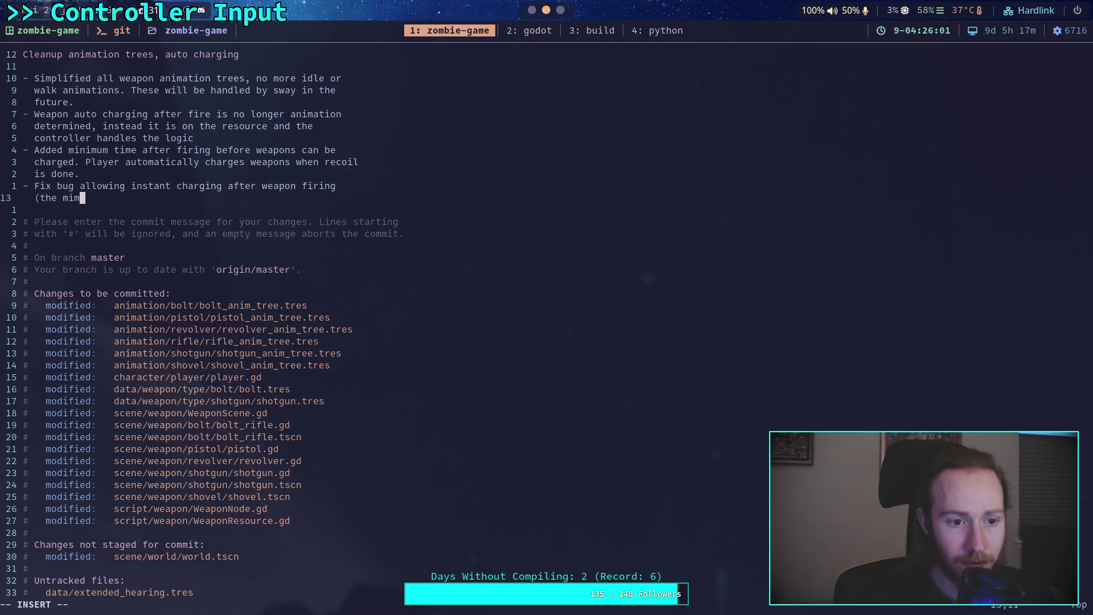
{"action": "key", "text": "BackSpace"}
{"action": "type", "text": "nimum time"}
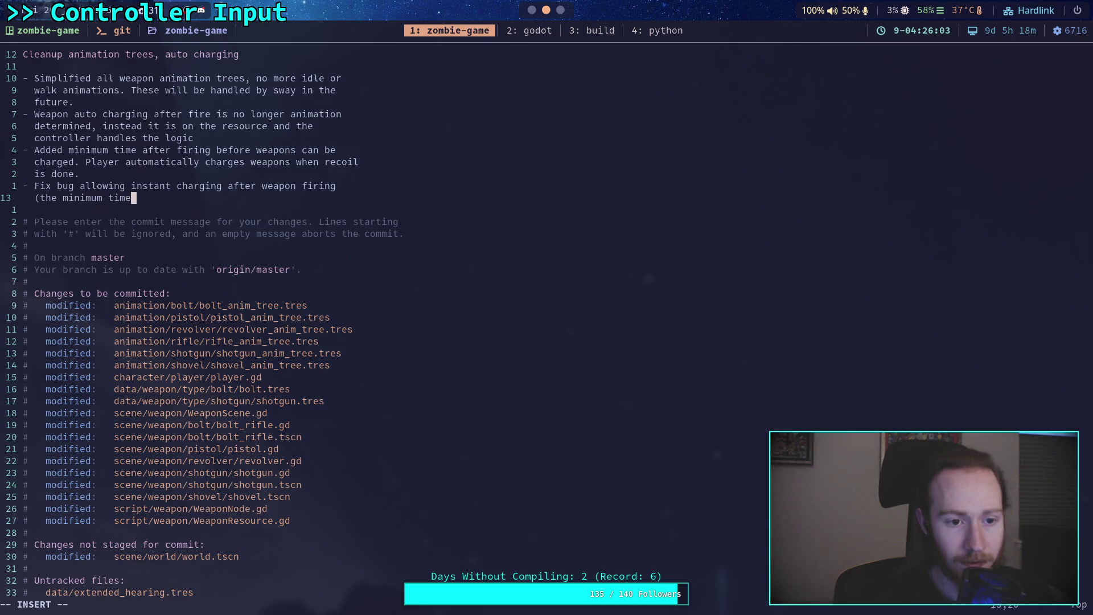
{"action": "type", "text": " delay)"}
{"action": "key", "text": "Escape"}
{"action": "type", "text": ":wq"}
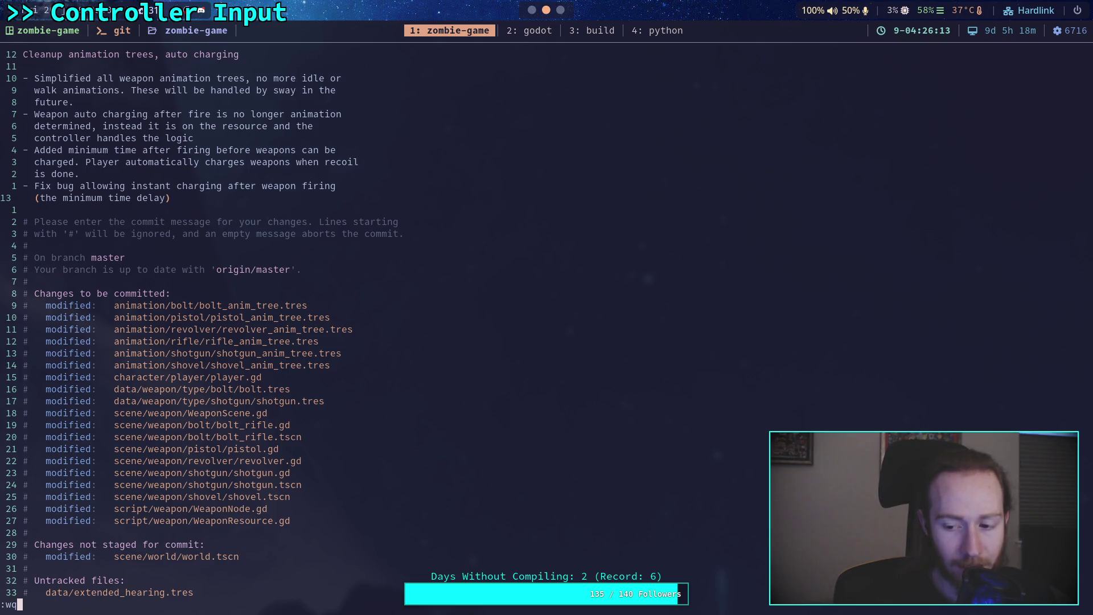
- Save the commit message, run git push, and switch back to the Godot workspace
{"action": "key", "text": "Return"}
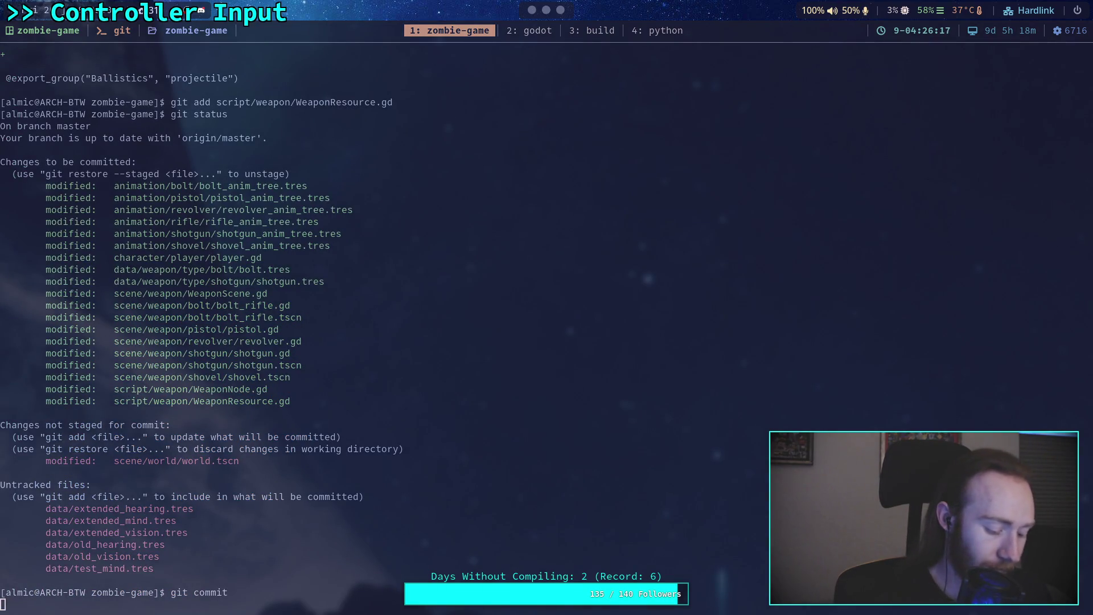
{"action": "type", "text": "git push"}
{"action": "key", "text": "Return"}
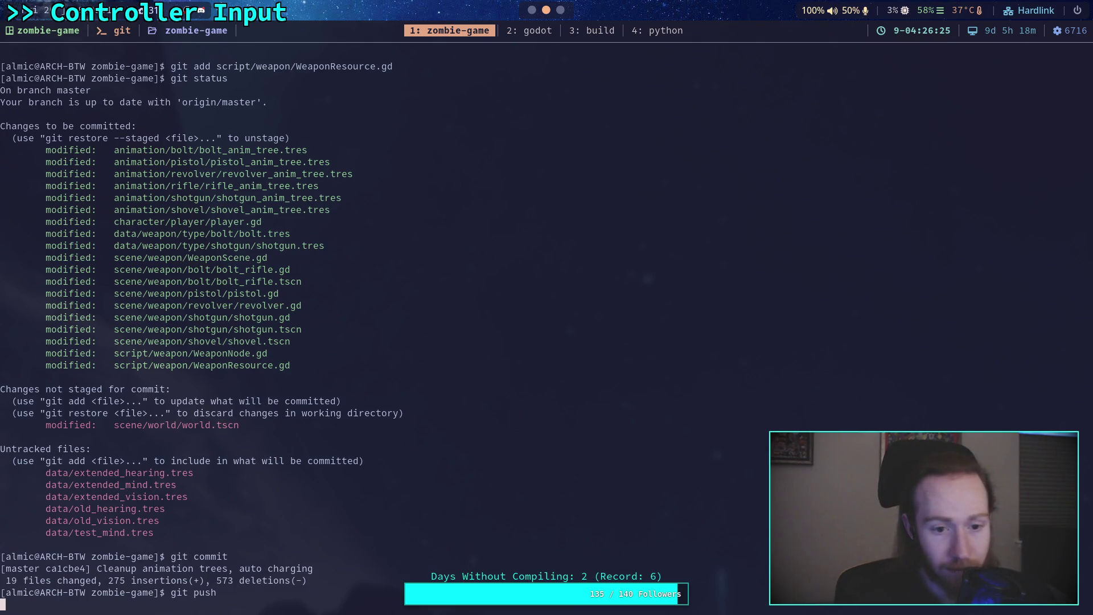
{"action": "key", "text": "super+2"}
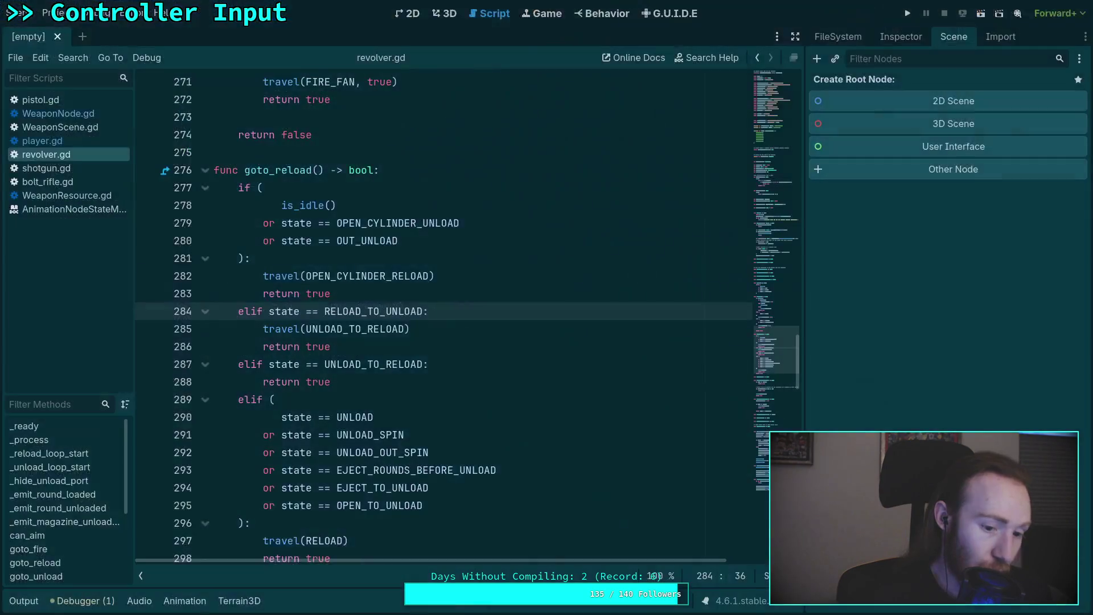
- In the 3D view, fly the camera over the weapons lying on the grass
{"action": "left_click", "coordinate": [450, 15]}
{"action": "left_click", "coordinate": [836, 36]}
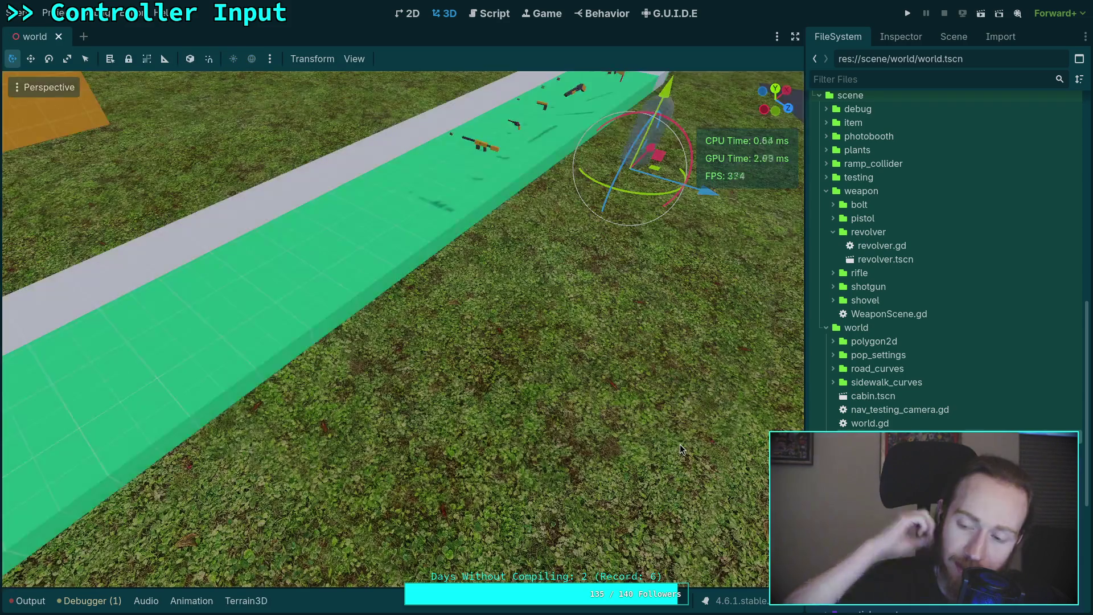
{"action": "right_click", "coordinate": [494, 383]}
{"action": "key", "text": "w"}
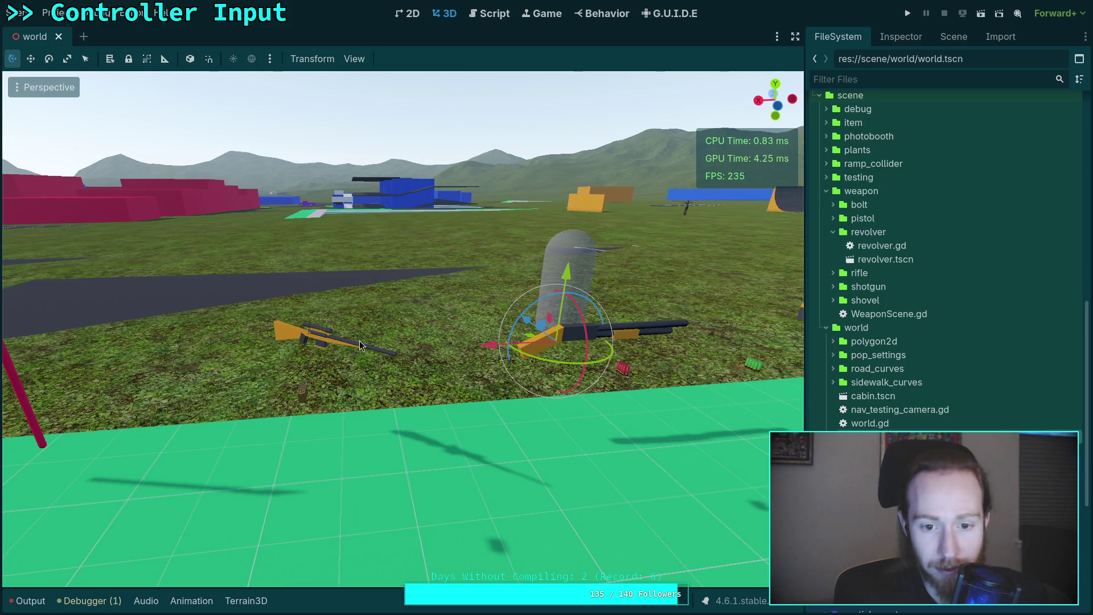
{"action": "left_click_drag", "start_coordinate": [360, 344], "coordinate": [513, 342]}
- Open scene/weapon/rifle/rifle.tscn from the FileSystem dock
{"action": "scroll", "coordinate": [403, 329], "scroll_direction": "down", "scroll_amount": 3}
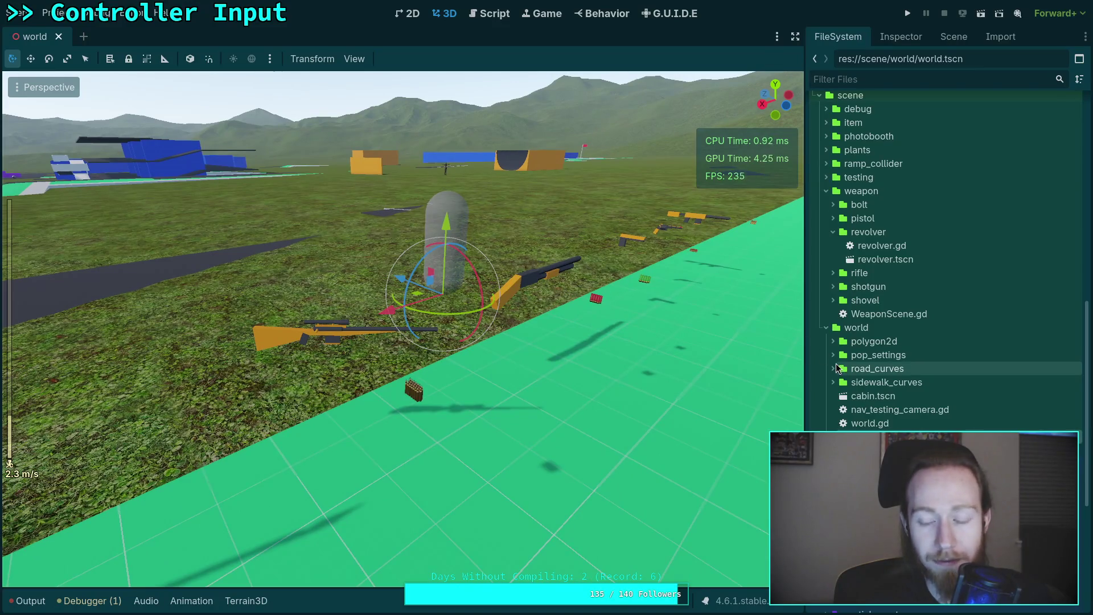
{"action": "left_click", "coordinate": [833, 273]}
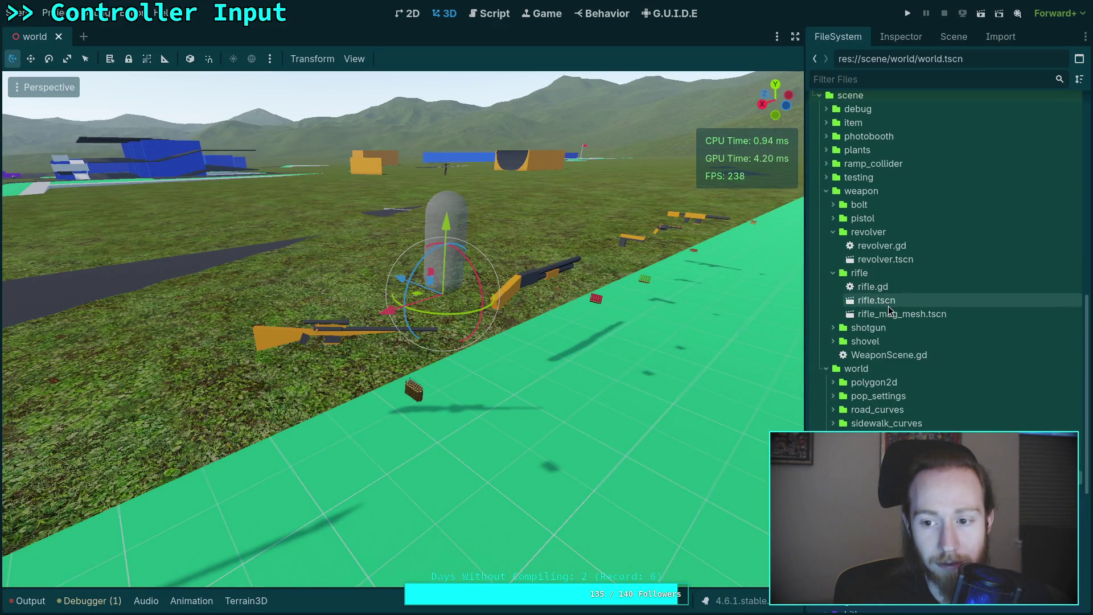
{"action": "double_click", "coordinate": [876, 300]}
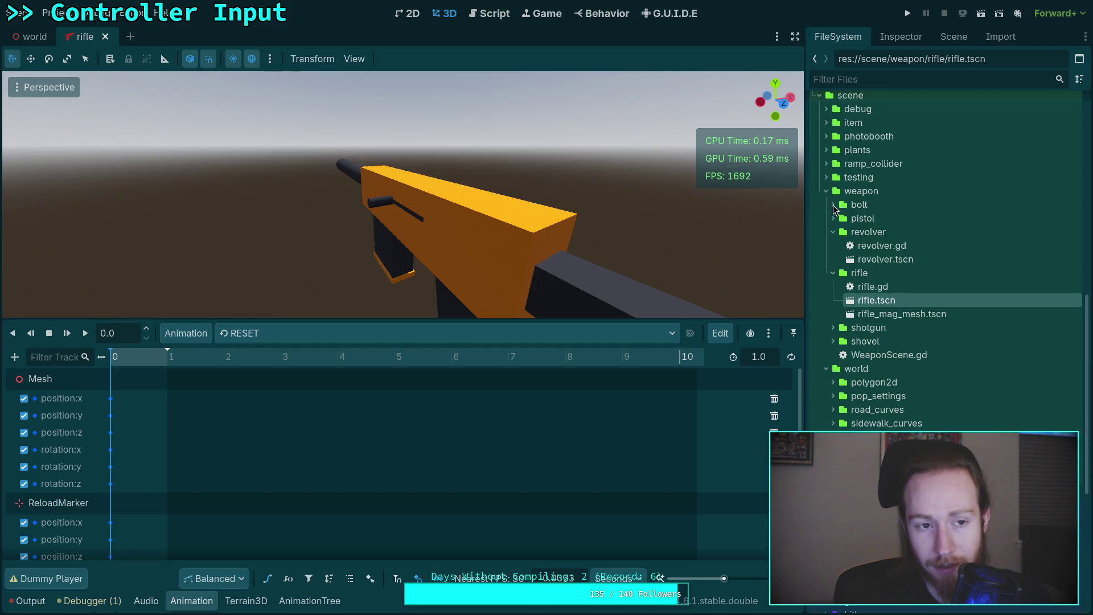
- Close the rifle scene, open bolt_rifle.tscn, and scrub its bolt/fire animation
{"action": "key", "text": "ctrl+shift+w"}
{"action": "left_click", "coordinate": [833, 204]}
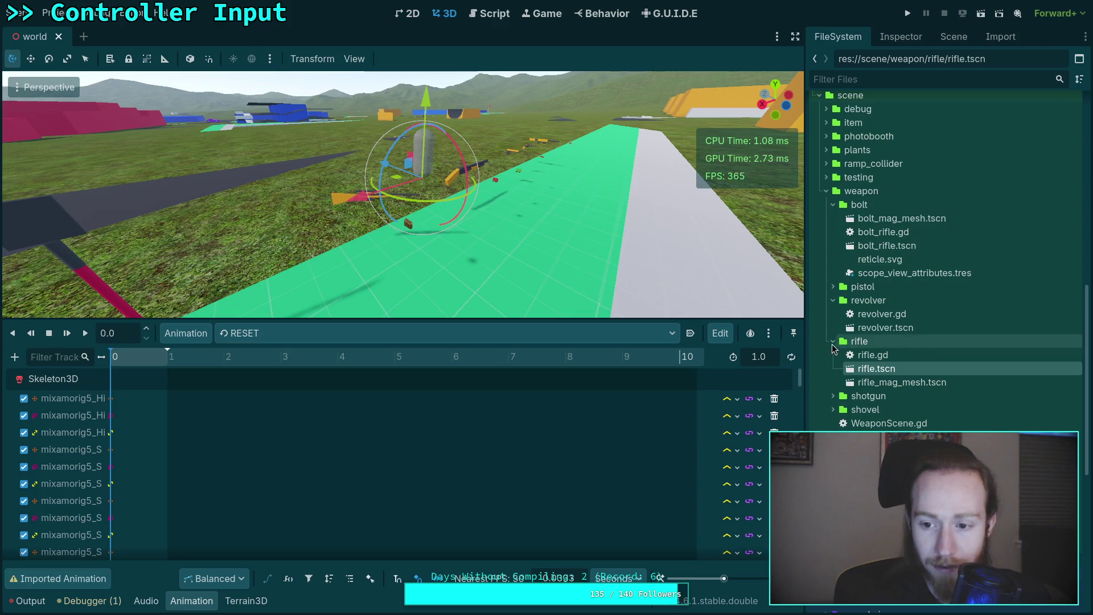
{"action": "left_click", "coordinate": [832, 342]}
{"action": "left_click", "coordinate": [833, 300]}
{"action": "double_click", "coordinate": [869, 248]}
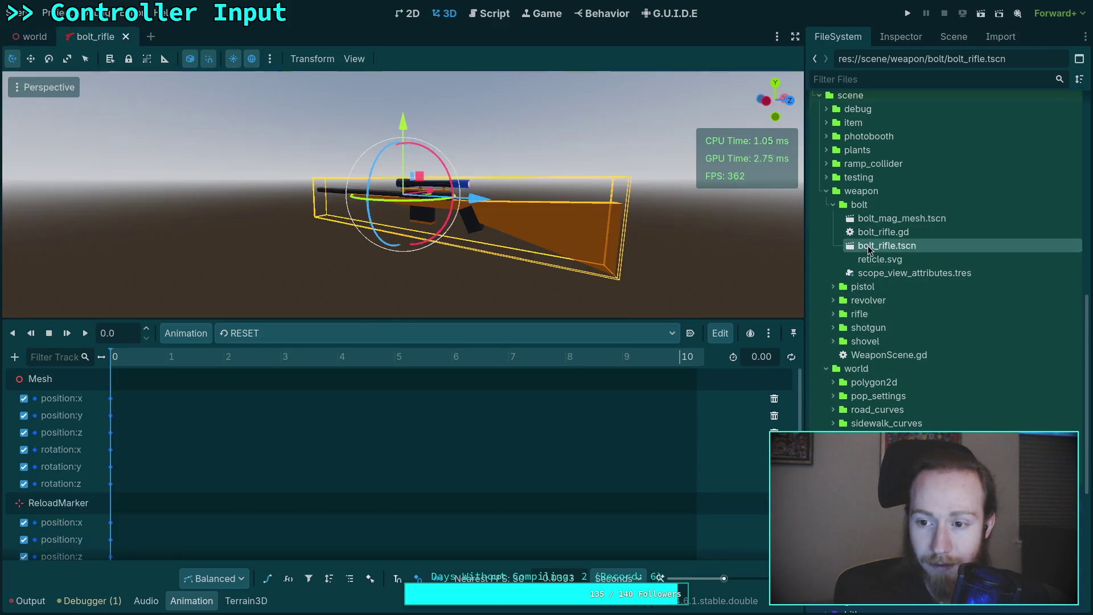
{"action": "left_click", "coordinate": [262, 334]}
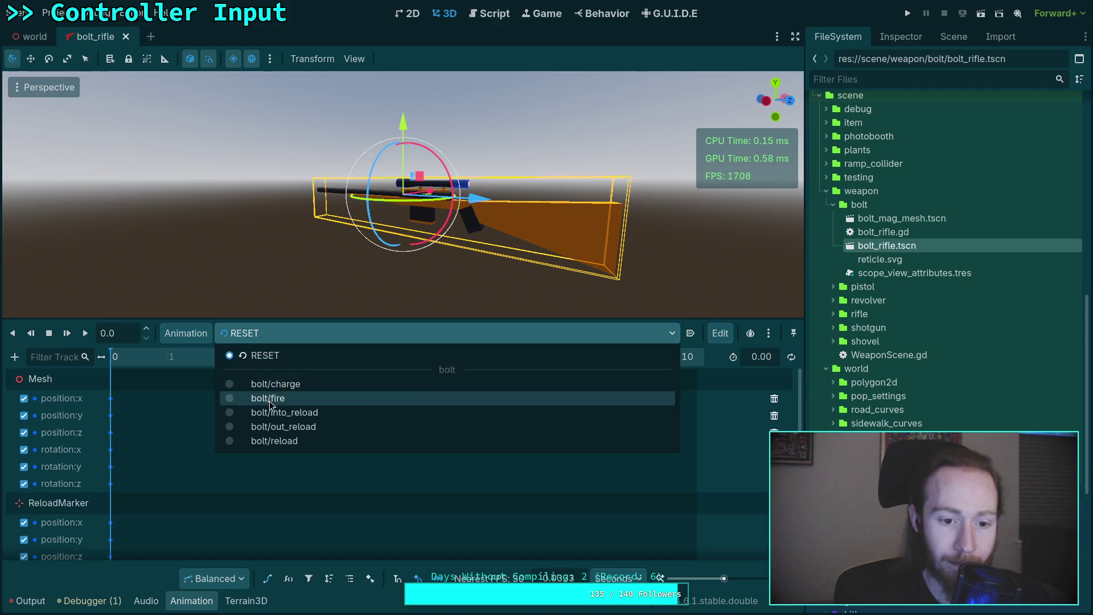
{"action": "left_click", "coordinate": [271, 398]}
{"action": "left_click_drag", "start_coordinate": [118, 365], "coordinate": [397, 373]}
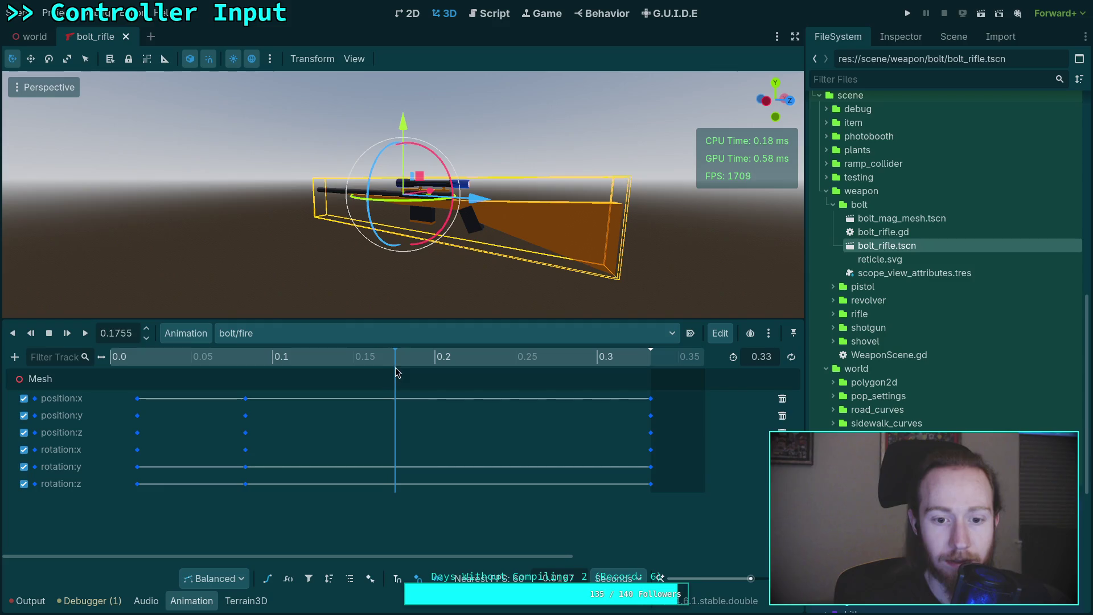
- Switch between the bolt rifle's AnimationTree and AnimationPlayer nodes, scrubbing bolt/fire
{"action": "left_click", "coordinate": [954, 36]}
{"action": "left_click", "coordinate": [877, 262]}
{"action": "left_click", "coordinate": [875, 249]}
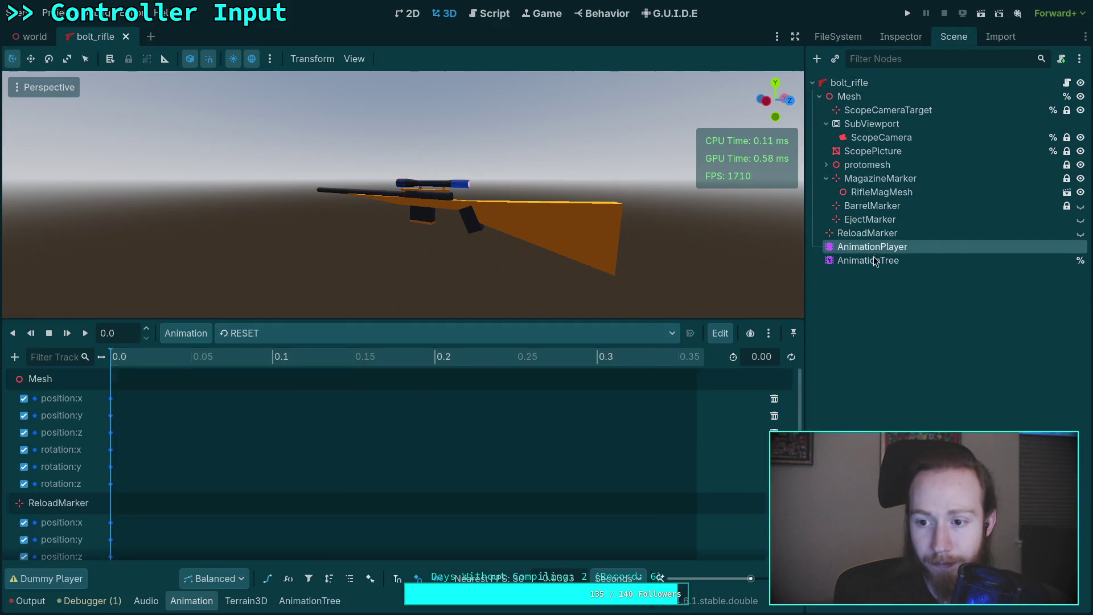
{"action": "left_click", "coordinate": [875, 260]}
{"action": "left_click", "coordinate": [874, 247]}
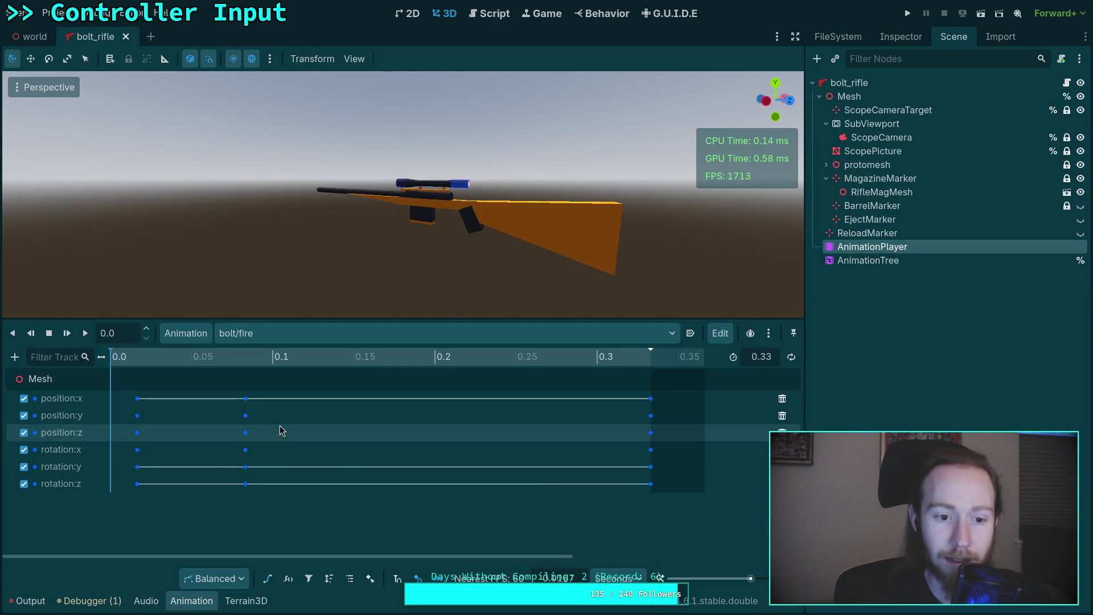
{"action": "left_click_drag", "start_coordinate": [125, 364], "coordinate": [308, 364]}
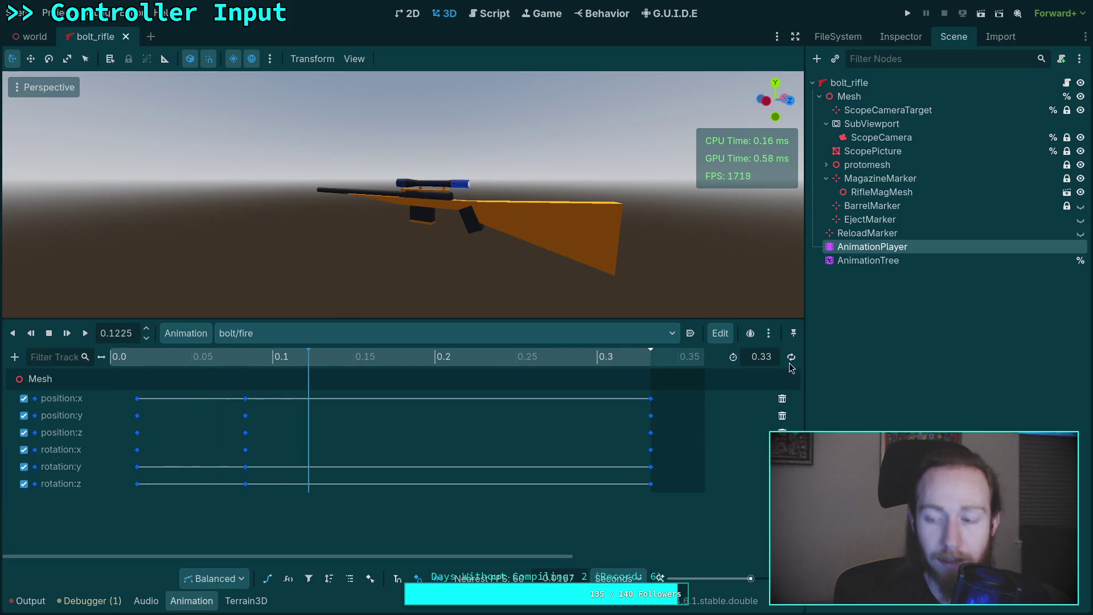
{"action": "left_click", "coordinate": [909, 262]}
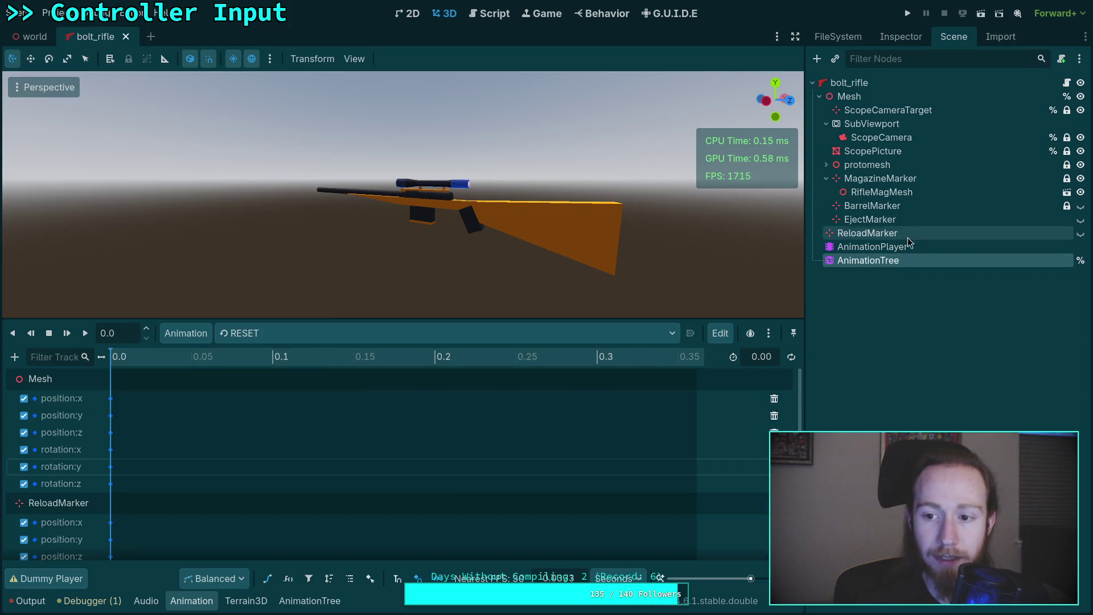
{"action": "left_click", "coordinate": [909, 246]}
- Scrub bolt/charge, then bolt/fire again to review the firing recoil
{"action": "left_click", "coordinate": [309, 333]}
{"action": "left_click", "coordinate": [268, 383]}
{"action": "left_click_drag", "start_coordinate": [152, 358], "coordinate": [283, 365]}
{"action": "left_click", "coordinate": [288, 334]}
{"action": "left_click", "coordinate": [267, 396]}
{"action": "mouse_move", "coordinate": [128, 353]}
{"action": "left_mouse_down"}
{"action": "mouse_move", "coordinate": [255, 366]}
{"action": "mouse_move", "coordinate": [148, 365]}
{"action": "left_mouse_up"}
{"action": "mouse_move", "coordinate": [346, 366]}
{"action": "left_mouse_down"}
{"action": "mouse_move", "coordinate": [523, 367]}
{"action": "mouse_move", "coordinate": [84, 367]}
{"action": "mouse_move", "coordinate": [435, 367]}
{"action": "mouse_move", "coordinate": [664, 384]}
{"action": "mouse_move", "coordinate": [142, 377]}
{"action": "mouse_move", "coordinate": [516, 378]}
{"action": "left_mouse_up"}
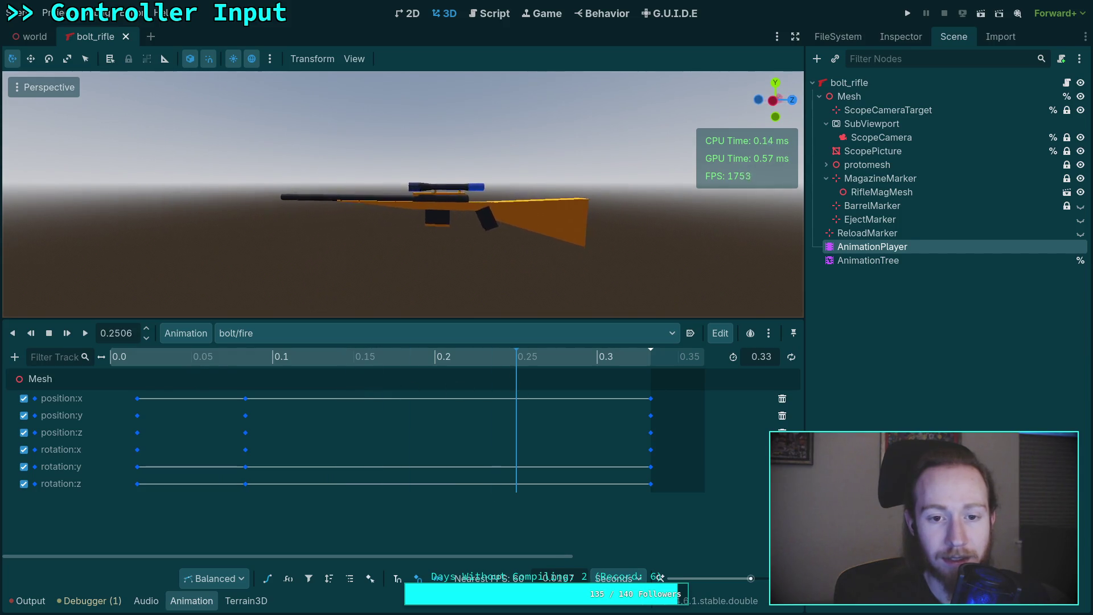
{"action": "mouse_move", "coordinate": [271, 362]}
{"action": "left_mouse_down"}
{"action": "mouse_move", "coordinate": [113, 363]}
{"action": "mouse_move", "coordinate": [666, 364]}
{"action": "mouse_move", "coordinate": [34, 364]}
{"action": "mouse_move", "coordinate": [615, 365]}
{"action": "mouse_move", "coordinate": [85, 365]}
{"action": "mouse_move", "coordinate": [206, 395]}
{"action": "mouse_move", "coordinate": [106, 377]}
{"action": "left_mouse_up"}
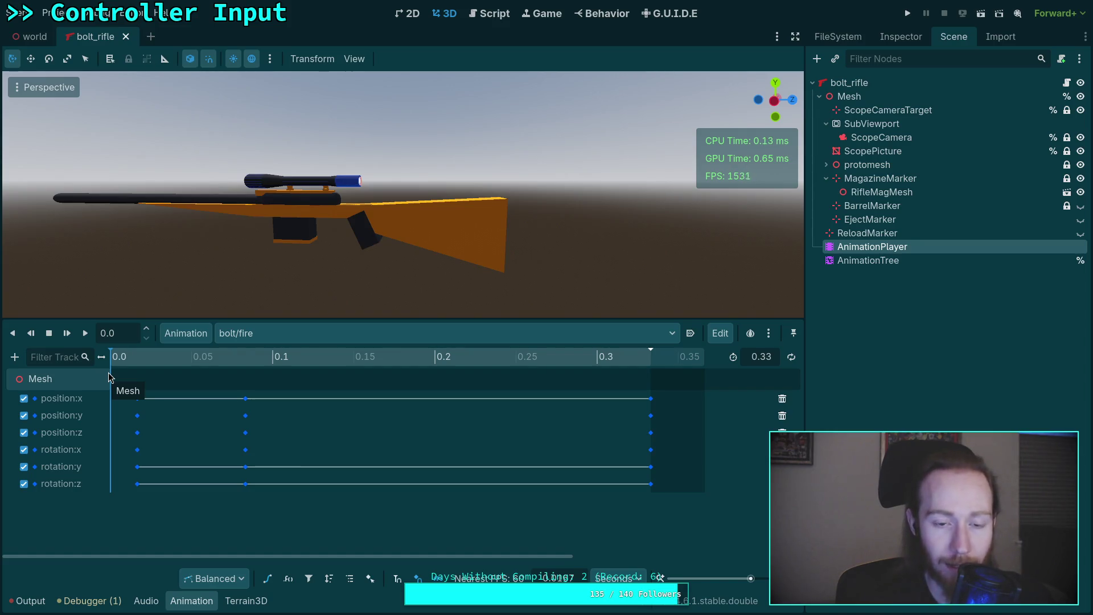
{"action": "left_click_drag", "start_coordinate": [342, 239], "coordinate": [540, 239]}
{"action": "scroll", "coordinate": [274, 271], "scroll_direction": "up", "scroll_amount": 5}
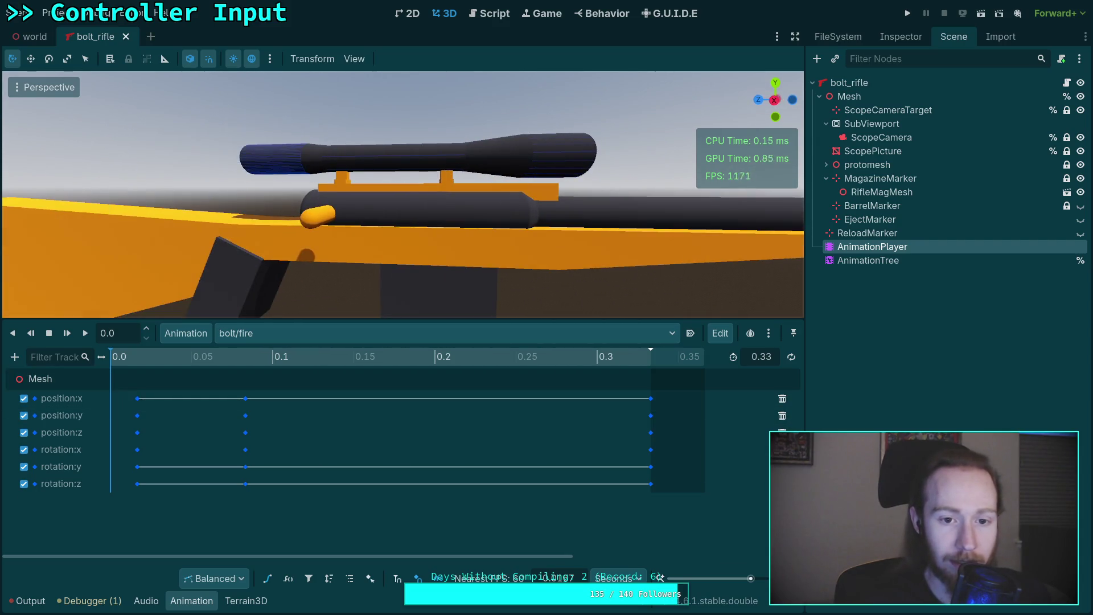
{"action": "scroll", "coordinate": [274, 271], "scroll_direction": "down", "scroll_amount": 5}
{"action": "left_click_drag", "start_coordinate": [273, 271], "coordinate": [319, 265]}
{"action": "scroll", "coordinate": [319, 265], "scroll_direction": "up", "scroll_amount": 5}
{"action": "scroll", "coordinate": [404, 193], "scroll_direction": "down", "scroll_amount": 5}
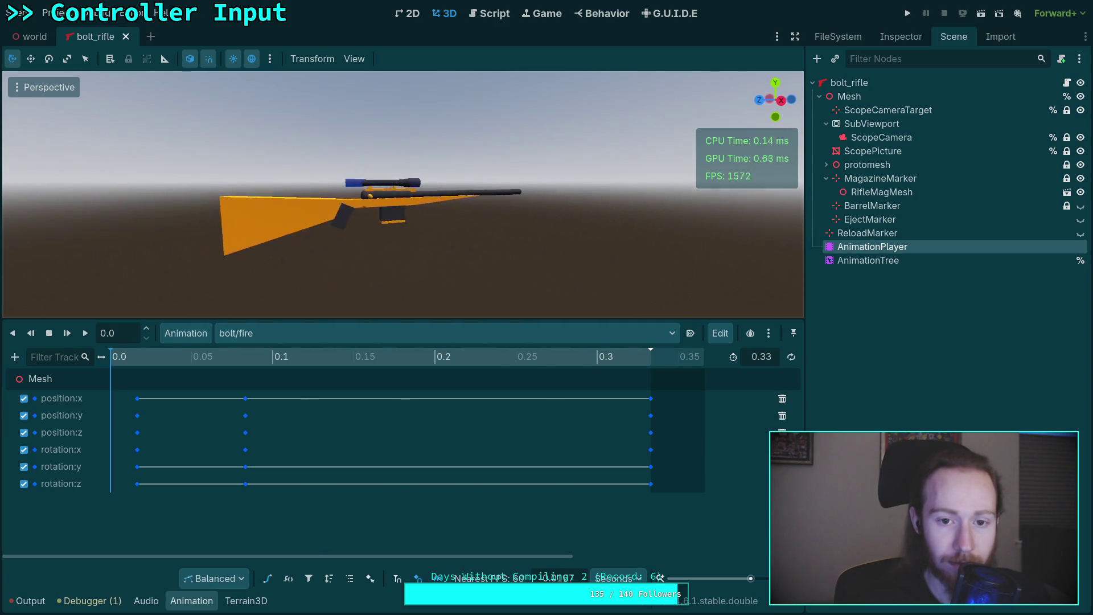
{"action": "scroll", "coordinate": [404, 194], "scroll_direction": "up", "scroll_amount": 3}
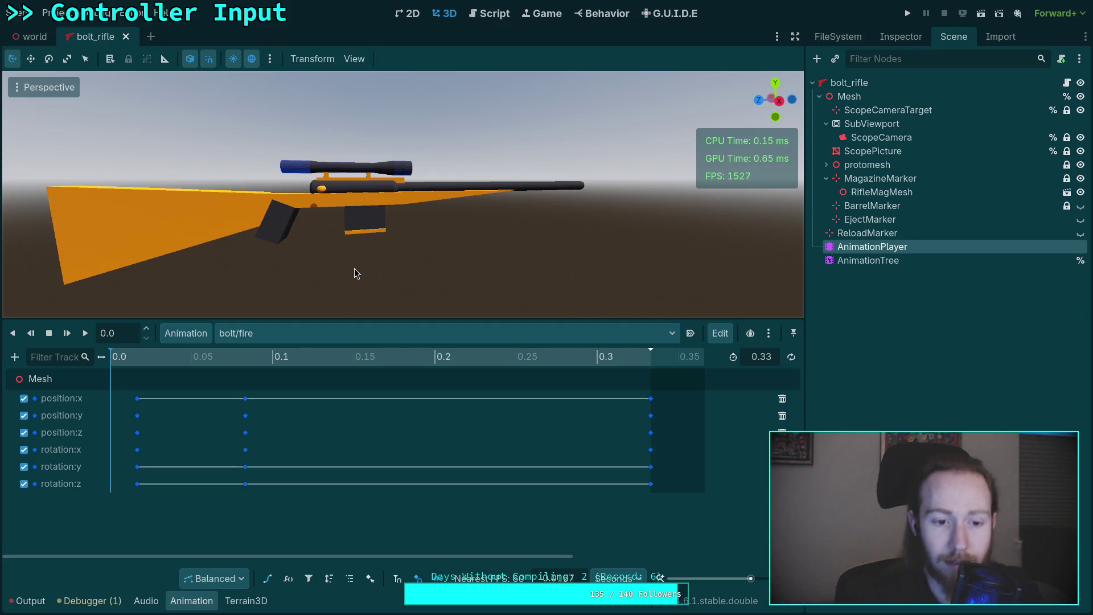
- Open weapon/revolver/revolver.tscn and scrub its 0.26 s revolver/fire_double animation
{"action": "left_click", "coordinate": [838, 36]}
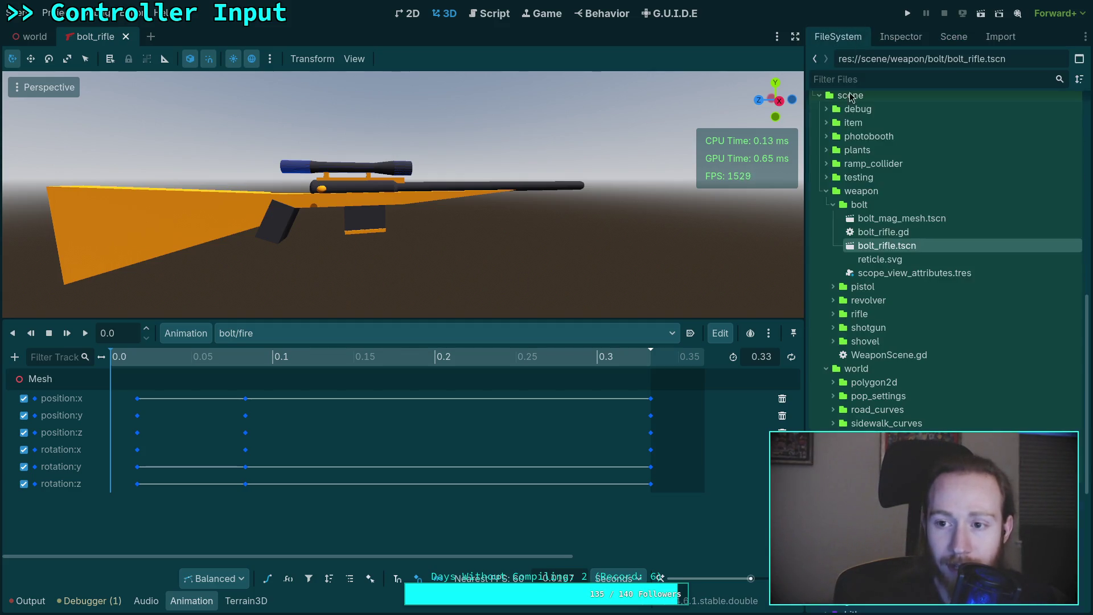
{"action": "left_click", "coordinate": [833, 302]}
{"action": "double_click", "coordinate": [895, 326]}
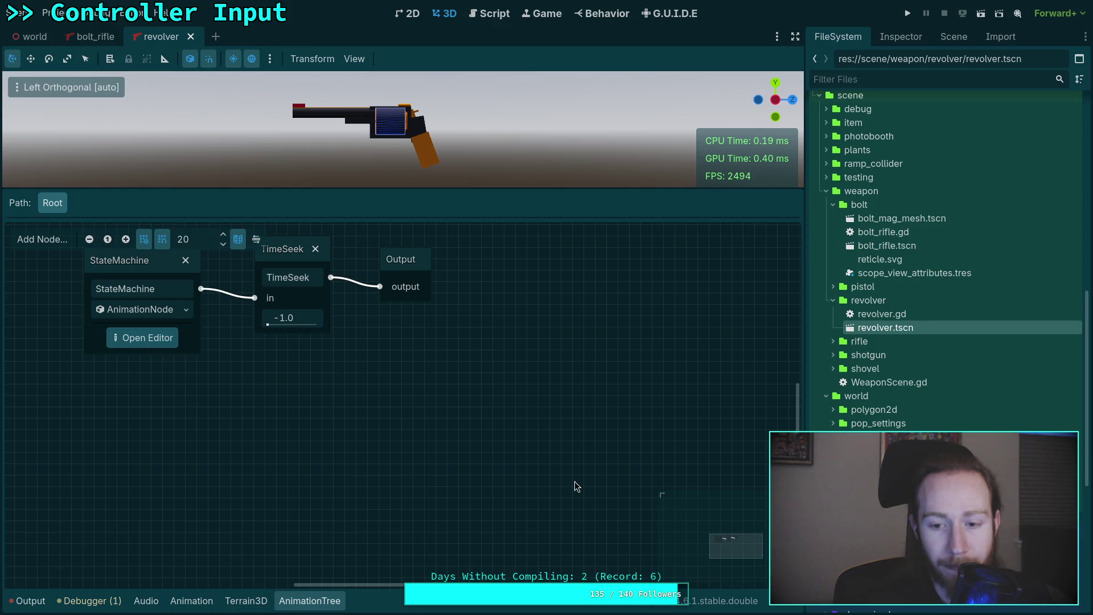
{"action": "left_click", "coordinate": [192, 600]}
{"action": "left_click", "coordinate": [351, 336]}
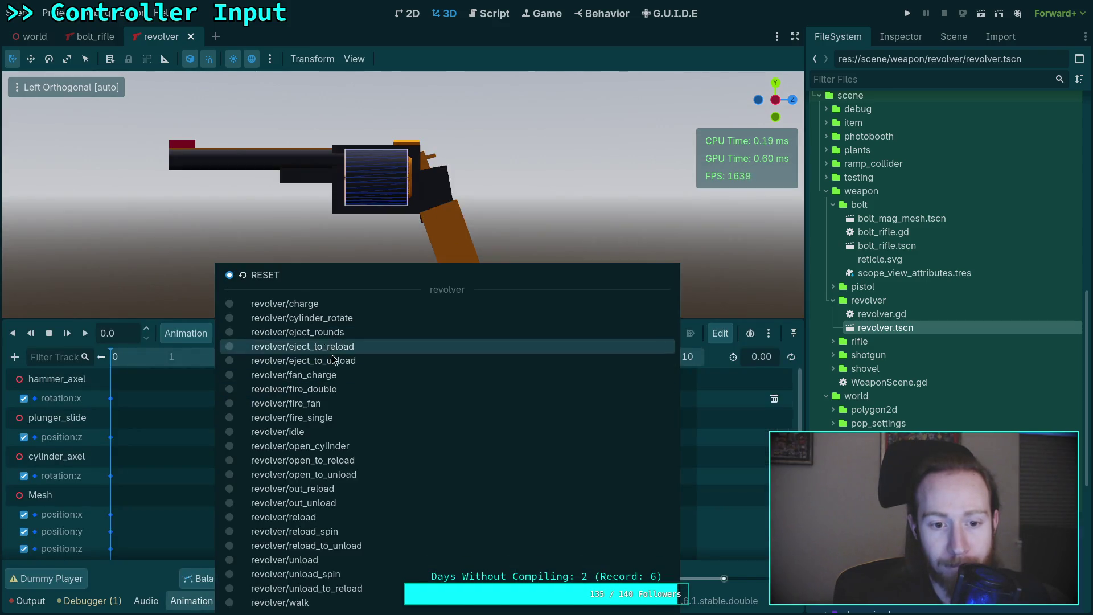
{"action": "left_click", "coordinate": [317, 390]}
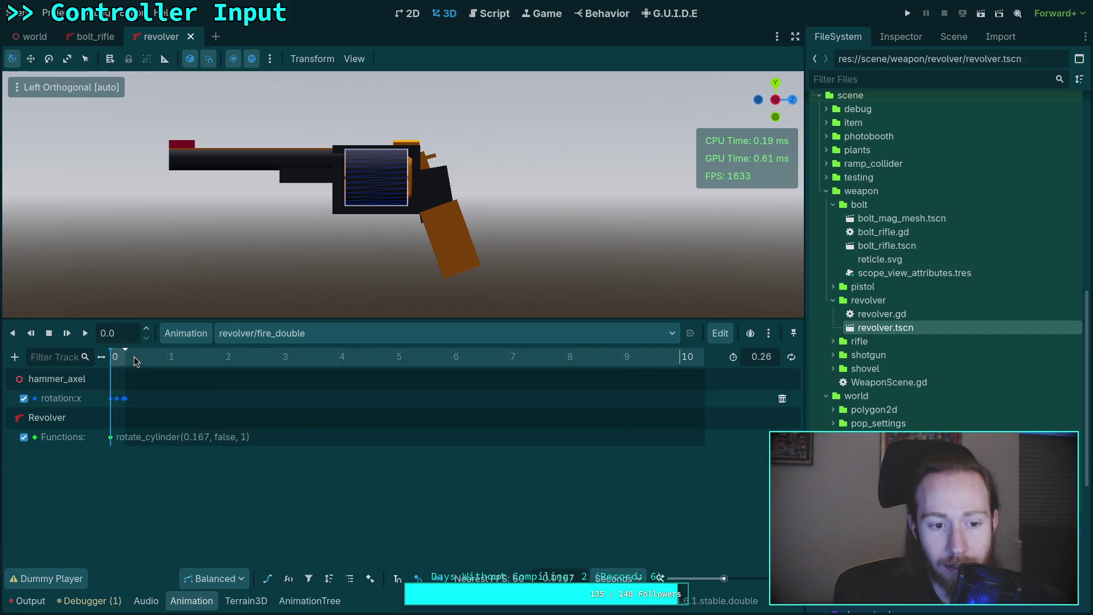
{"action": "left_click_drag", "start_coordinate": [134, 365], "coordinate": [675, 363]}
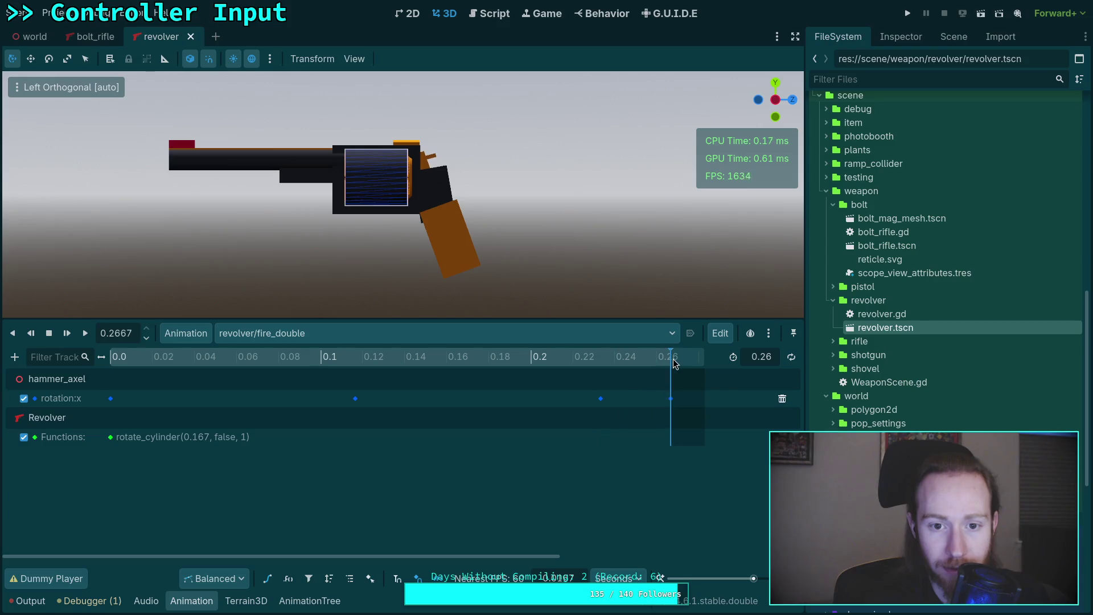